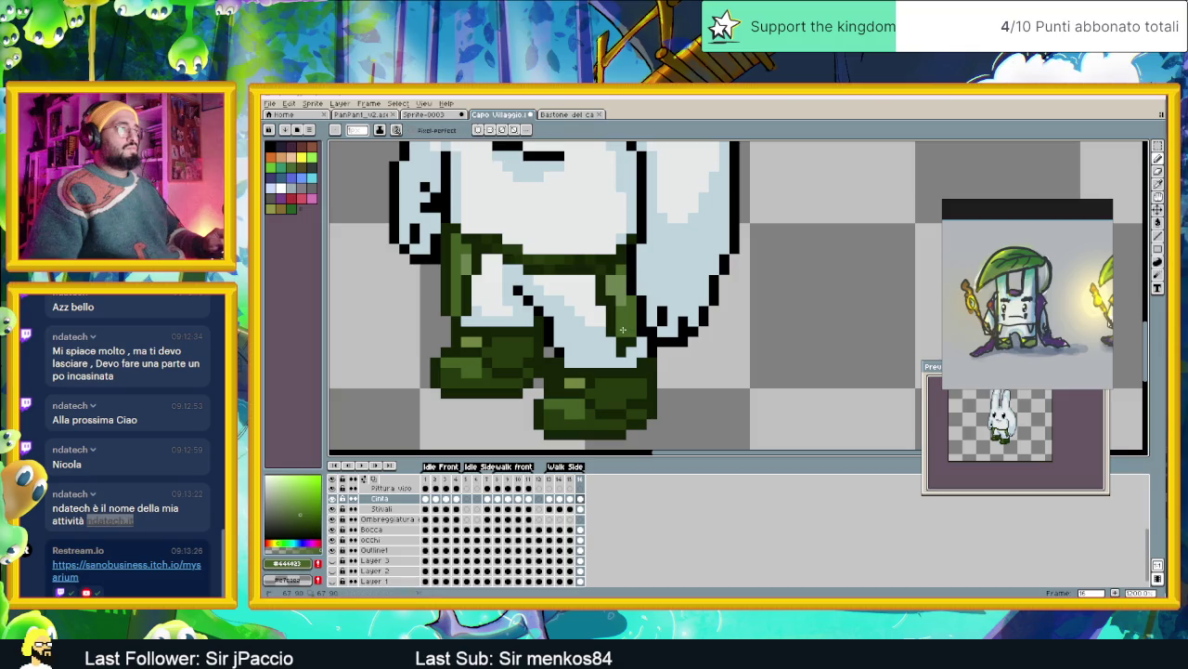
# Zoom out to the whole bunny sprite, save the file with Ctrl+S, and zoom back in
pyautogui.scroll(-2, 637, 350)
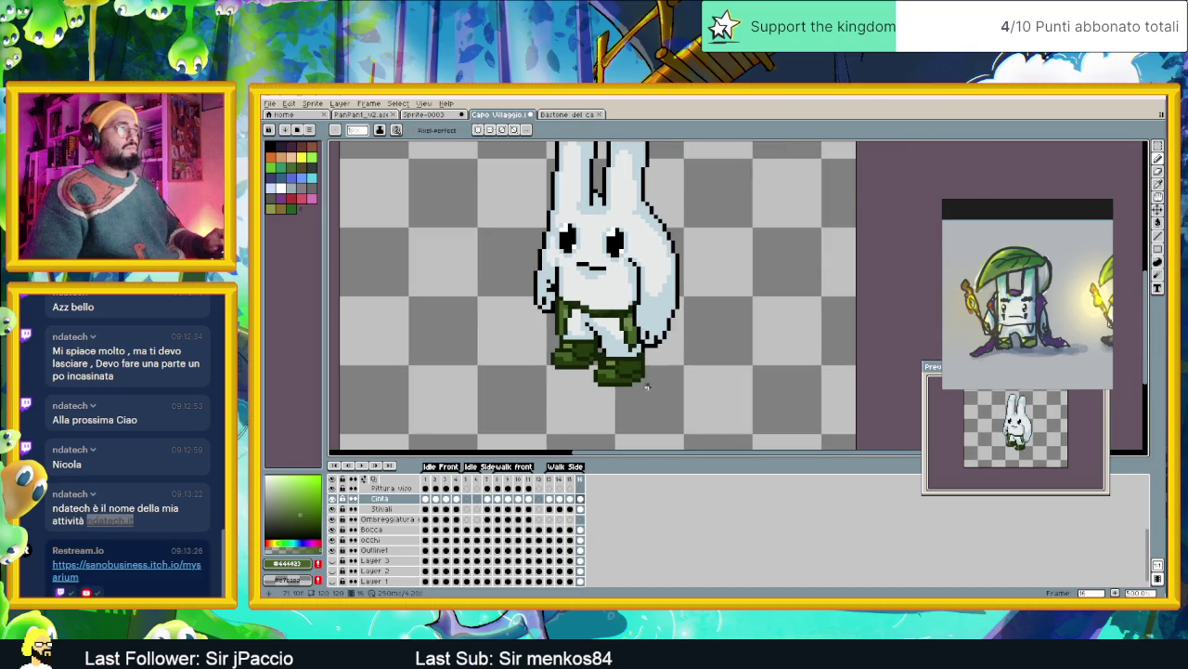
pyautogui.scroll(-1, 635, 359)
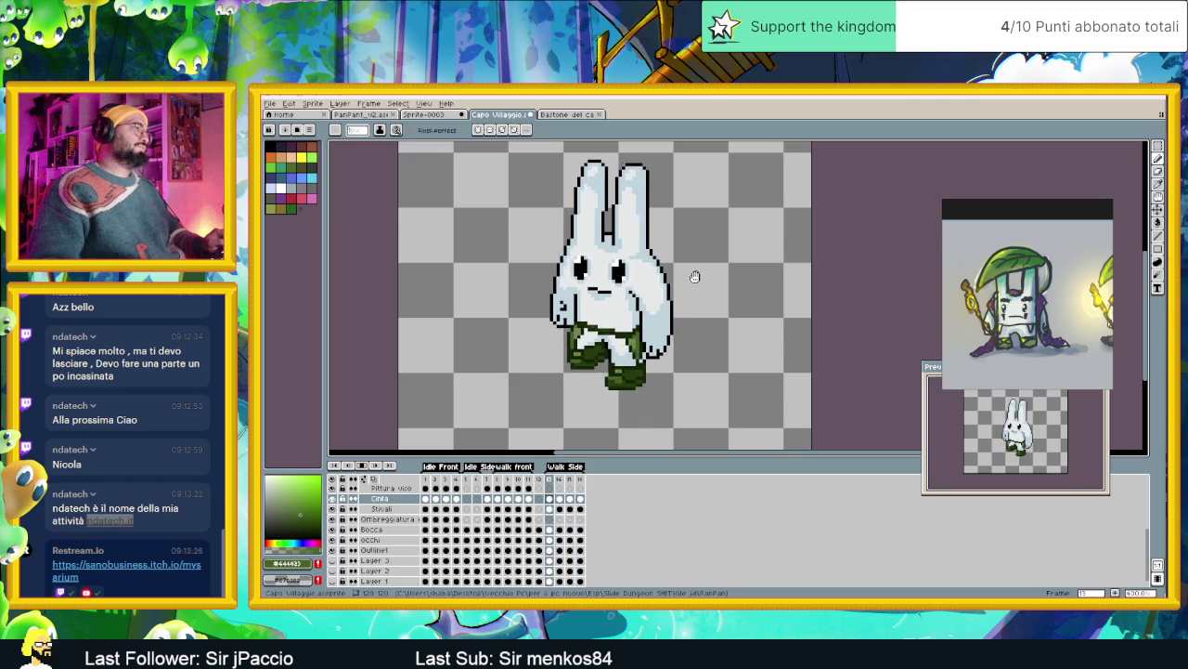
pyautogui.scroll(-3, 669, 303)
pyautogui.press('v')
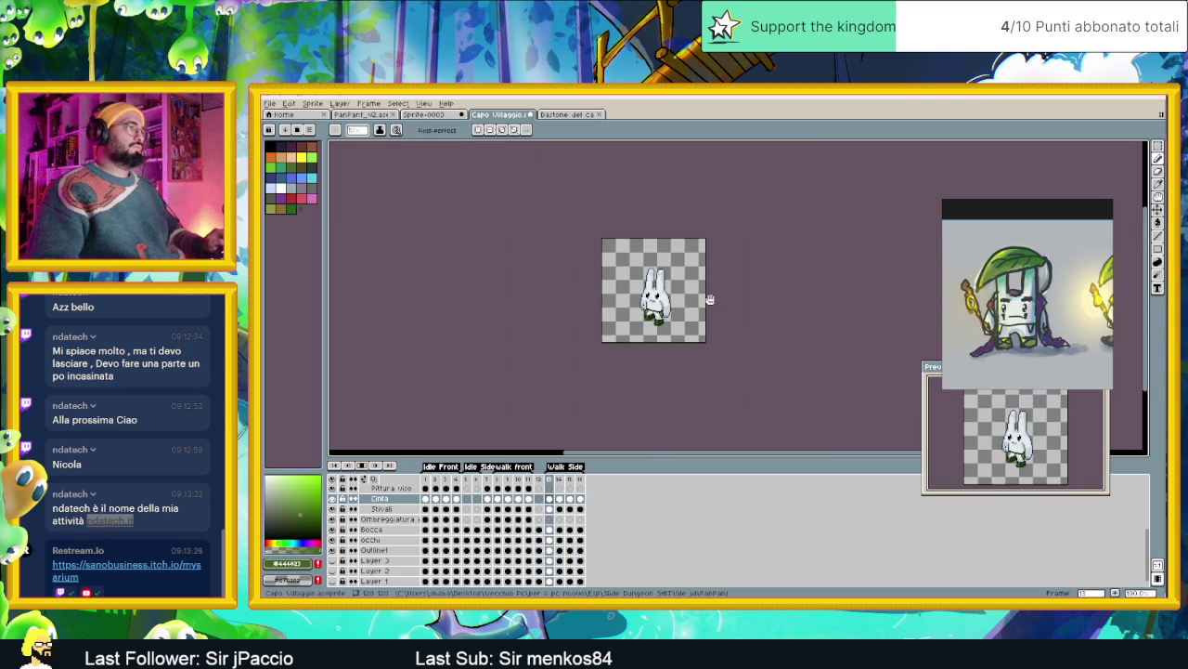
pyautogui.hotkey('ctrl', 's')
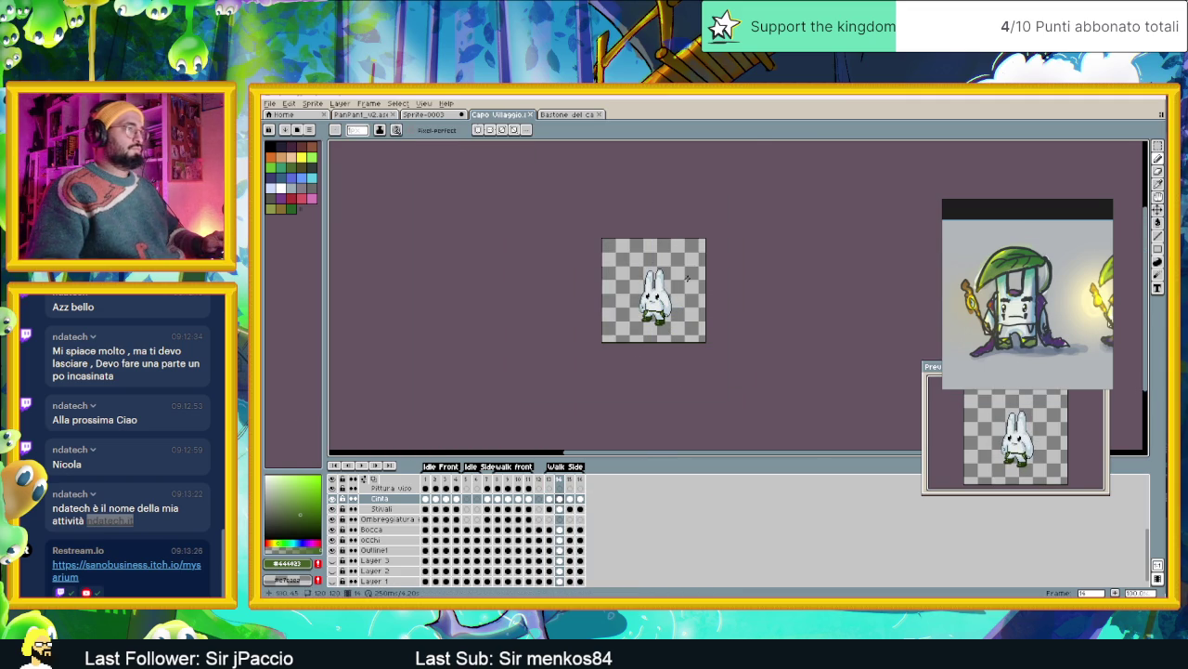
pyautogui.scroll(2, 687, 276)
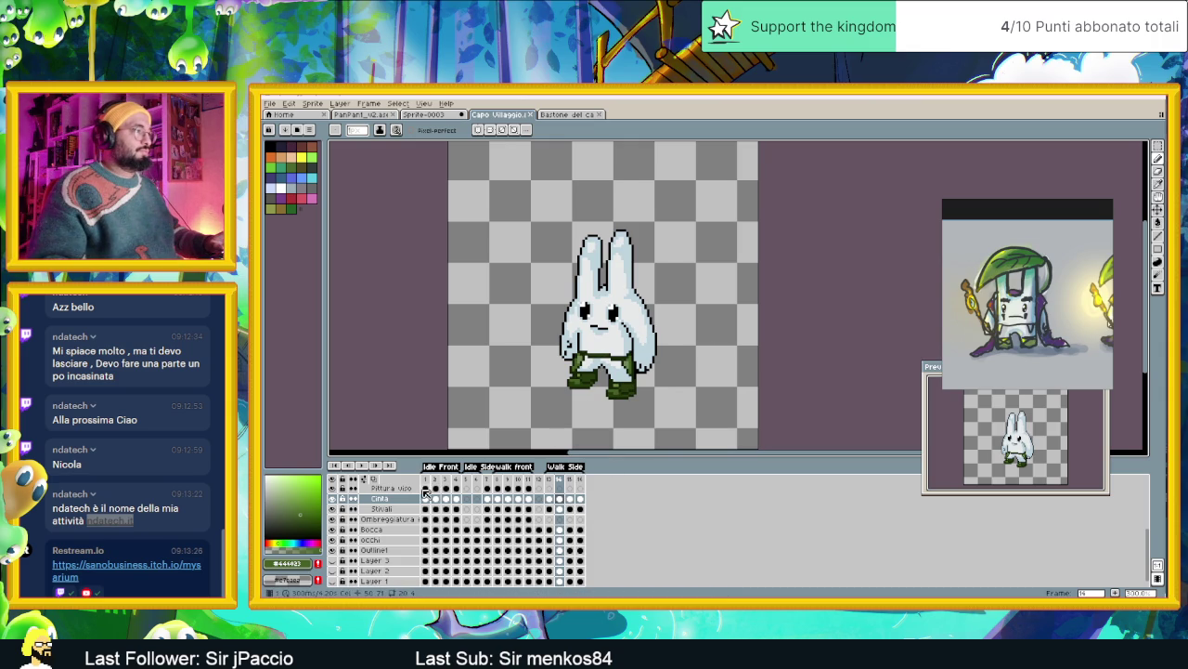
# On frame 13 of the Pittura viso layer, select the mouth area and nudge it one pixel left
pyautogui.click(425, 488)
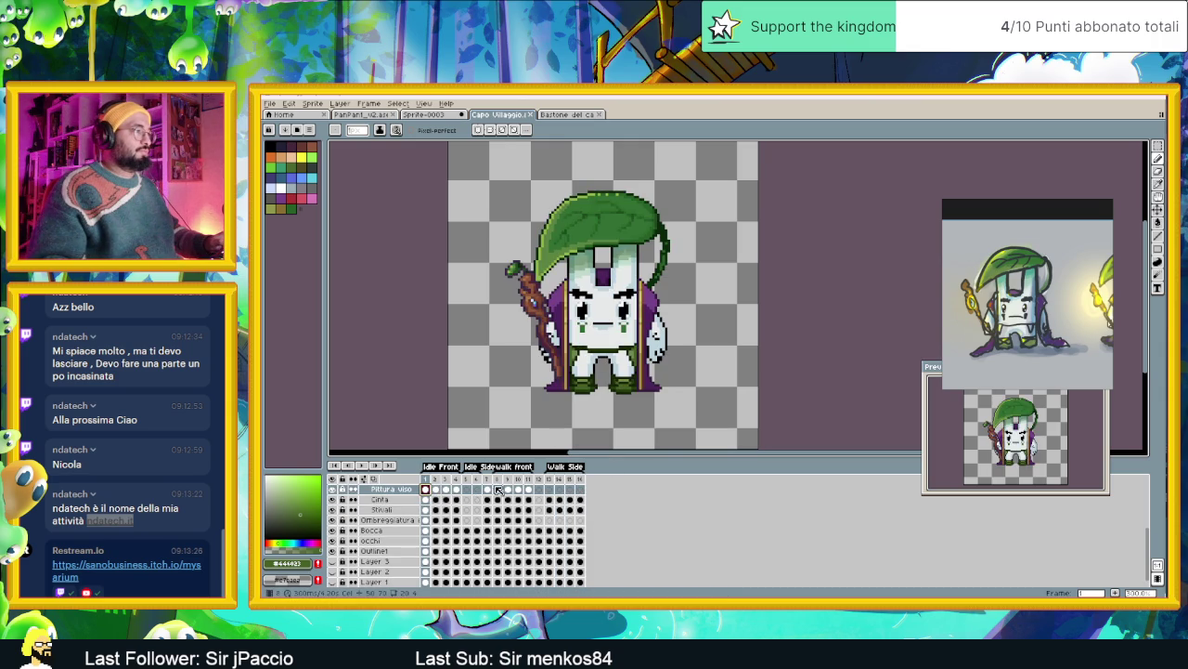
pyautogui.click(552, 490)
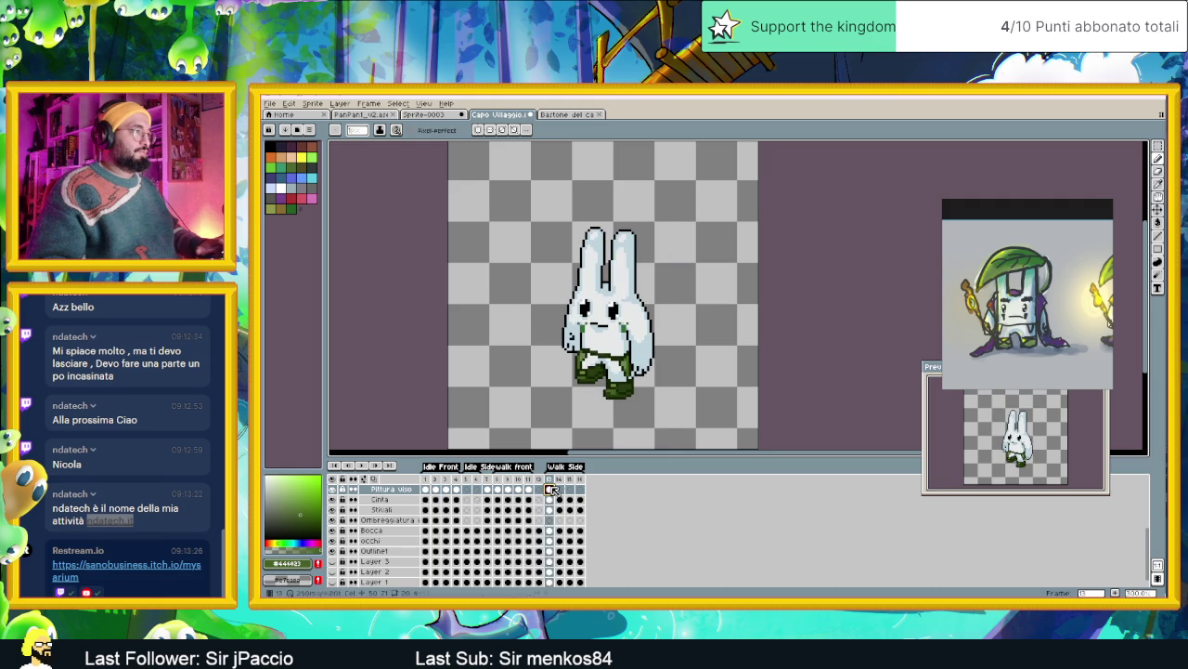
pyautogui.scroll(2, 605, 312)
pyautogui.scroll(1, 605, 312)
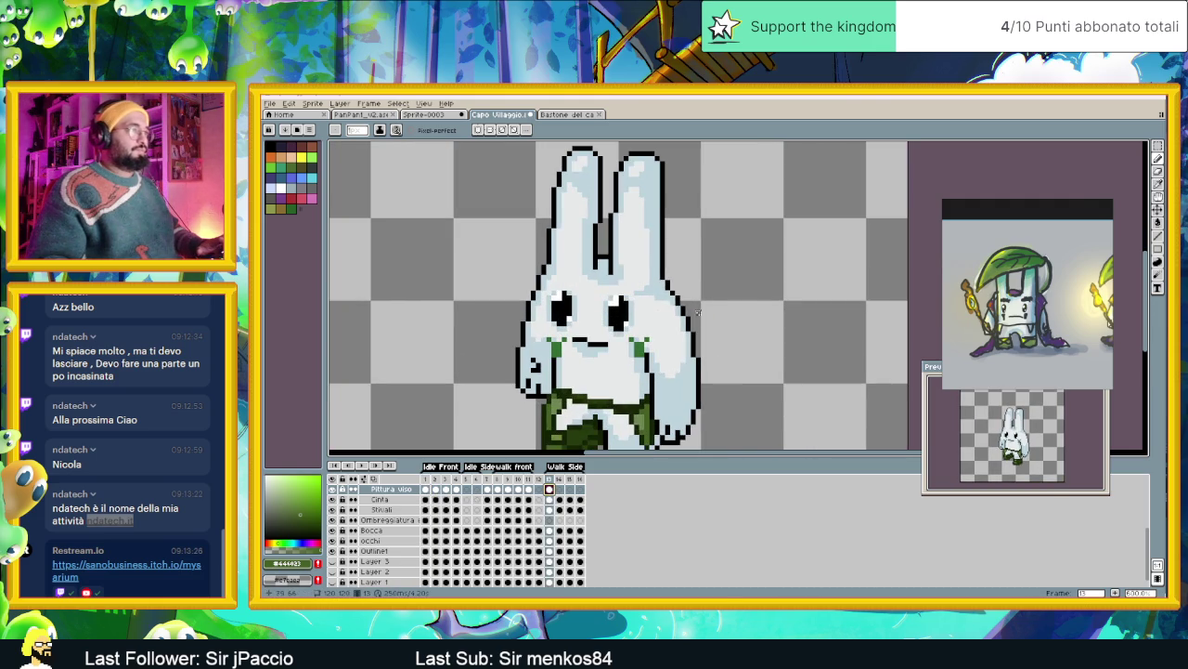
pyautogui.press('m')
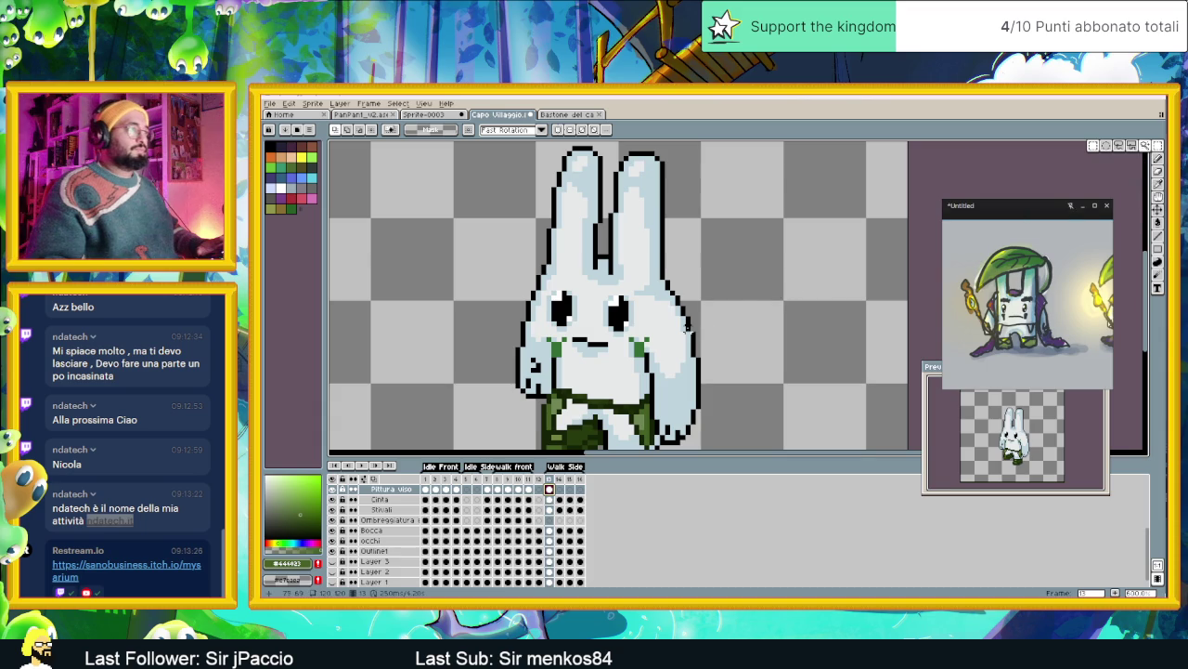
pyautogui.moveTo(647, 324); pyautogui.dragTo(601, 374)
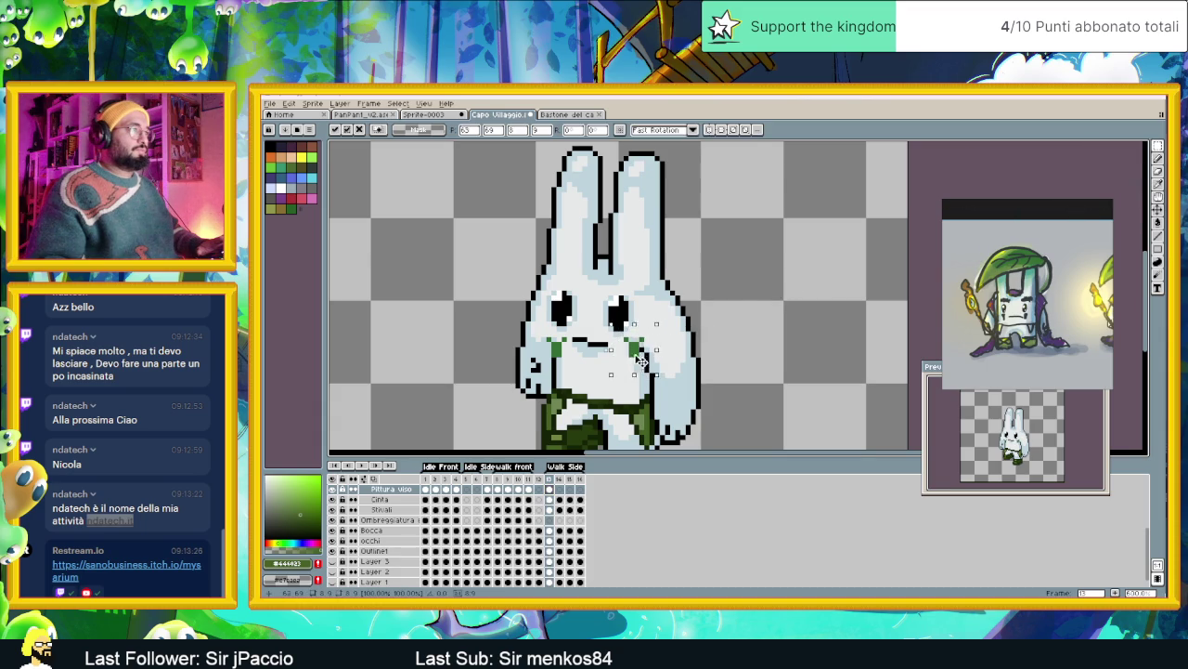
pyautogui.press('Left')
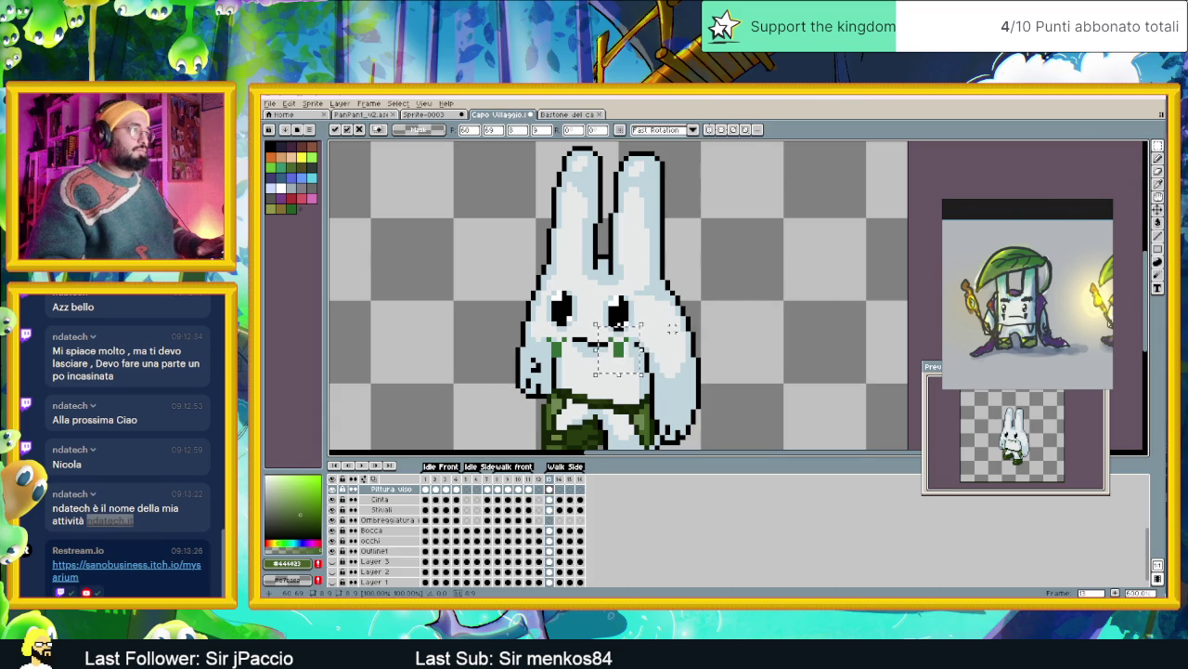
pyautogui.hotkey('ctrl', 'd')
pyautogui.moveTo(543, 325); pyautogui.dragTo(580, 363)
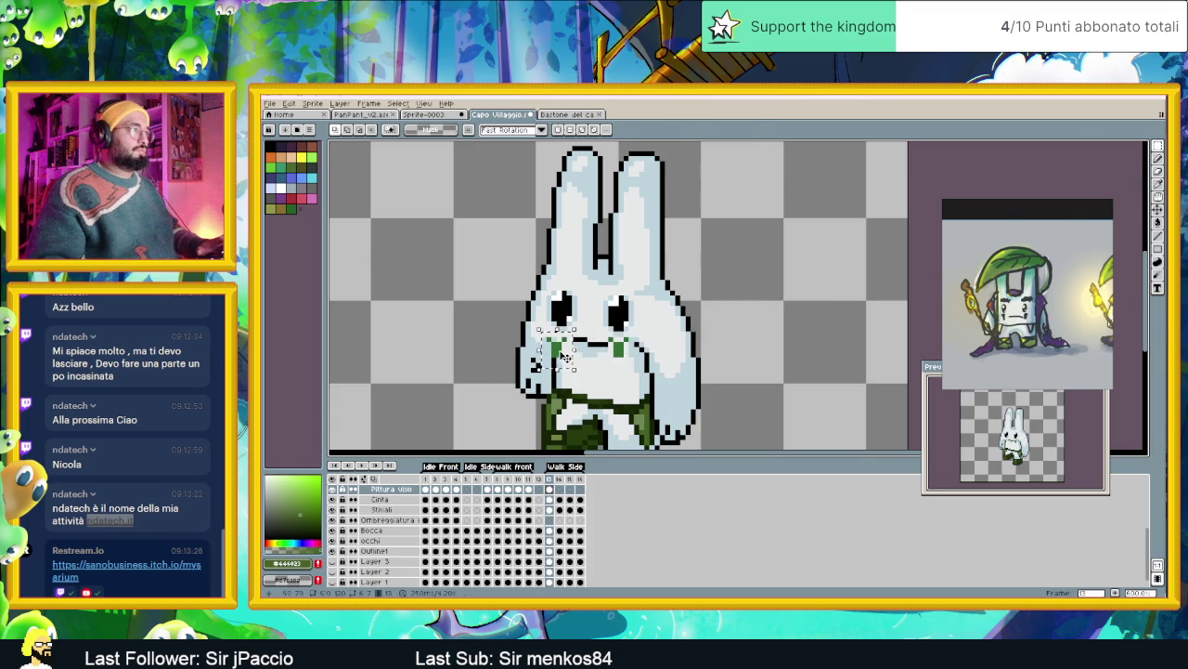
pyautogui.hotkey('ctrl', 'd')
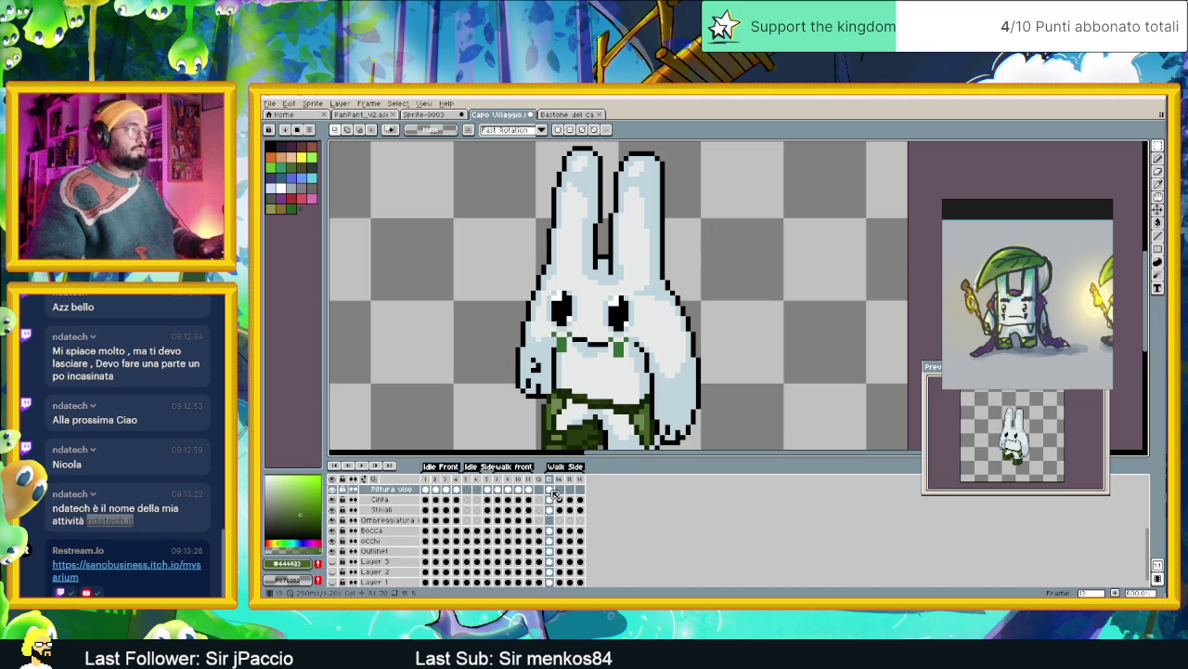
# On frame 16, drag the green cheek and mouth marks down-left onto the face
pyautogui.click(559, 490)
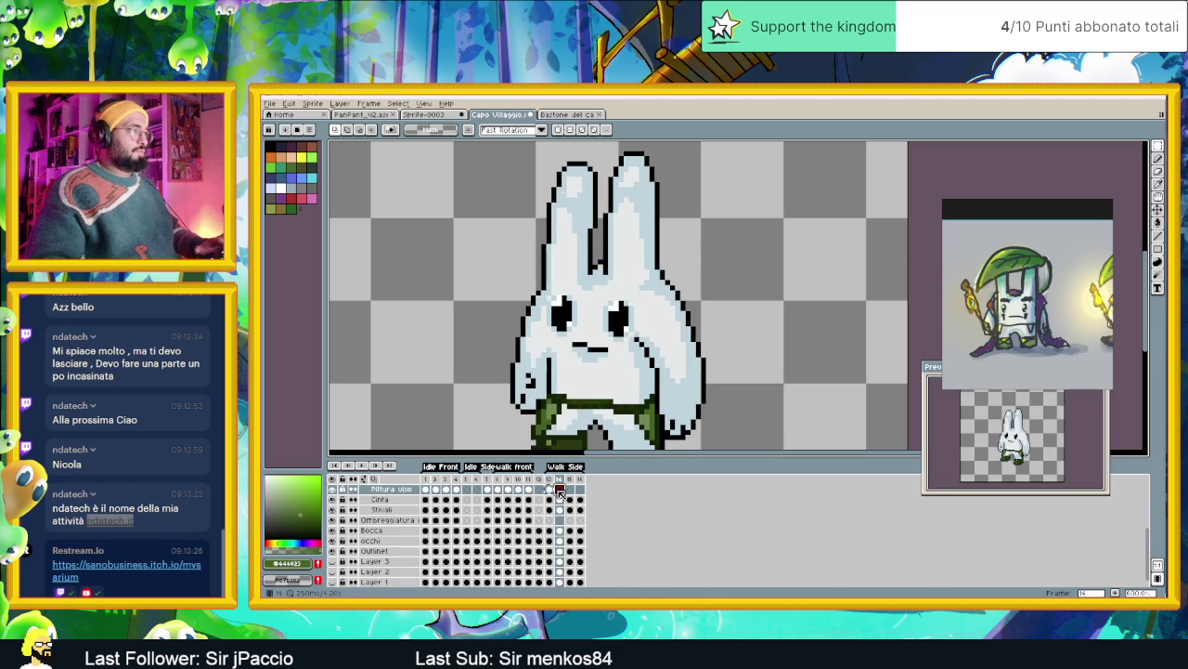
pyautogui.click(559, 491)
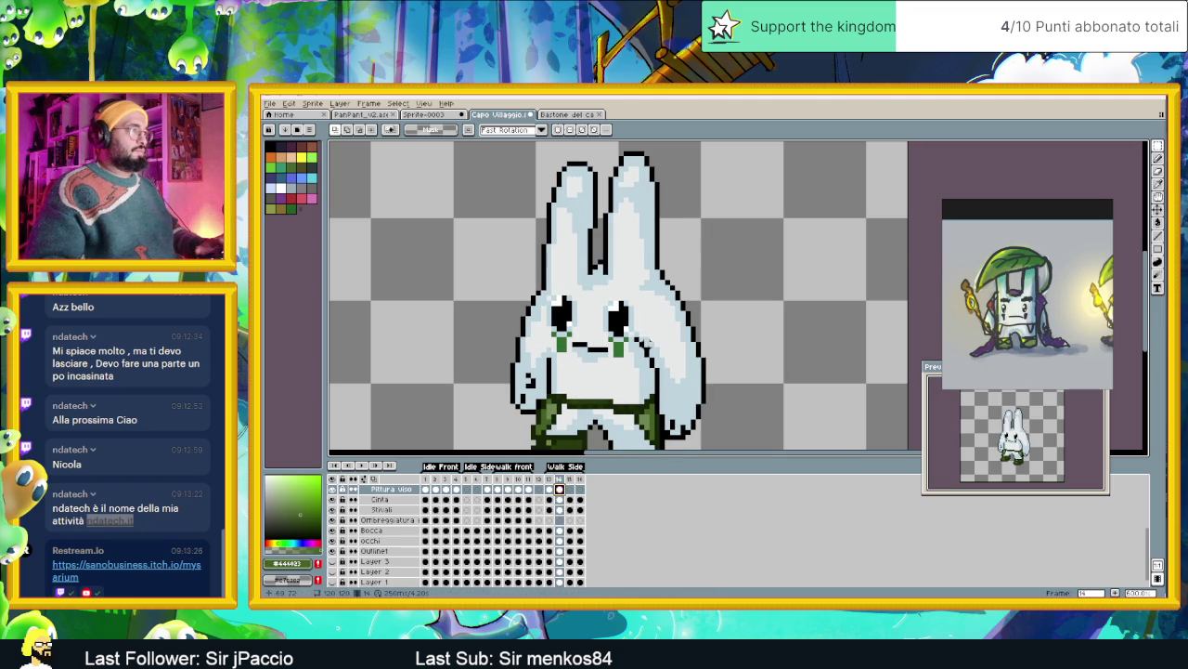
pyautogui.click(569, 489)
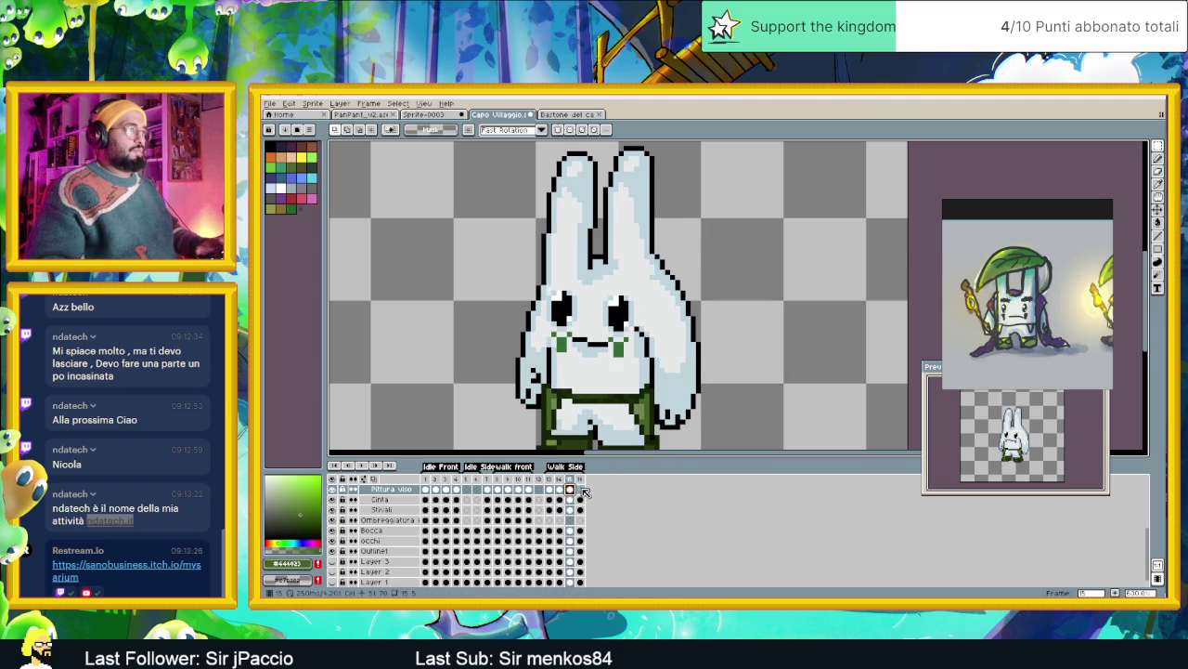
pyautogui.click(580, 490)
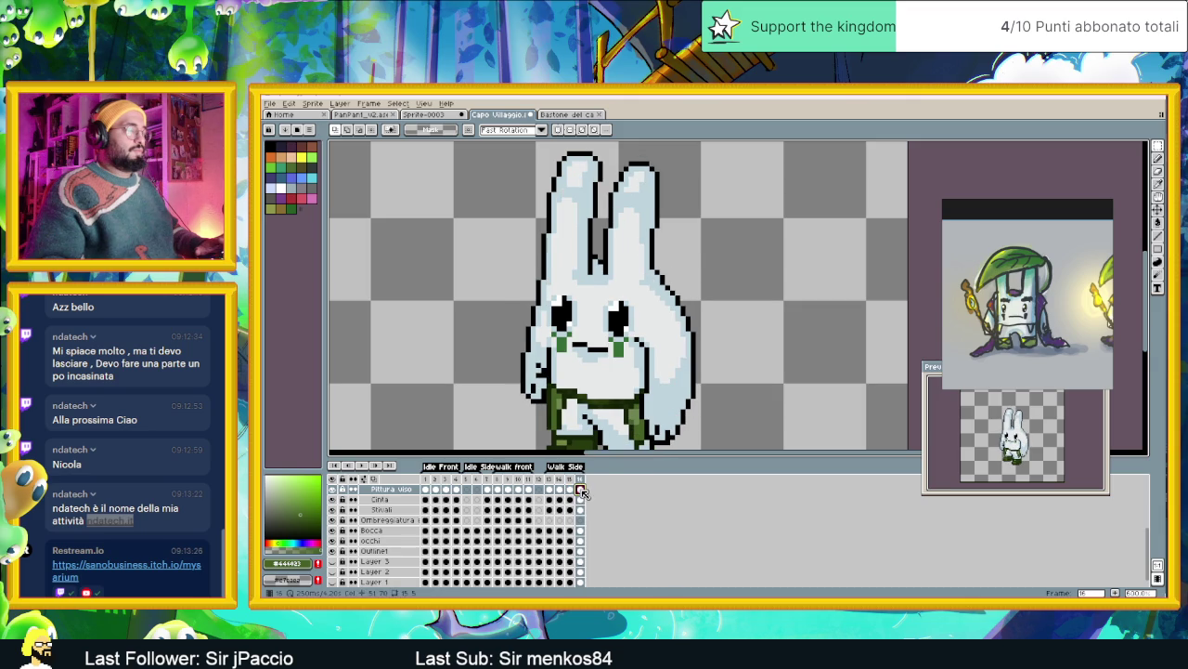
pyautogui.press('v')
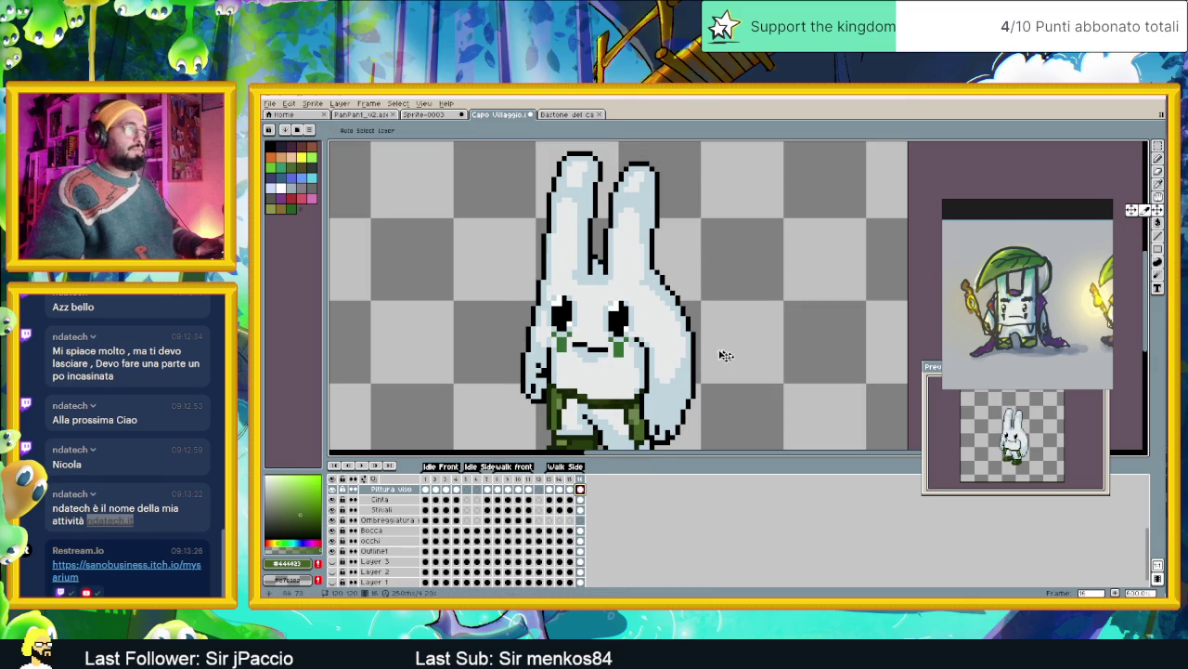
pyautogui.moveTo(726, 354); pyautogui.dragTo(717, 361)
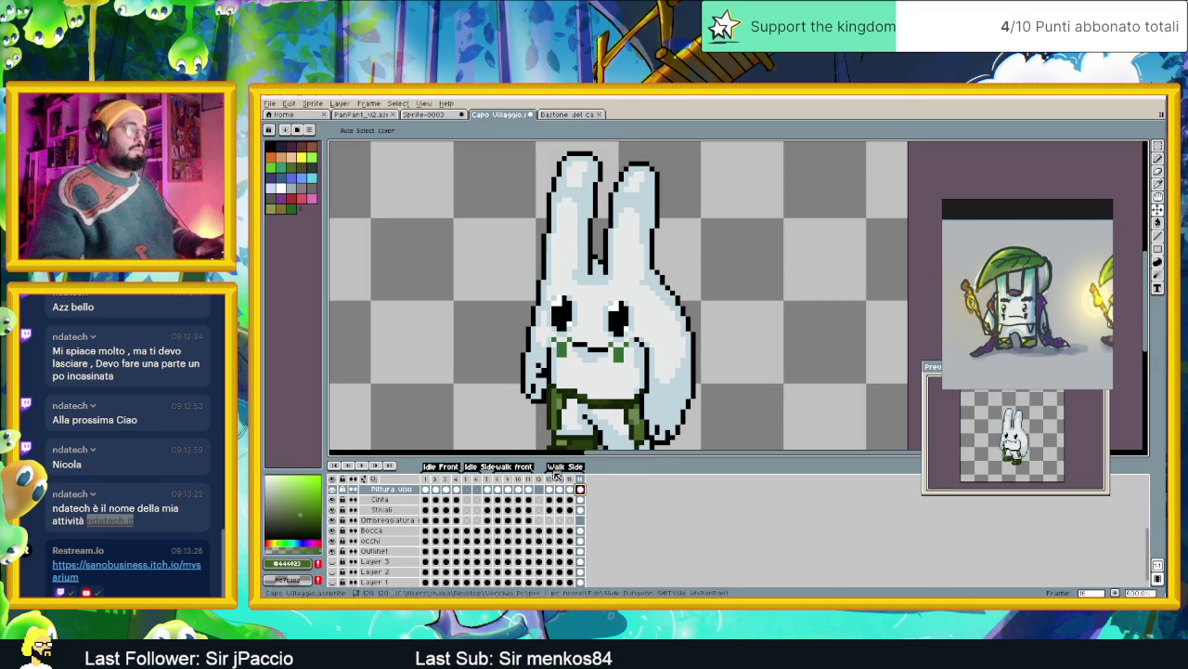
# Step to frame 14 and play the Walk Side animation
pyautogui.press('Right')
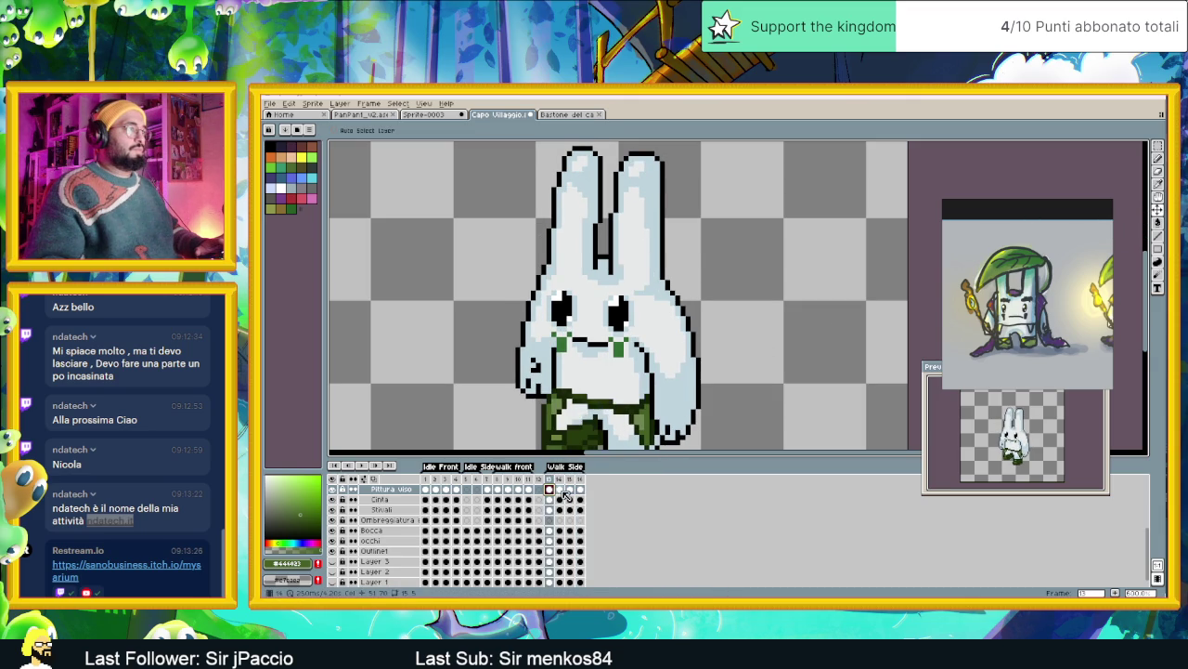
pyautogui.press('Right')
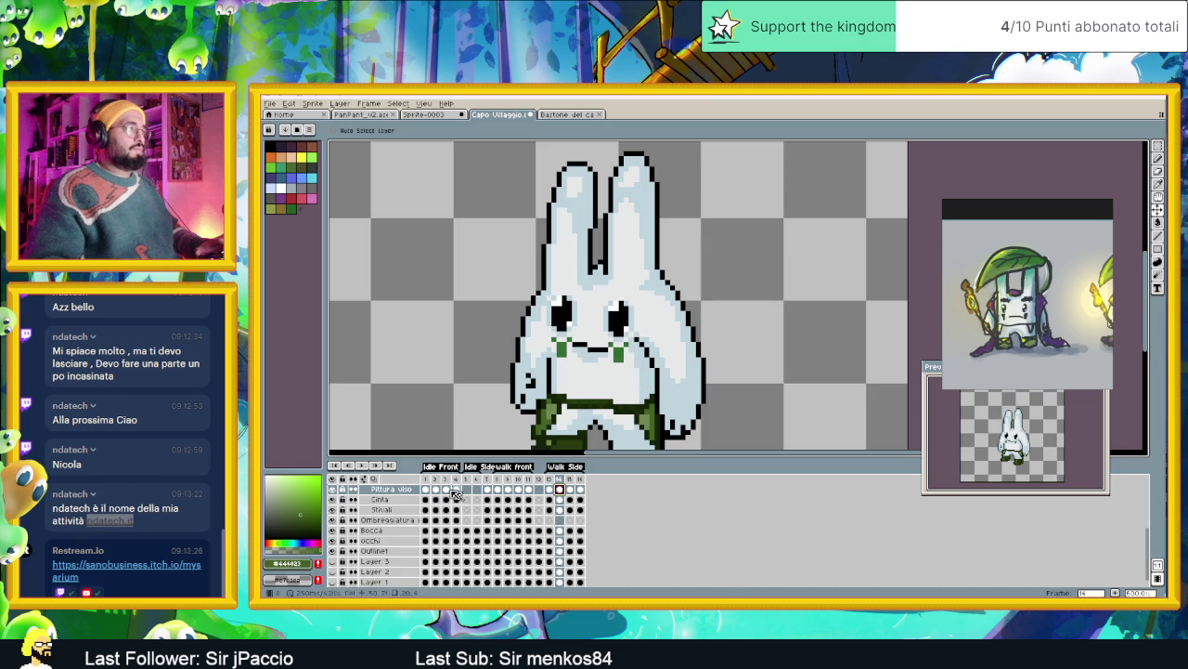
pyautogui.click(362, 464)
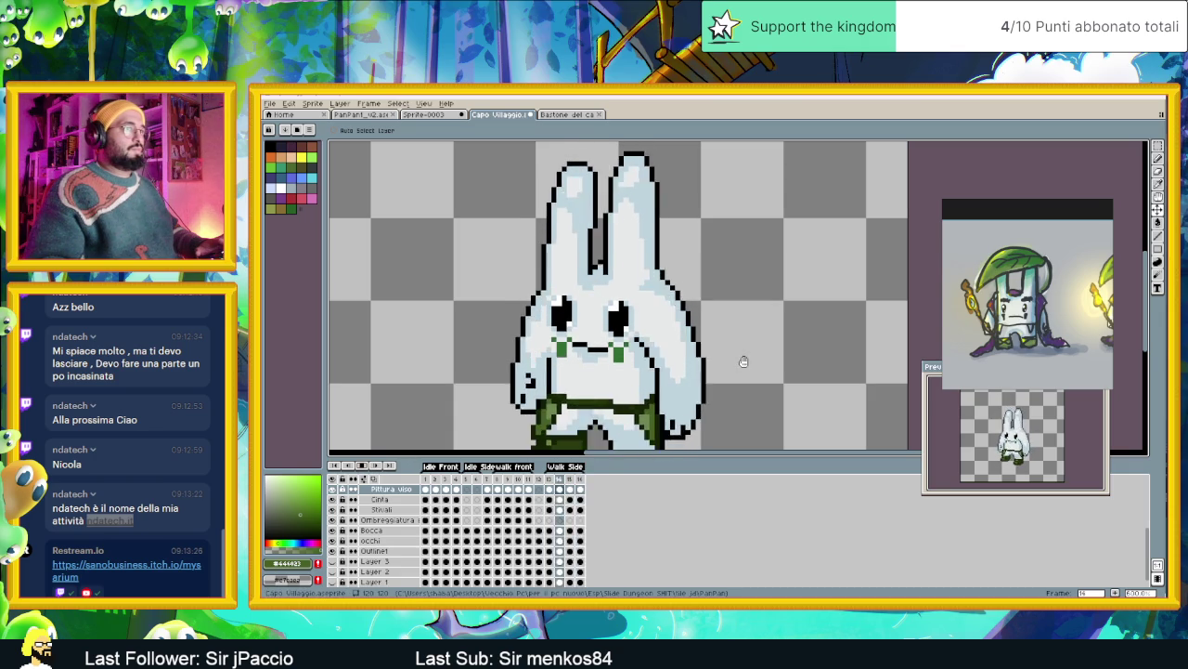
pyautogui.scroll(2, 624, 389)
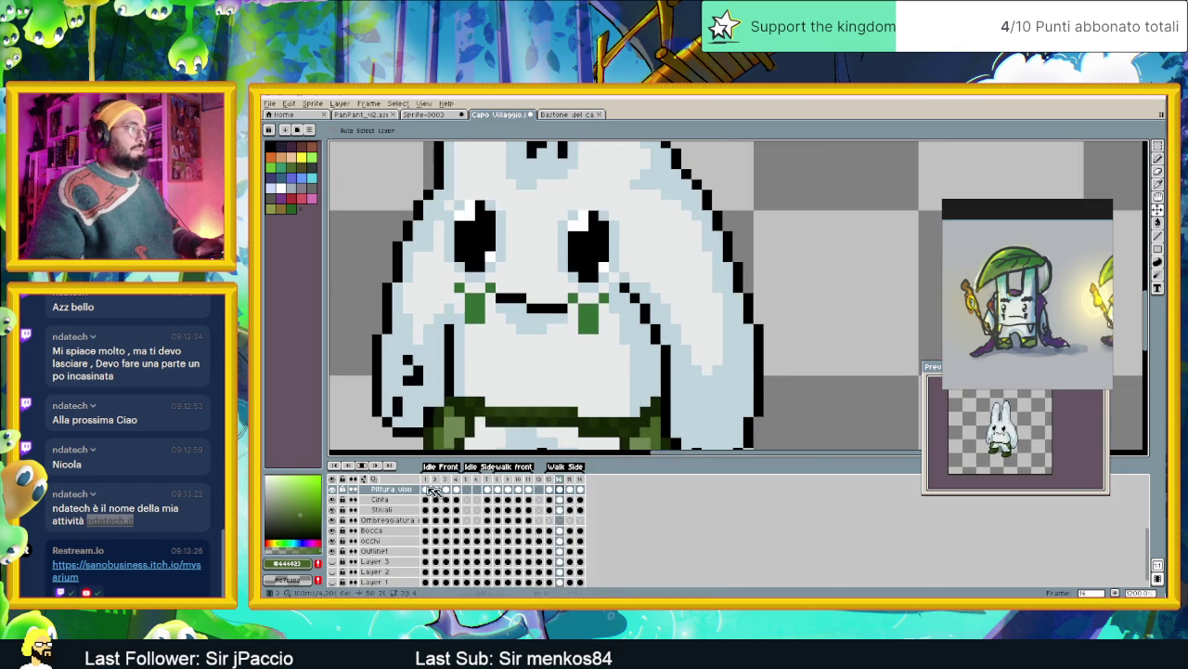
# Stop playback, select the Pencil, and review the cheek marks on Walk Side frames 14, 15 and 16
pyautogui.click(444, 411)
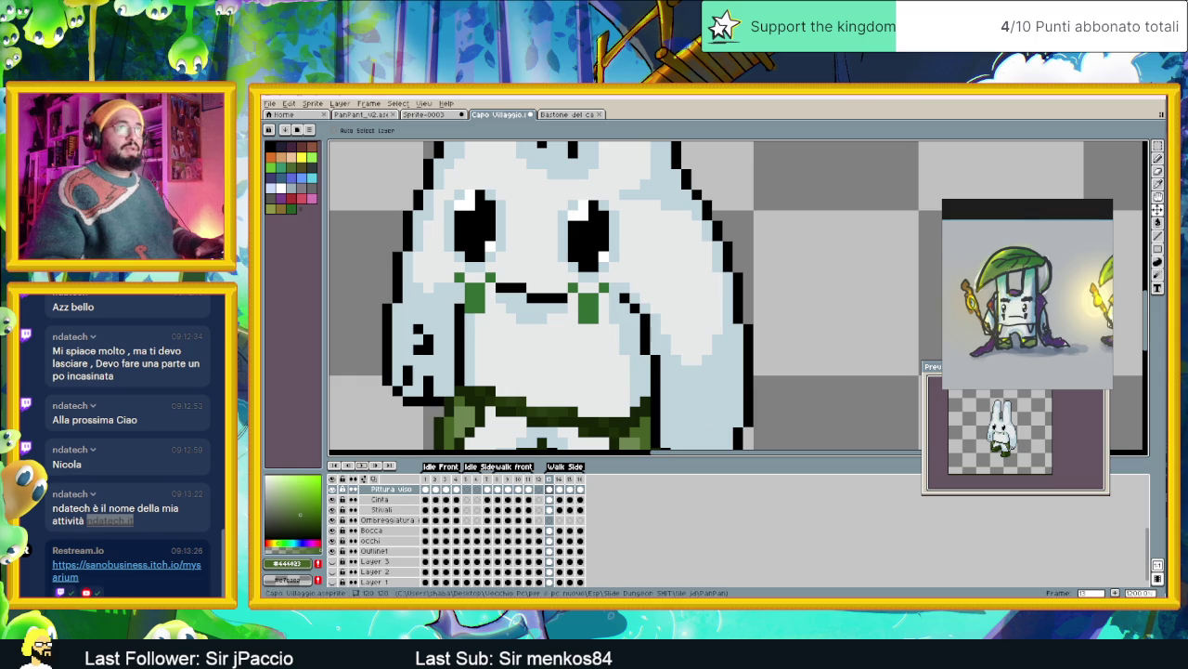
pyautogui.press('b')
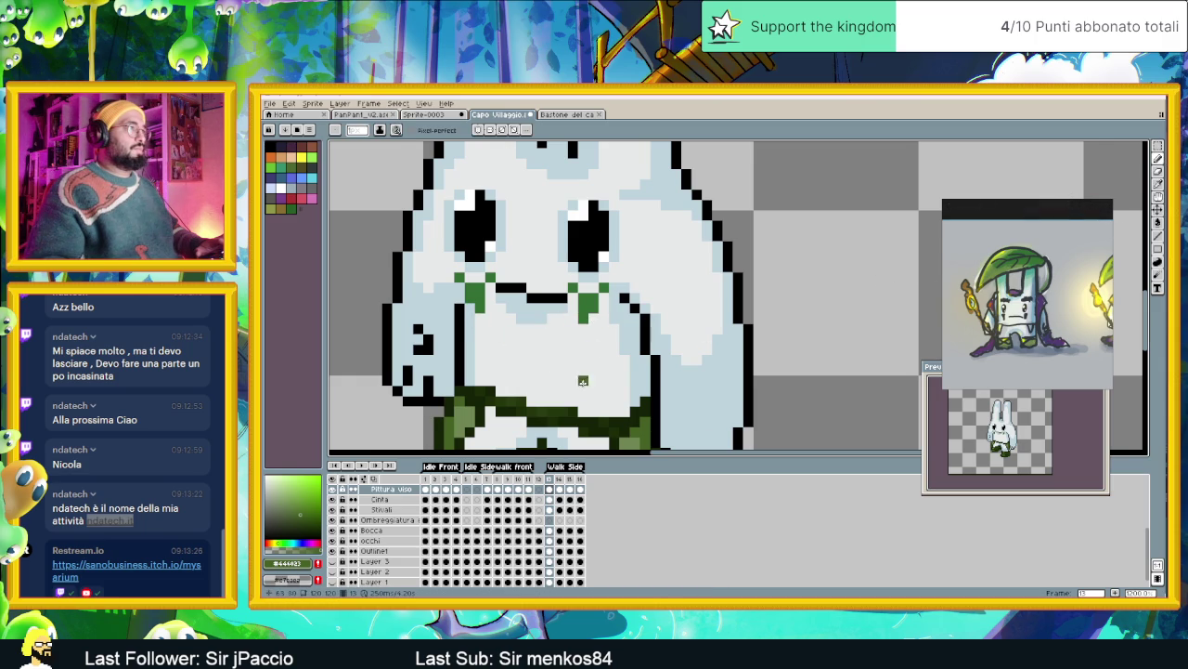
pyautogui.click(557, 487)
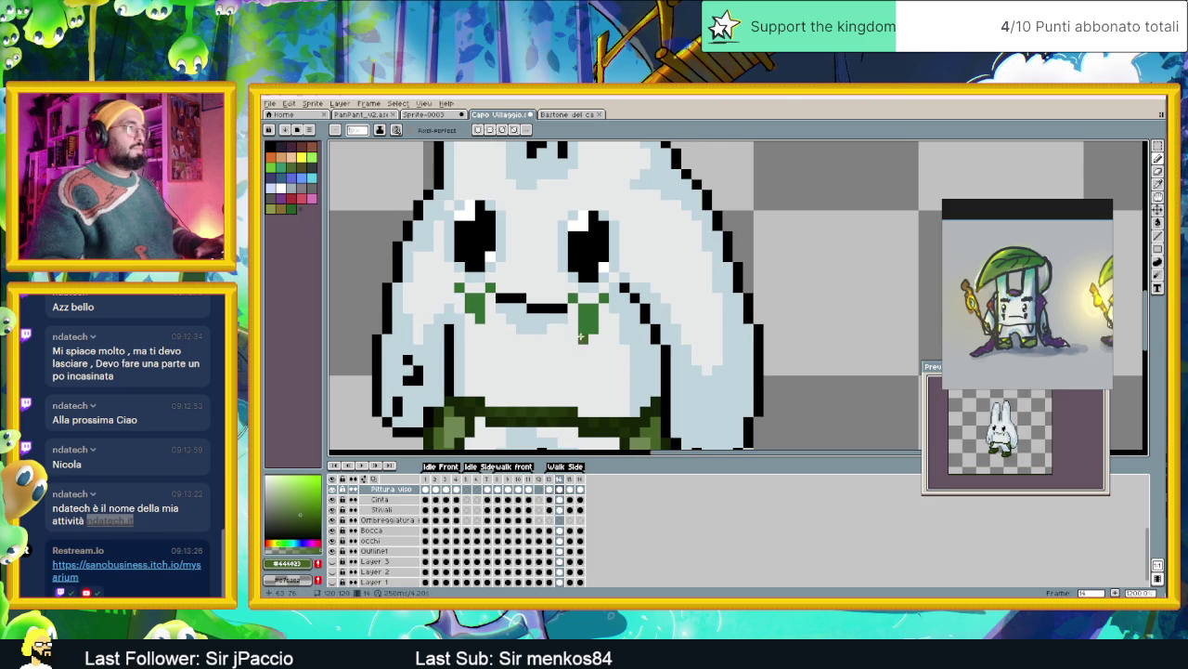
pyautogui.press('Right')
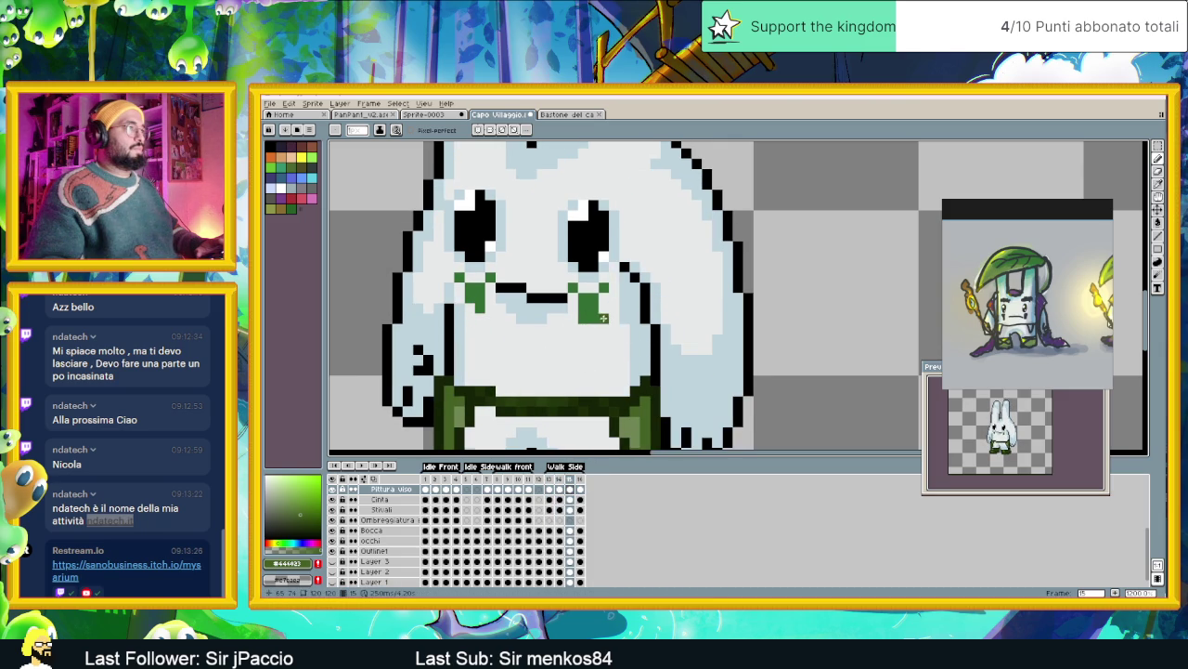
pyautogui.press('Right')
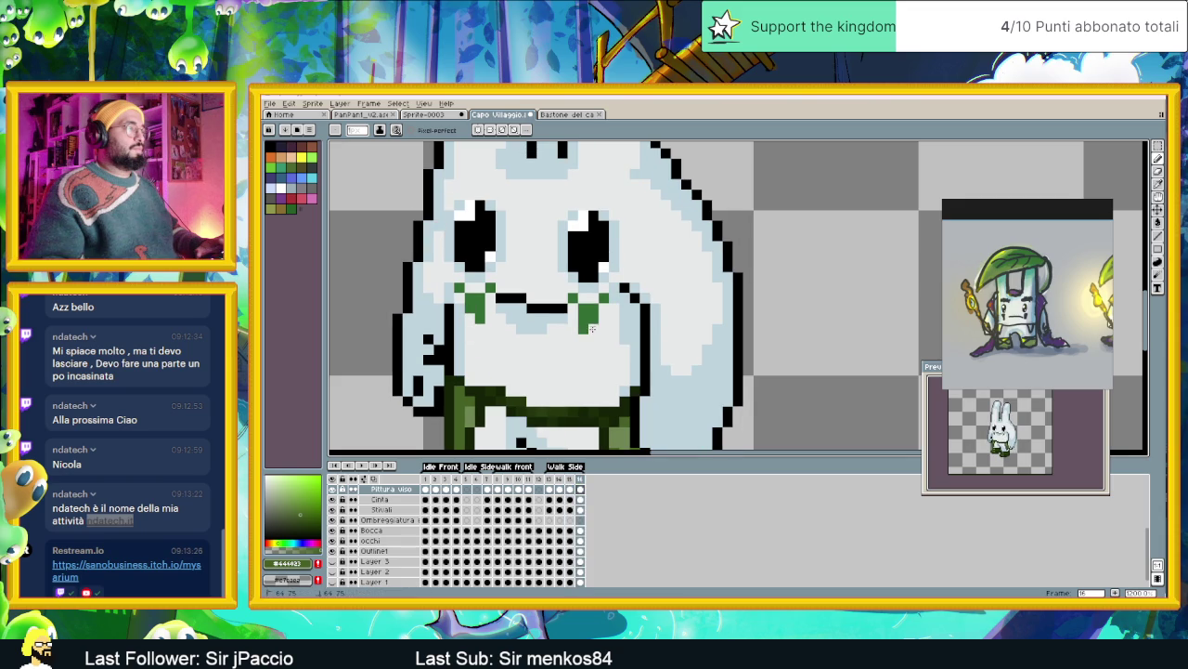
pyautogui.scroll(-3, 634, 371)
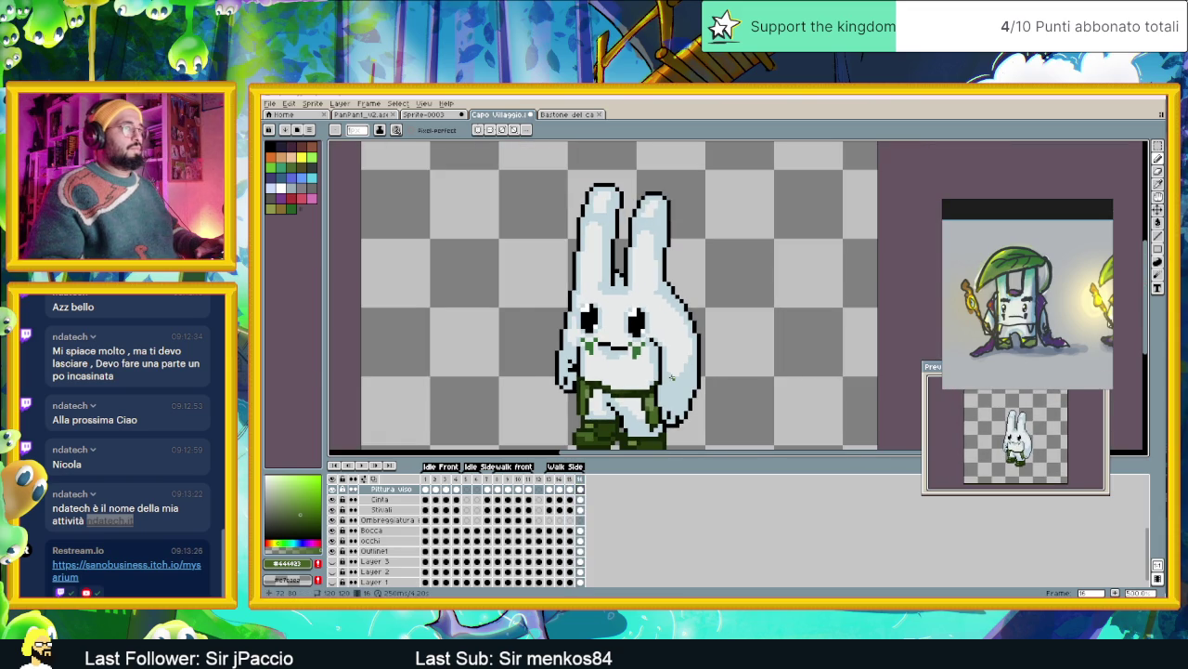
# Play the walk animation once more, then stop it
pyautogui.scroll(-1, 672, 376)
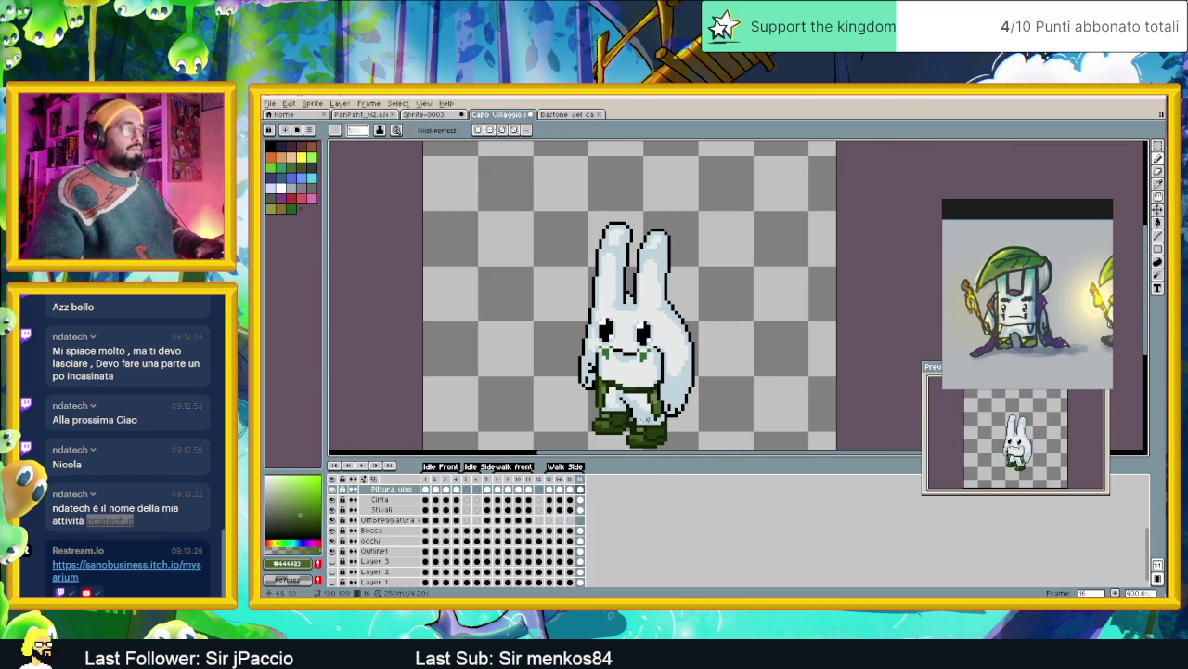
pyautogui.click(365, 467)
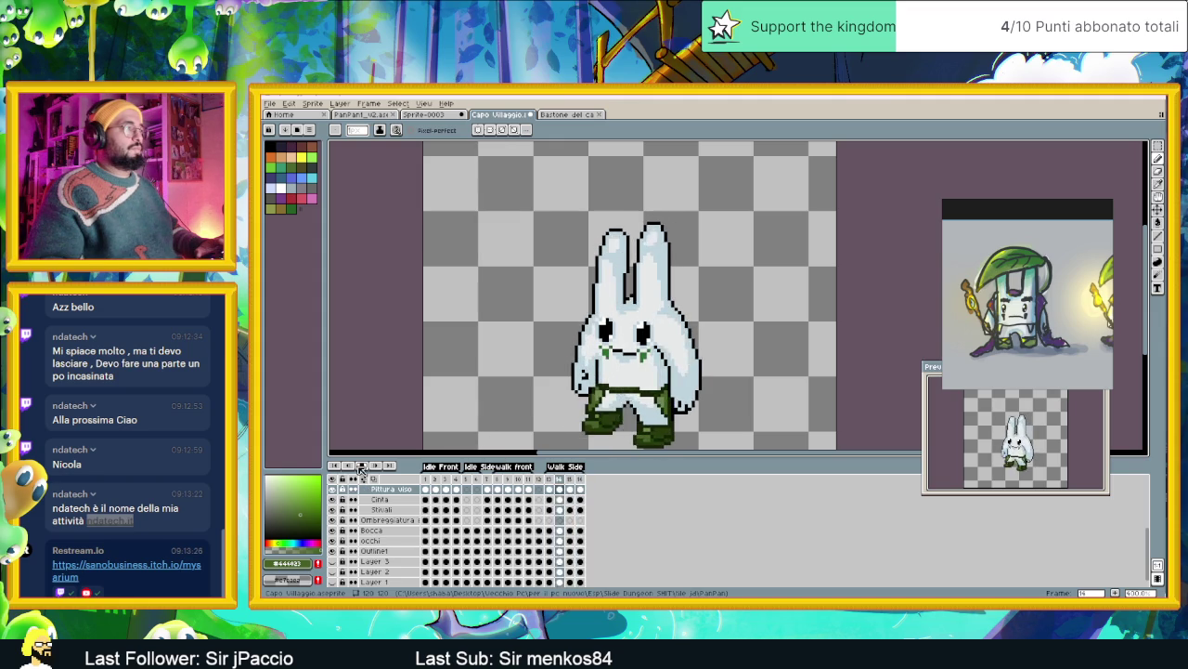
pyautogui.press('Return')
pyautogui.scroll(2, 482, 525)
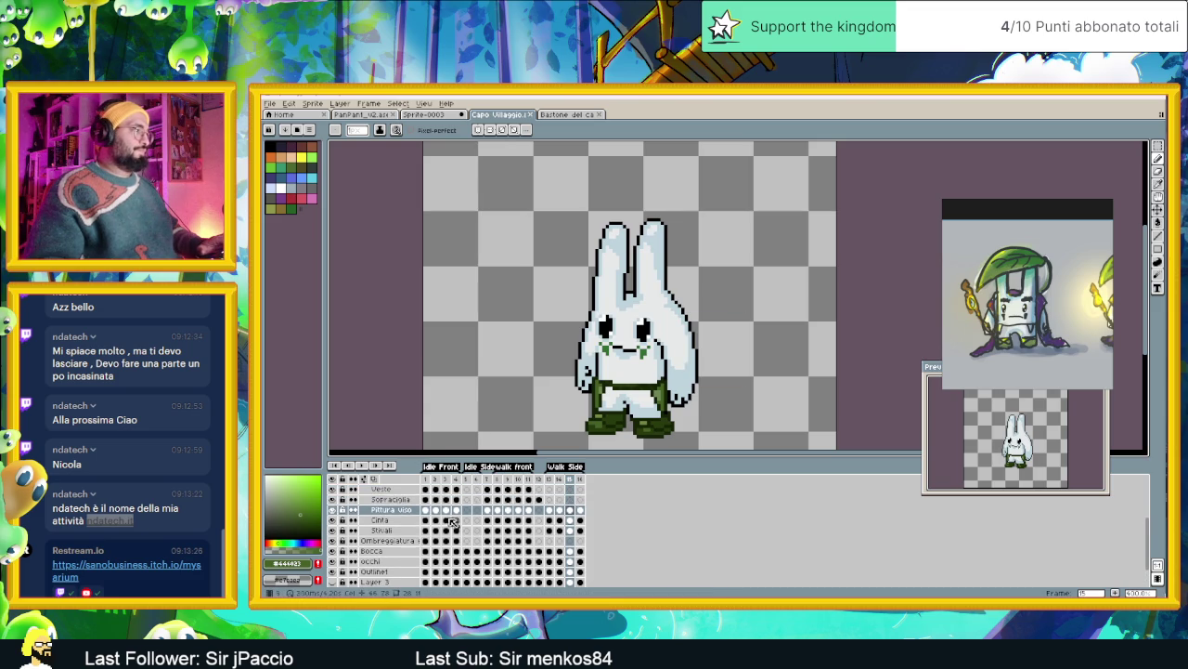
# On the Sopraciglia layer, compare frames 3 and 1, then go to Walk Side frame 13
pyautogui.click(406, 502)
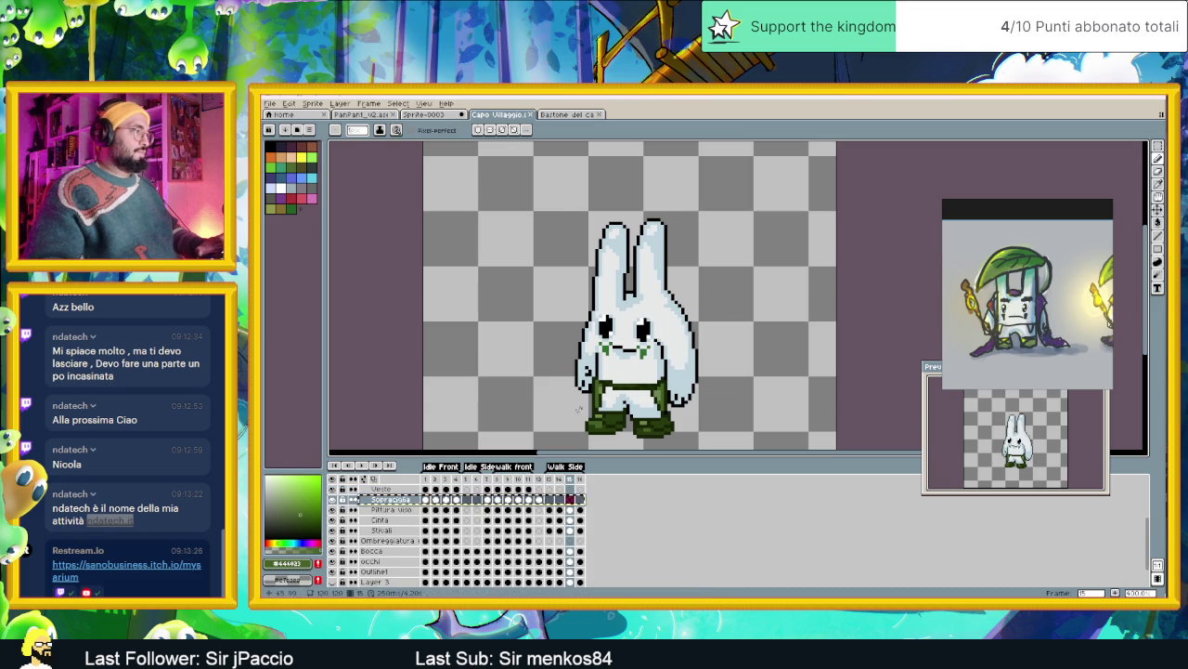
pyautogui.click(449, 501)
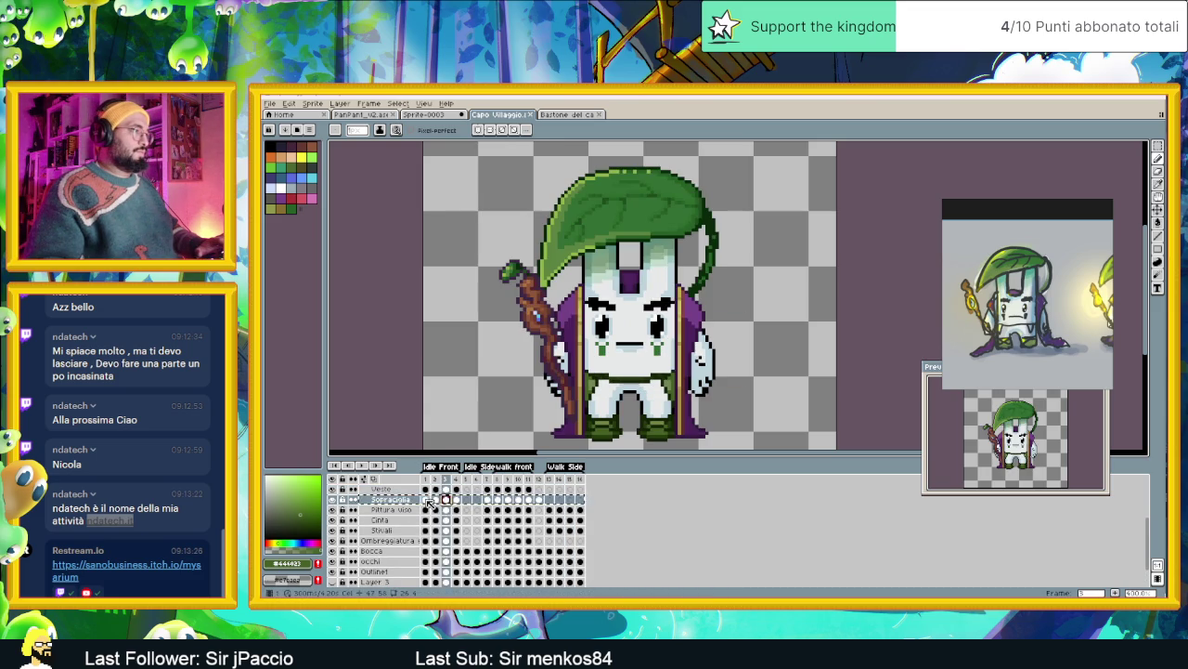
pyautogui.click(425, 499)
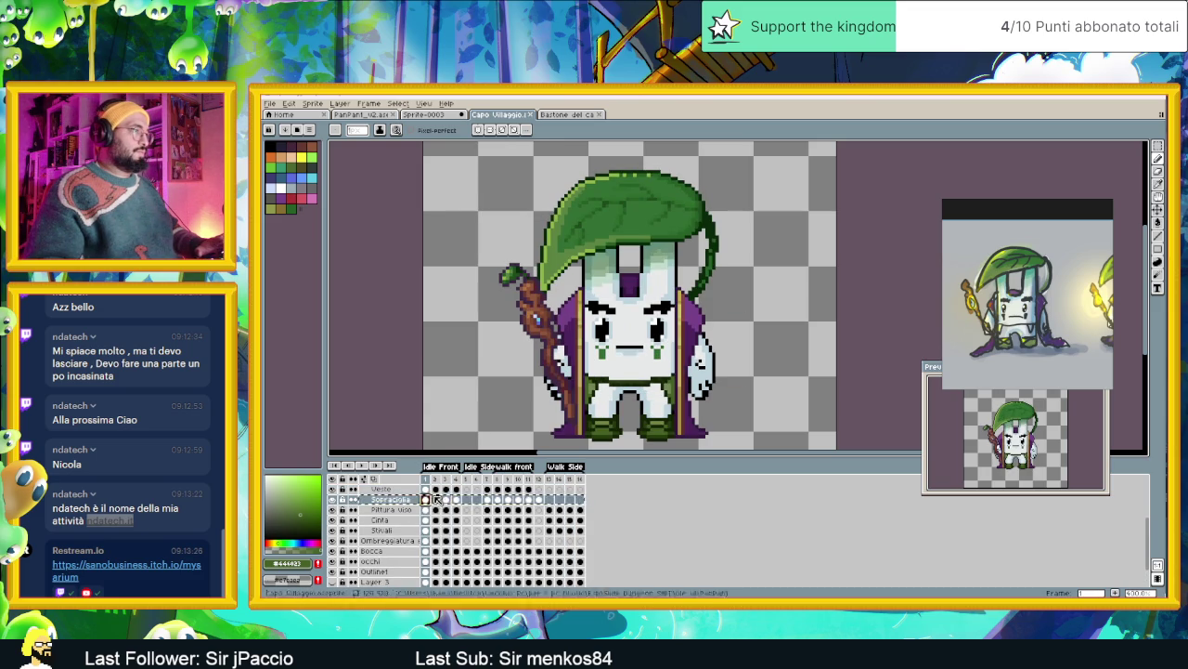
pyautogui.click(549, 500)
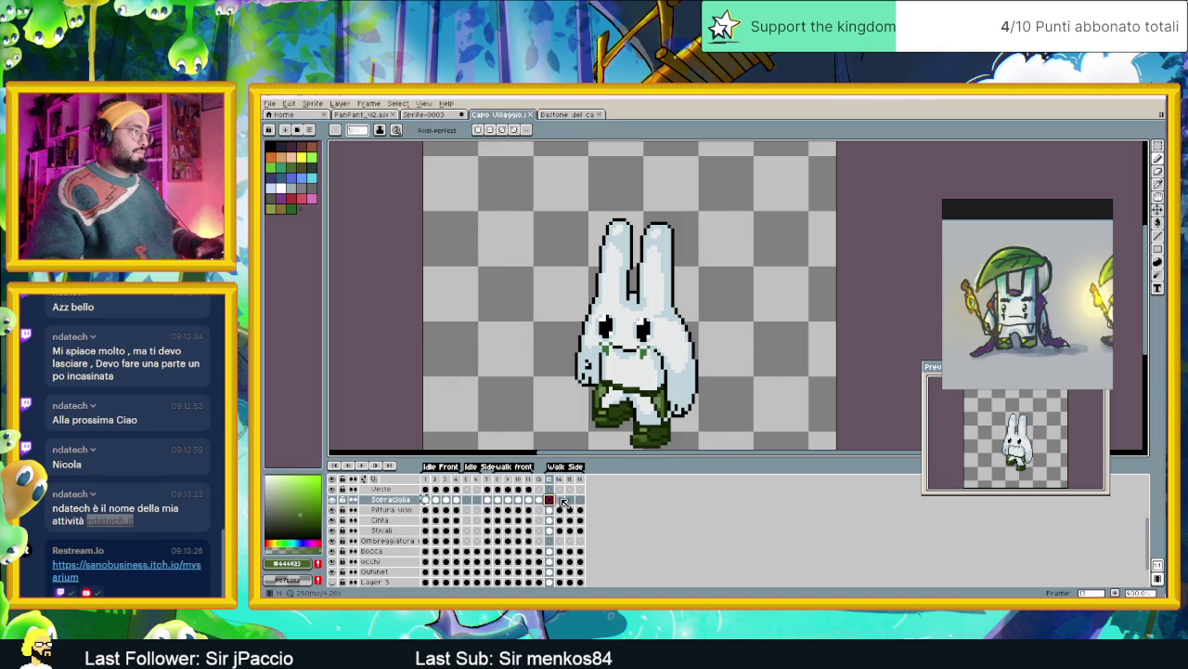
# Select the rabbit's eyebrows on frame 13 and shift them one pixel left
pyautogui.scroll(1, 641, 304)
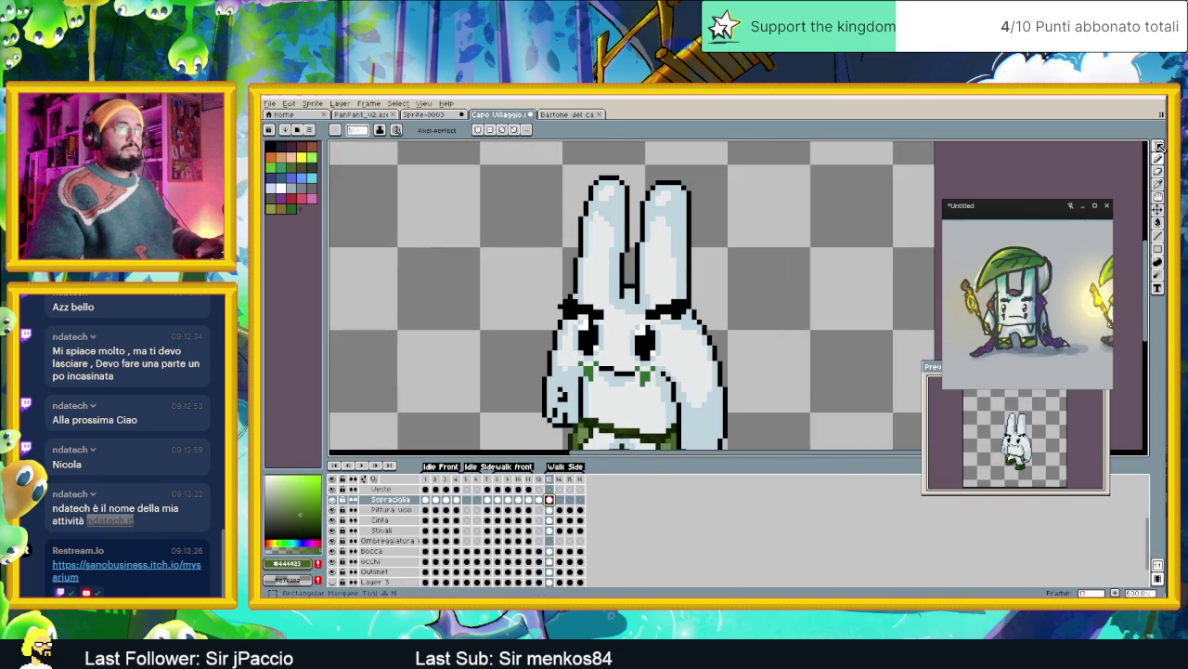
pyautogui.press('m')
pyautogui.moveTo(535, 266)
pyautogui.mouseDown()
pyautogui.moveTo(628, 357)
pyautogui.moveTo(615, 317)
pyautogui.mouseUp()
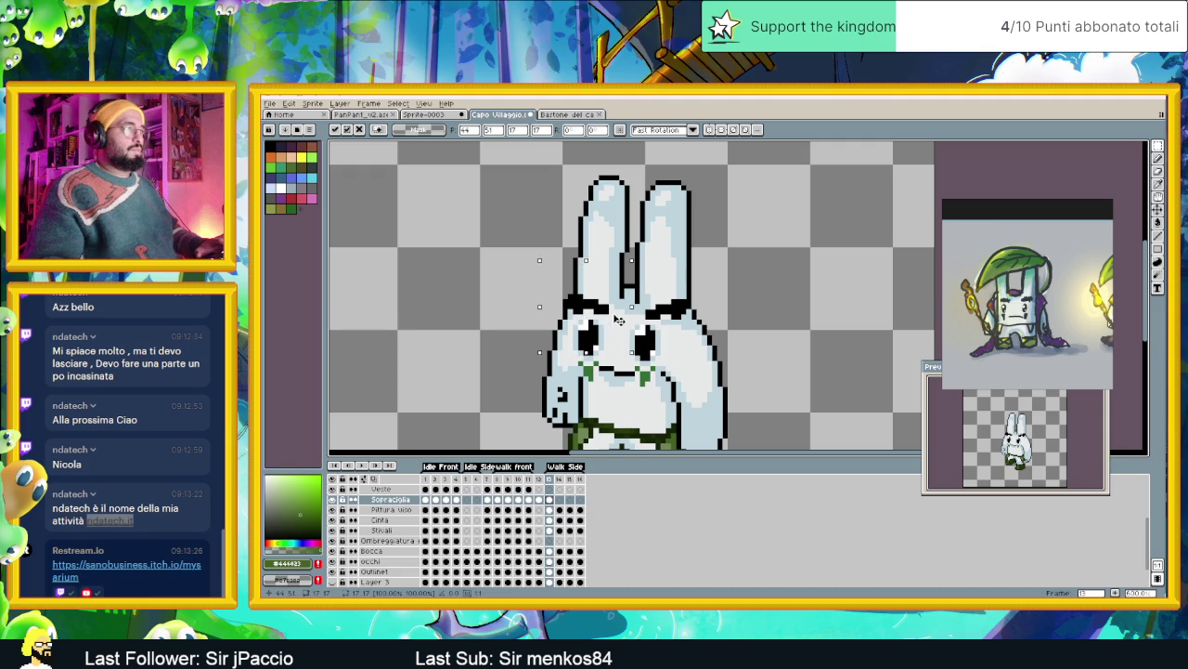
pyautogui.press('Down')
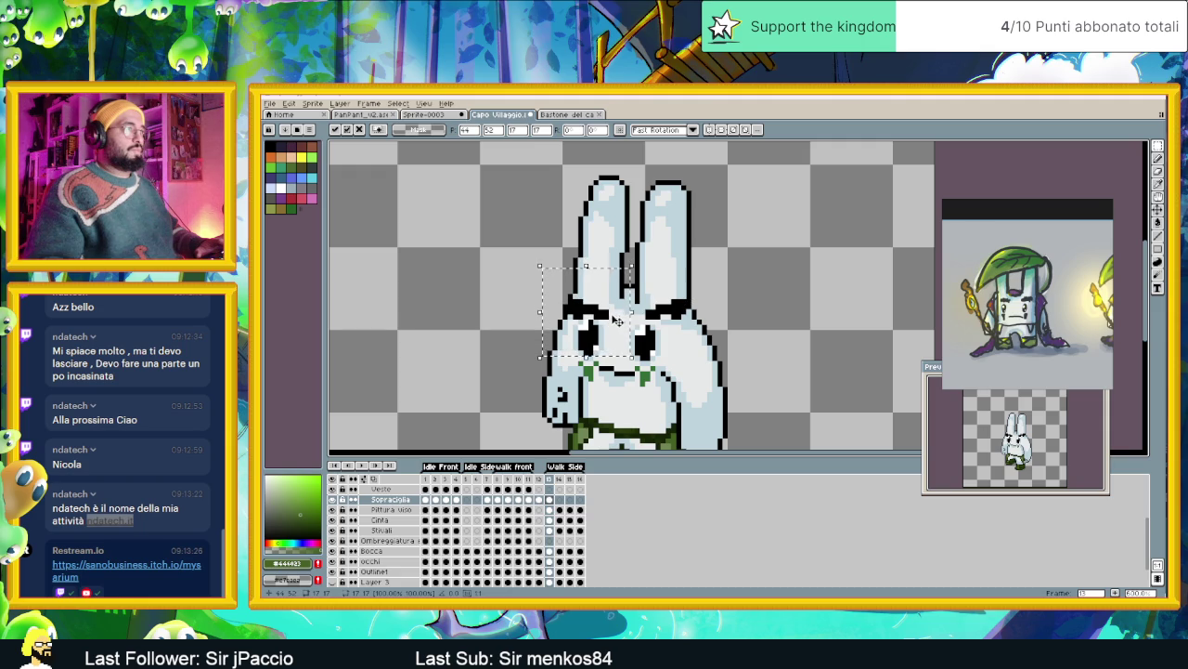
pyautogui.press('Up')
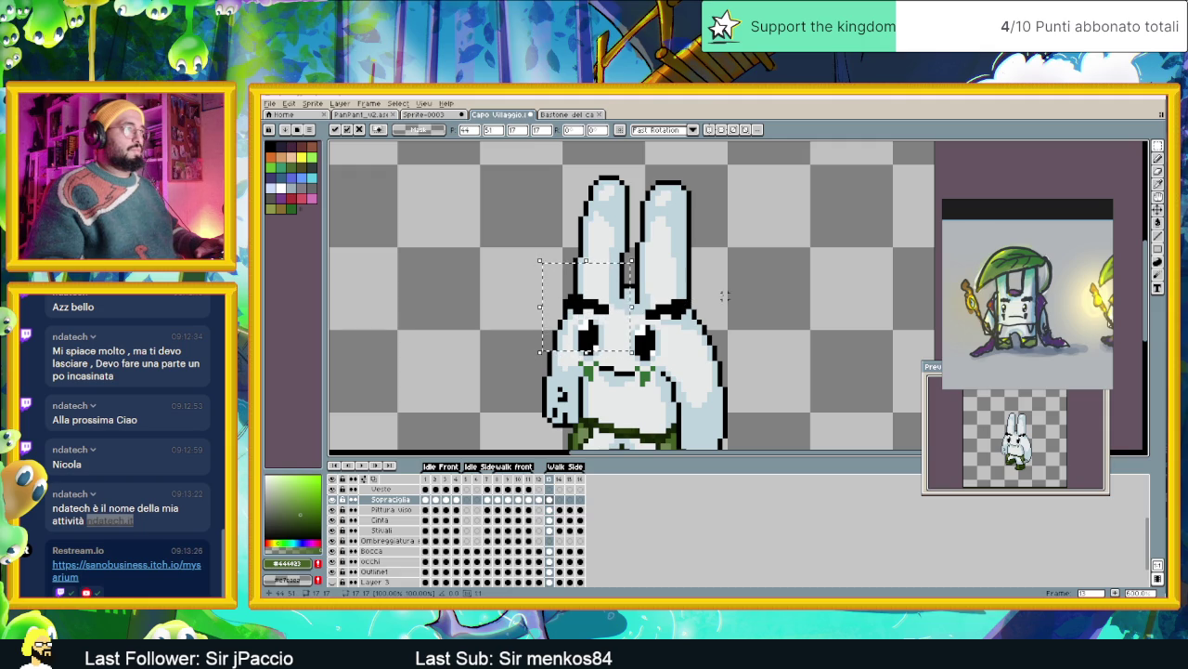
pyautogui.moveTo(709, 286); pyautogui.dragTo(621, 331)
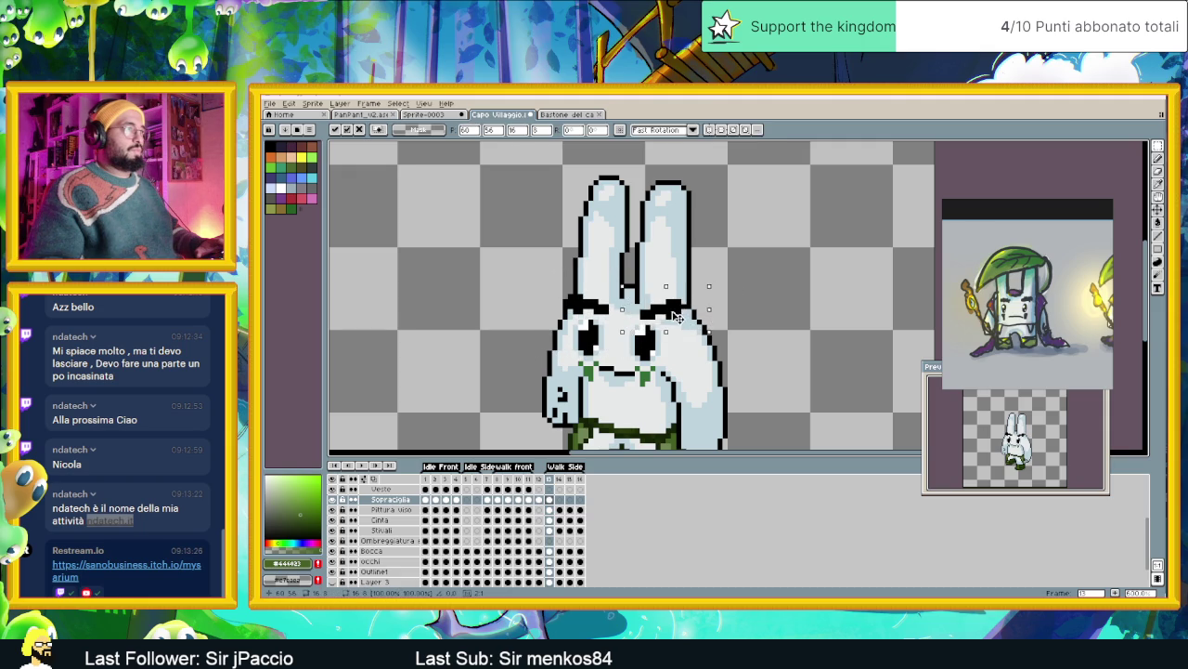
pyautogui.press('Left')
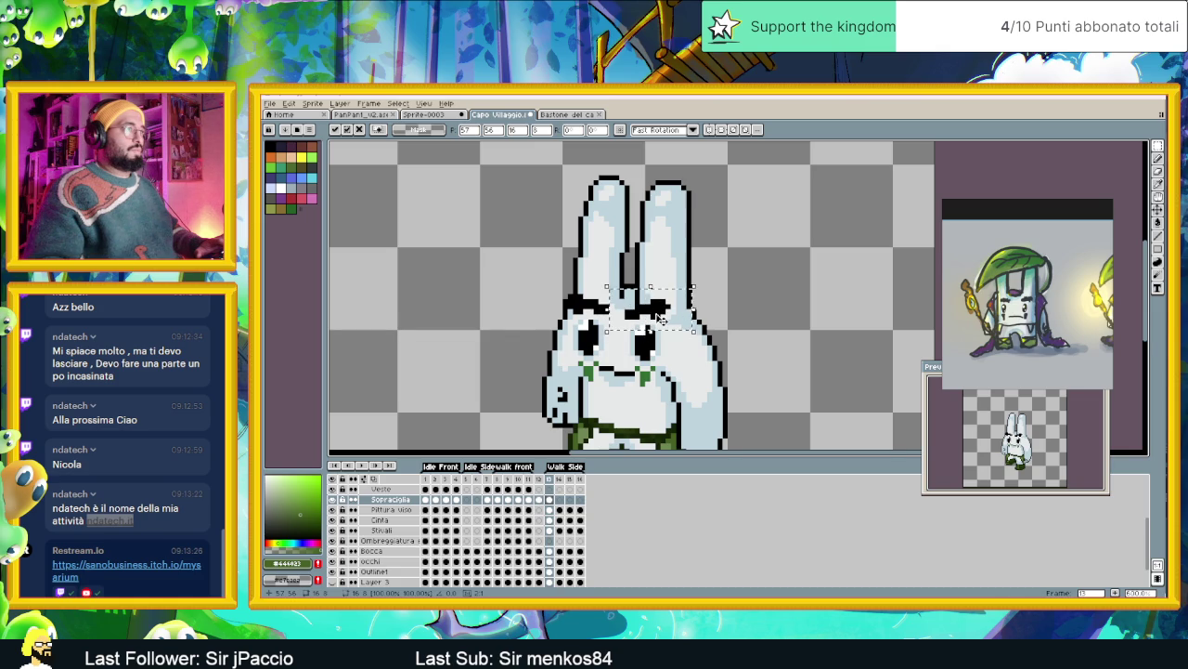
pyautogui.click(726, 301)
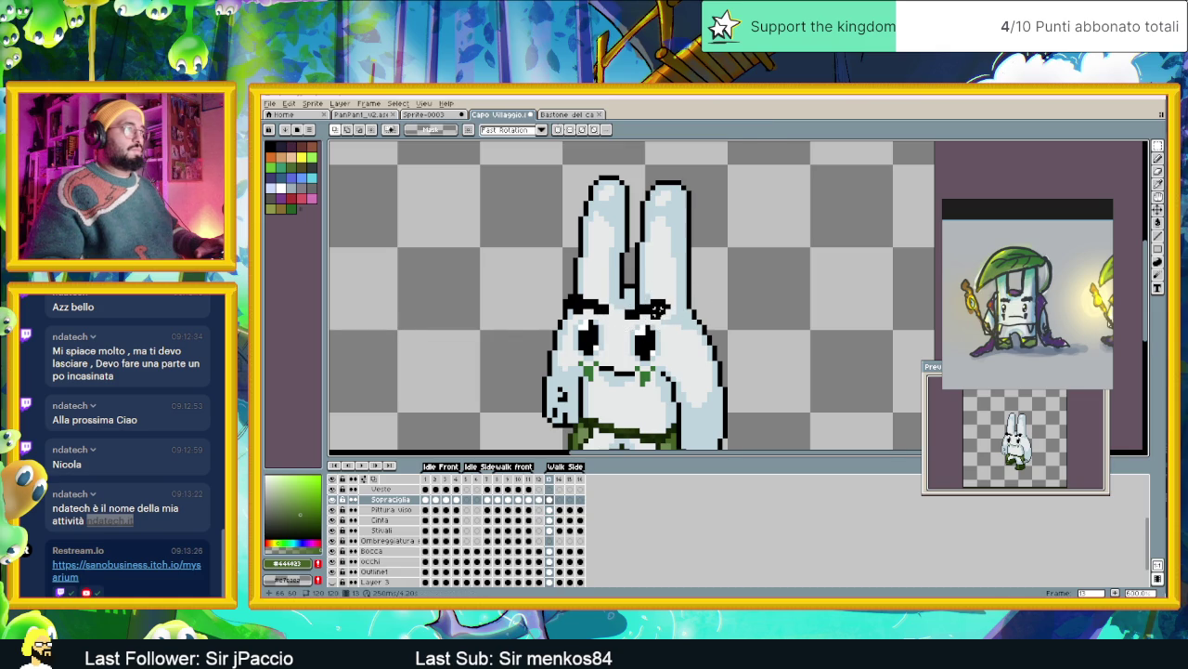
# Step through Walk Side frames 14–16, then play and stop the walk cycle
pyautogui.scroll(-2, 657, 309)
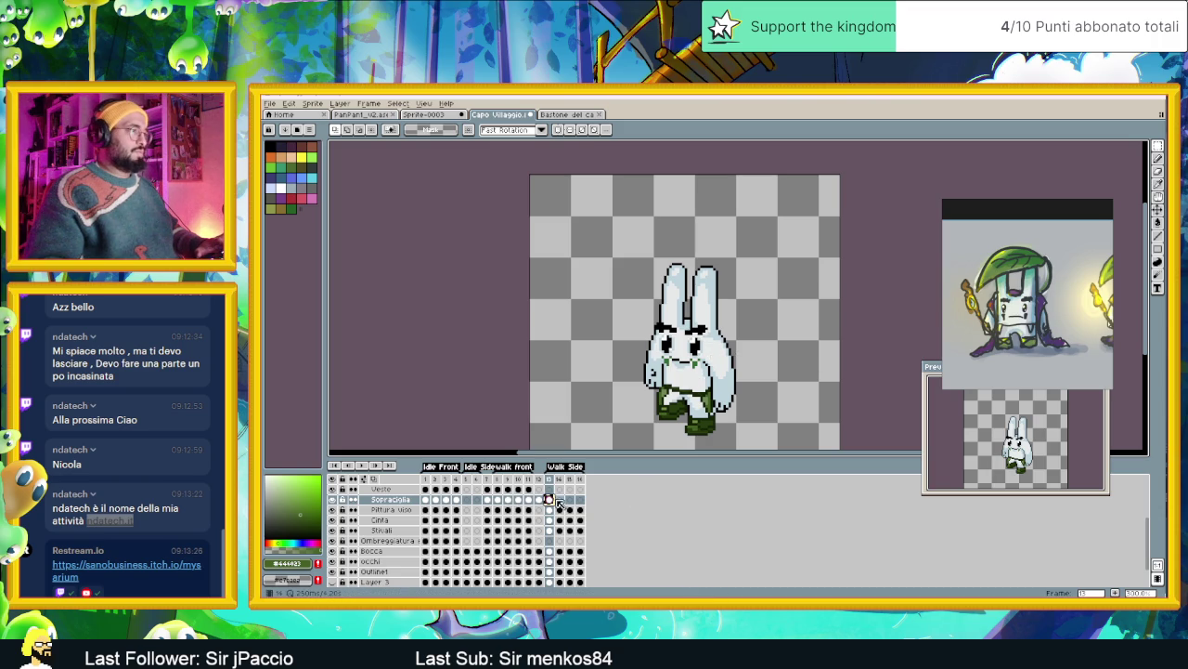
pyautogui.click(560, 500)
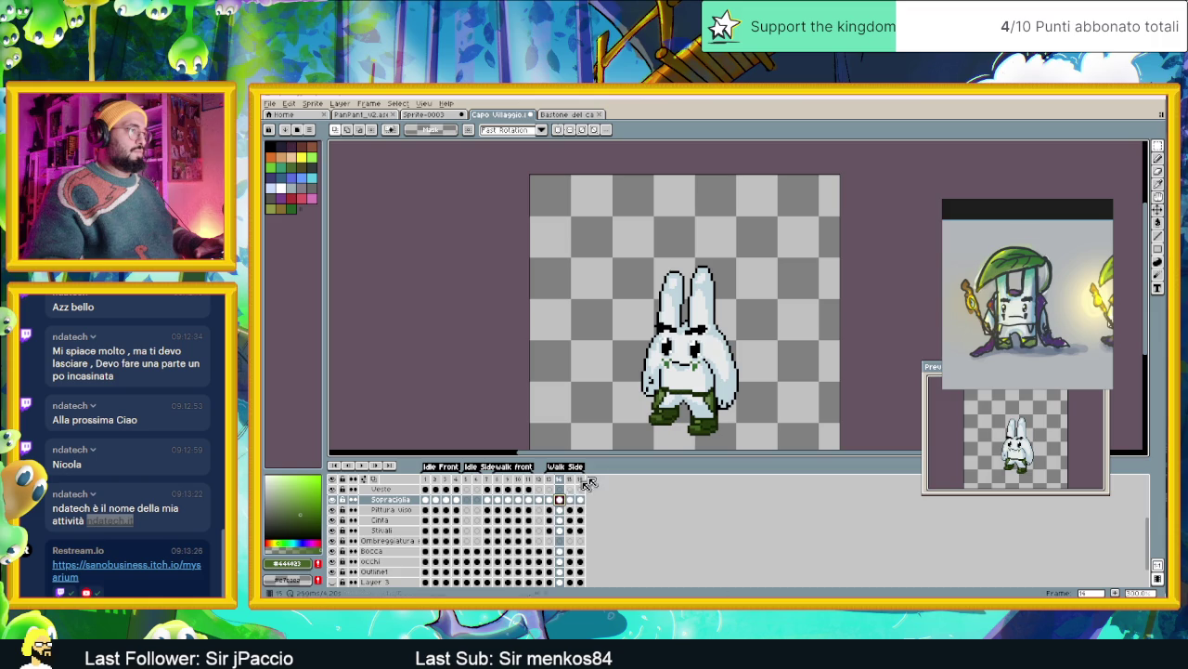
pyautogui.scroll(1, 756, 274)
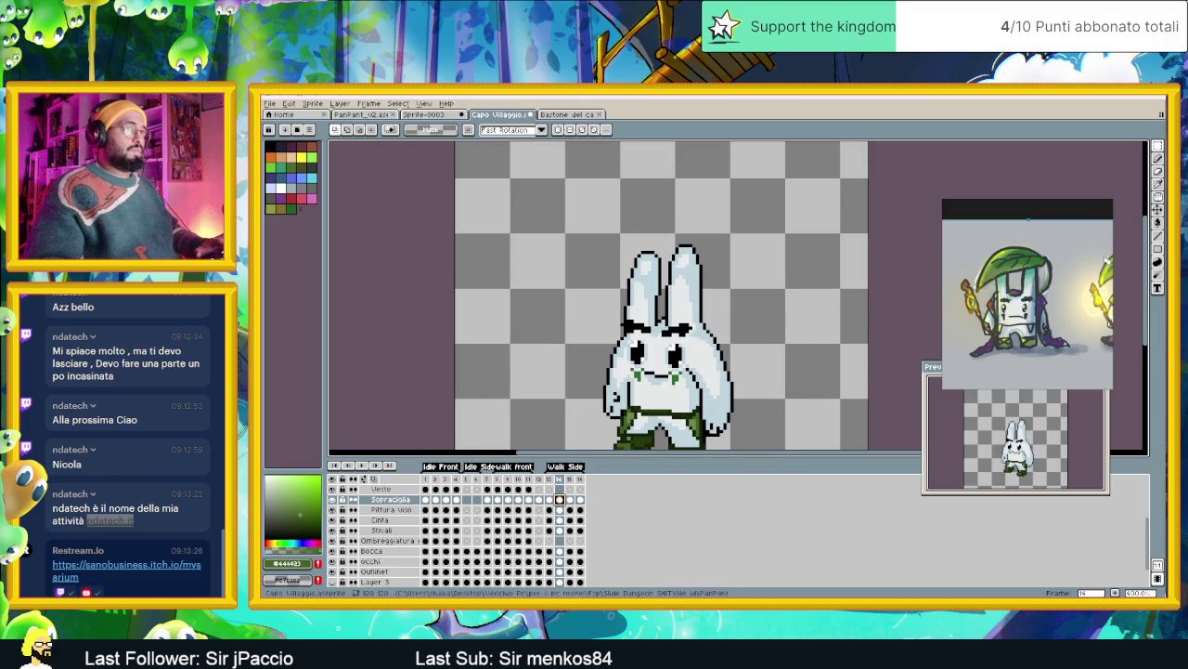
pyautogui.click(1158, 210)
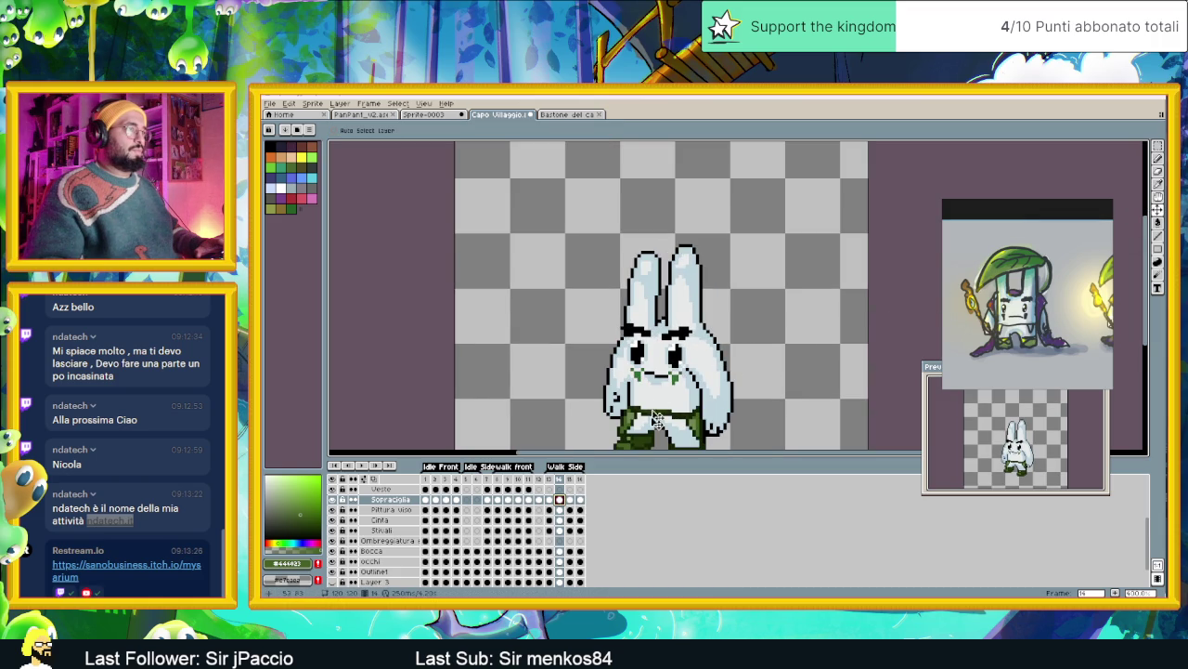
pyautogui.click(570, 500)
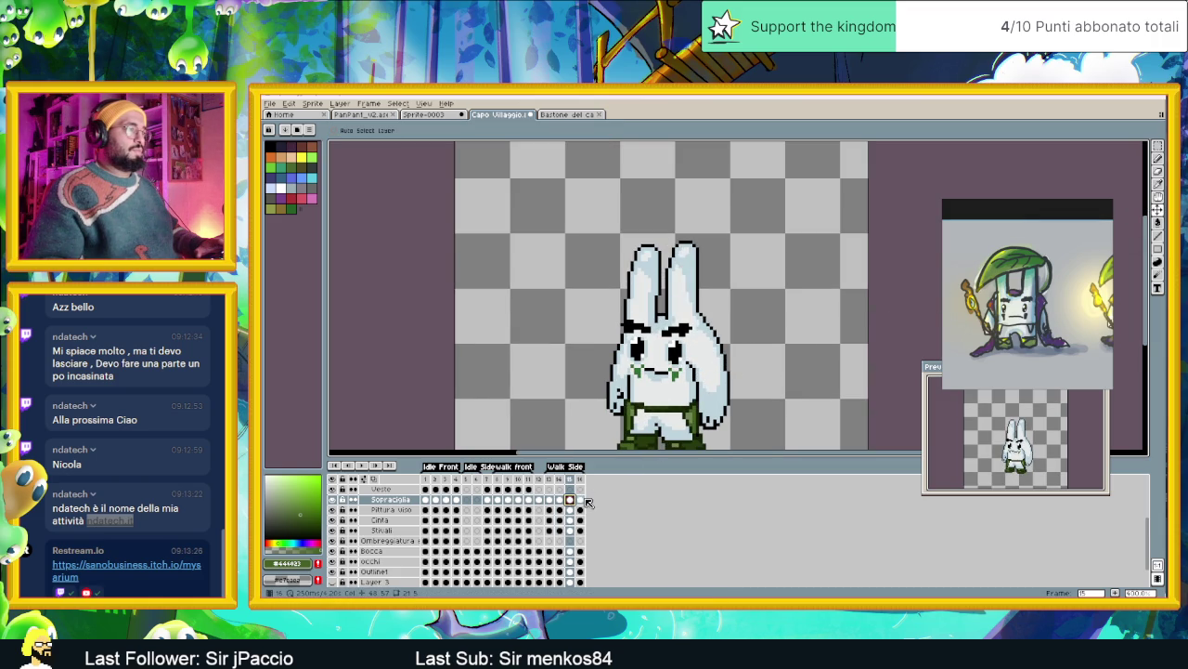
pyautogui.click(579, 499)
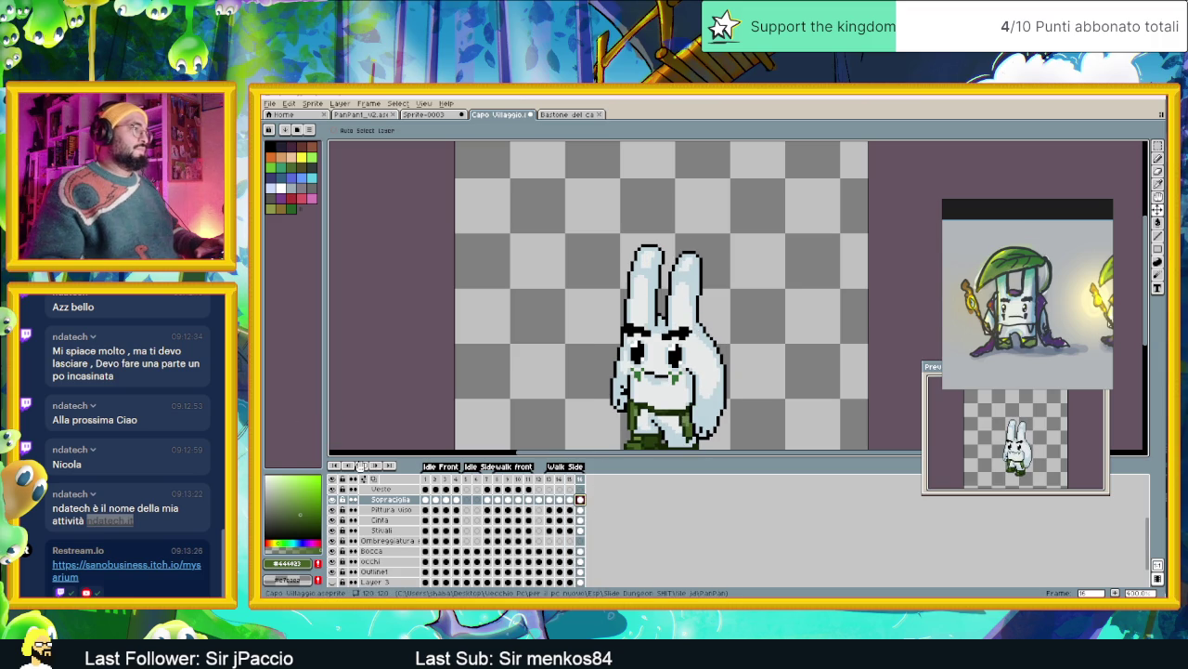
pyautogui.click(360, 464)
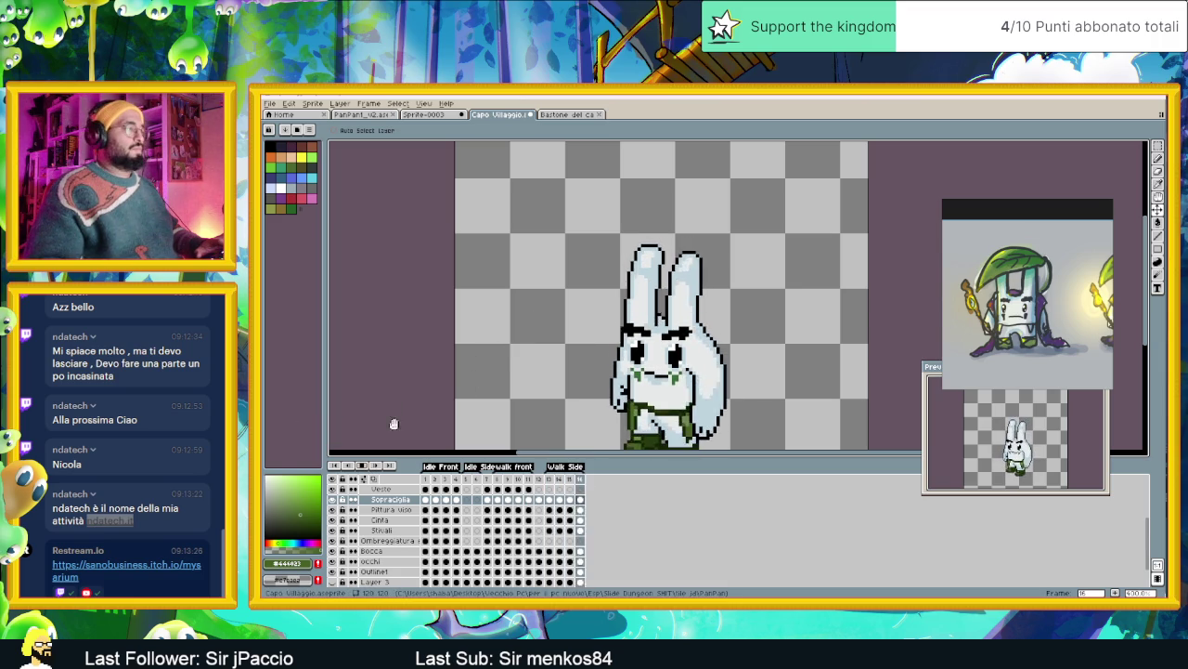
pyautogui.click(360, 465)
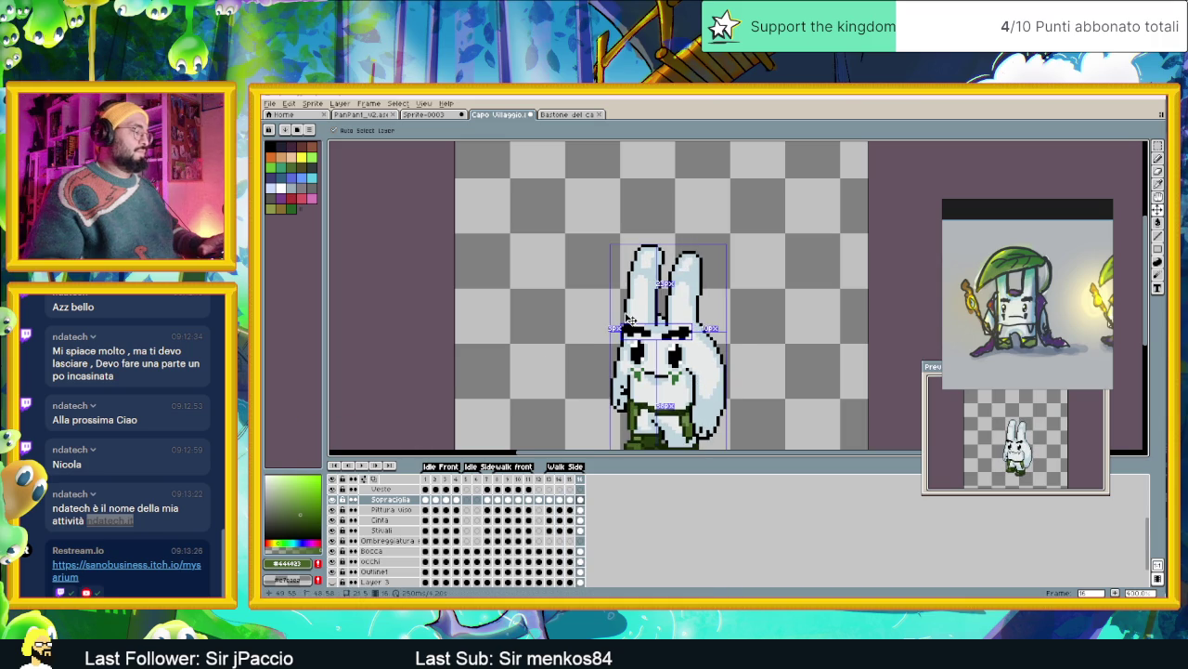
pyautogui.scroll(2, 417, 502)
# On the Foglia layer, compare frame 1 with frame 13 and play and stop the walk
pyautogui.scroll(1, 417, 501)
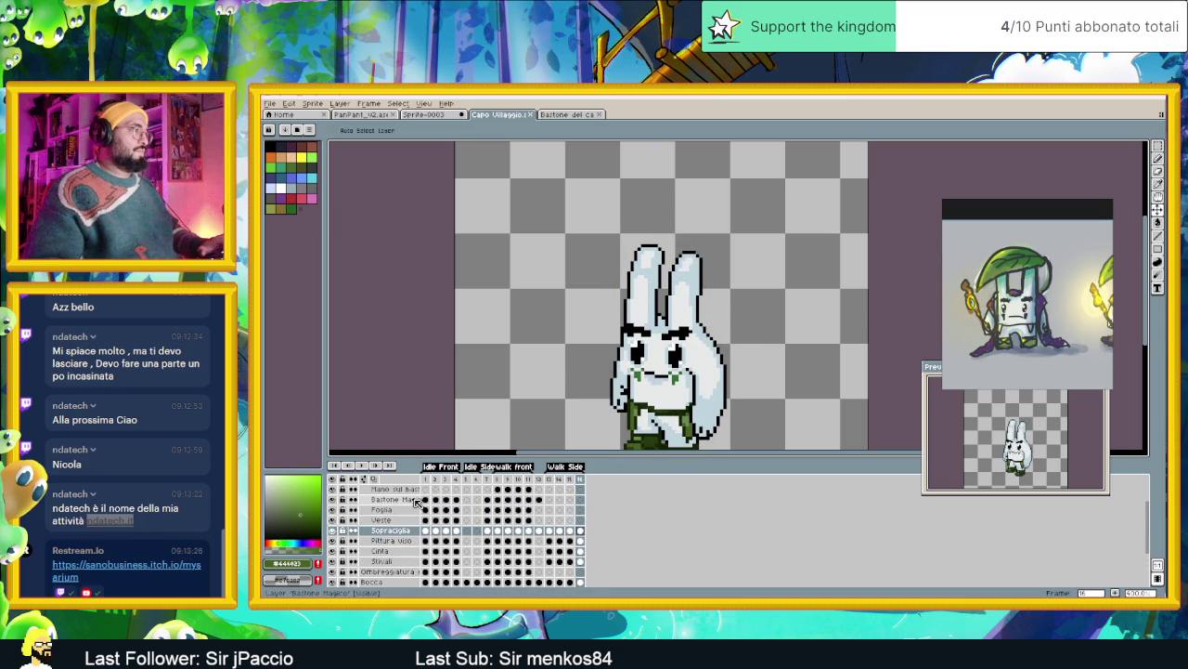
pyautogui.click(399, 520)
pyautogui.click(399, 510)
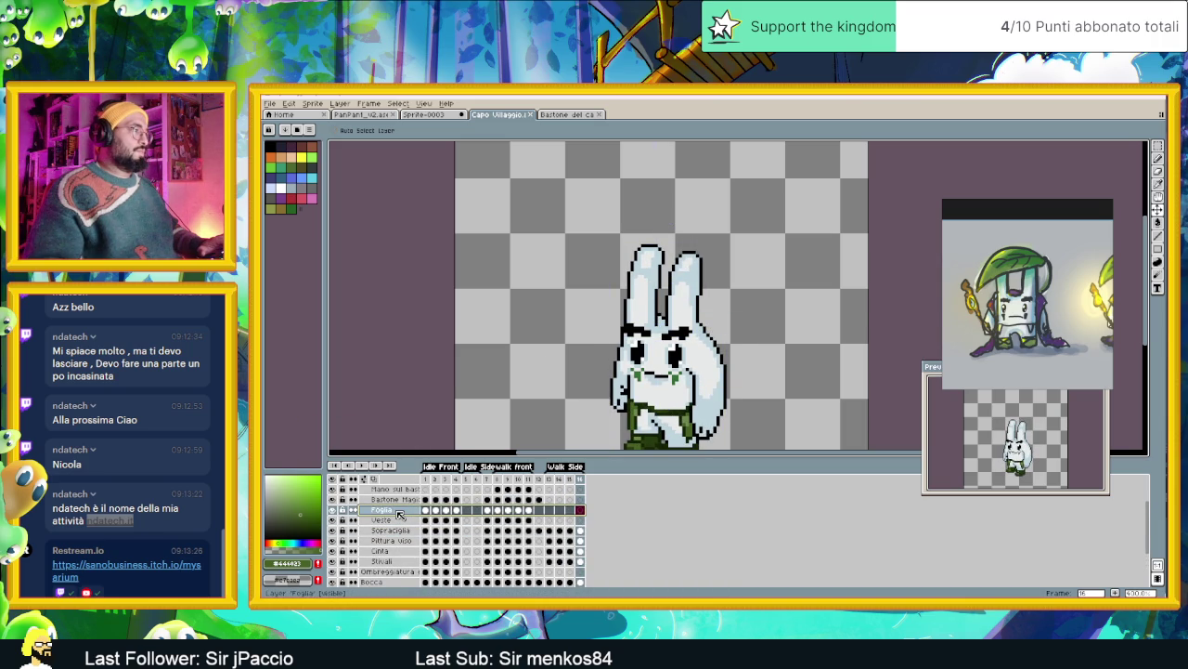
pyautogui.click(427, 510)
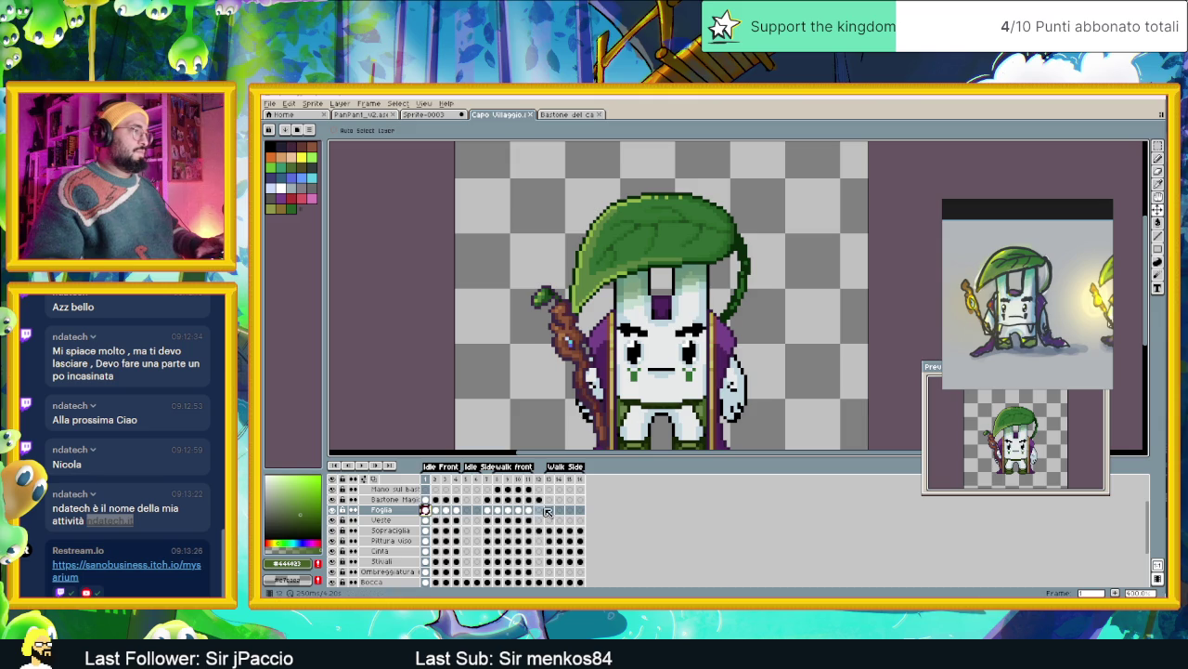
pyautogui.click(549, 510)
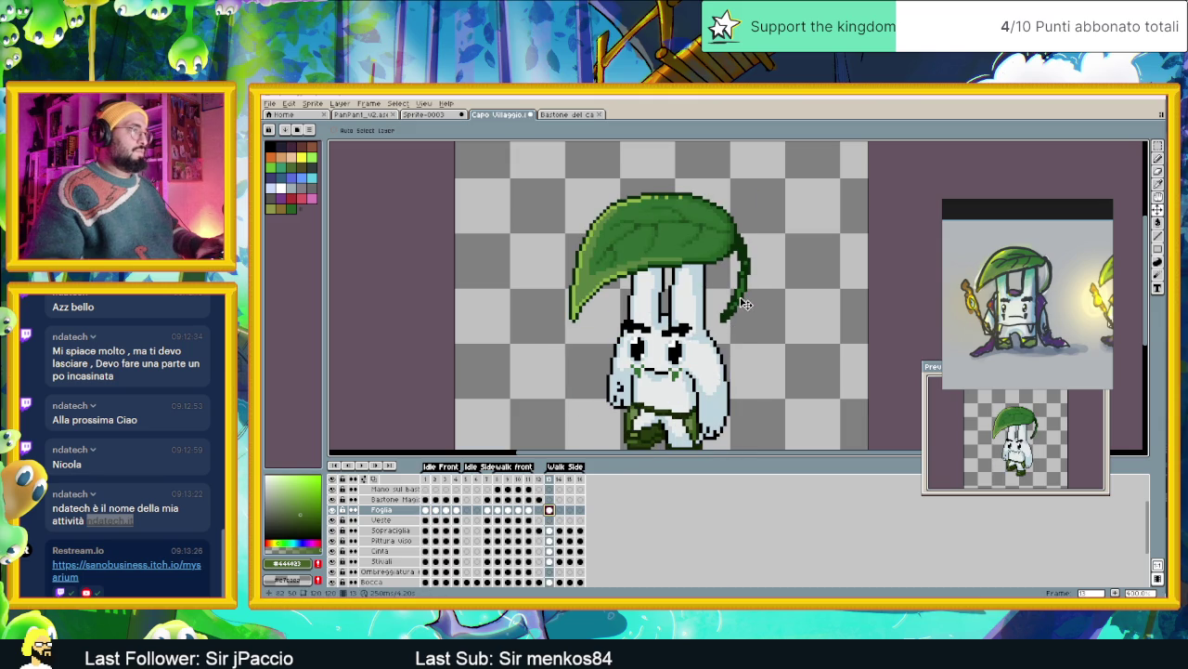
pyautogui.press('Return')
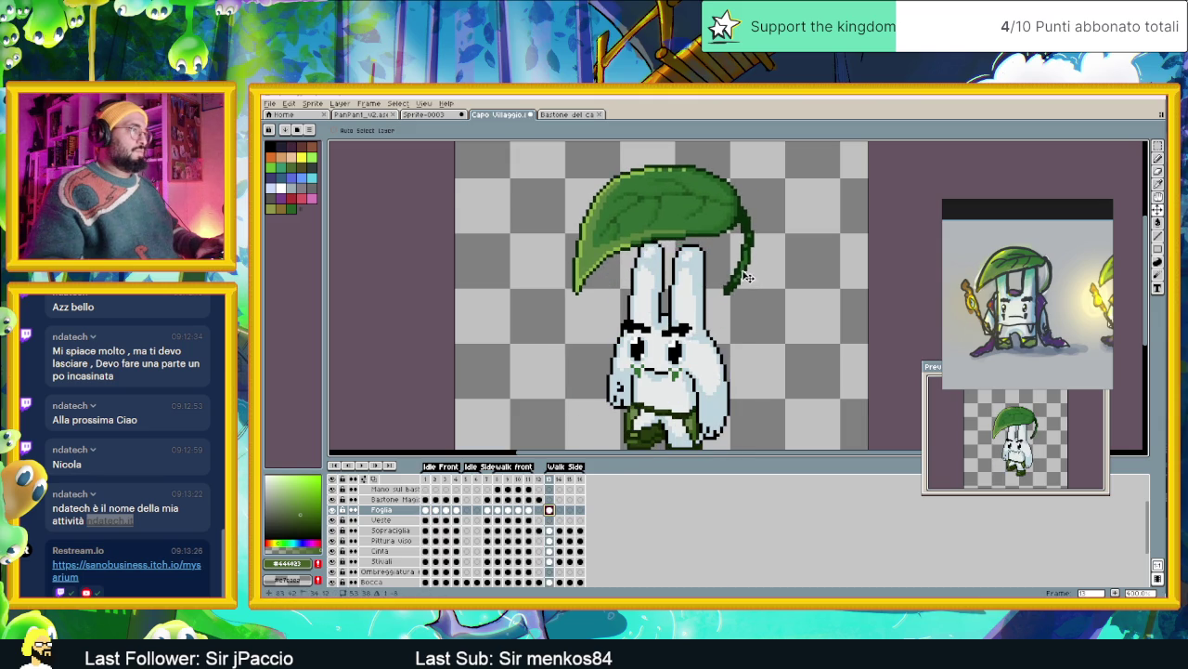
pyautogui.press('Return')
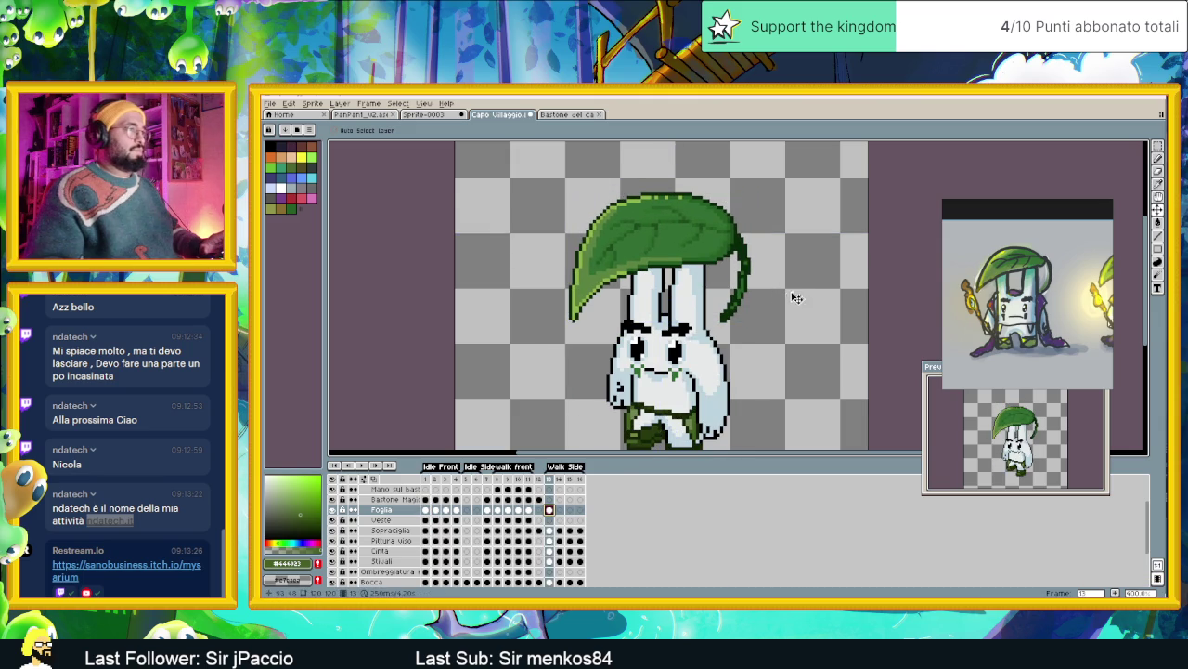
pyautogui.click(427, 510)
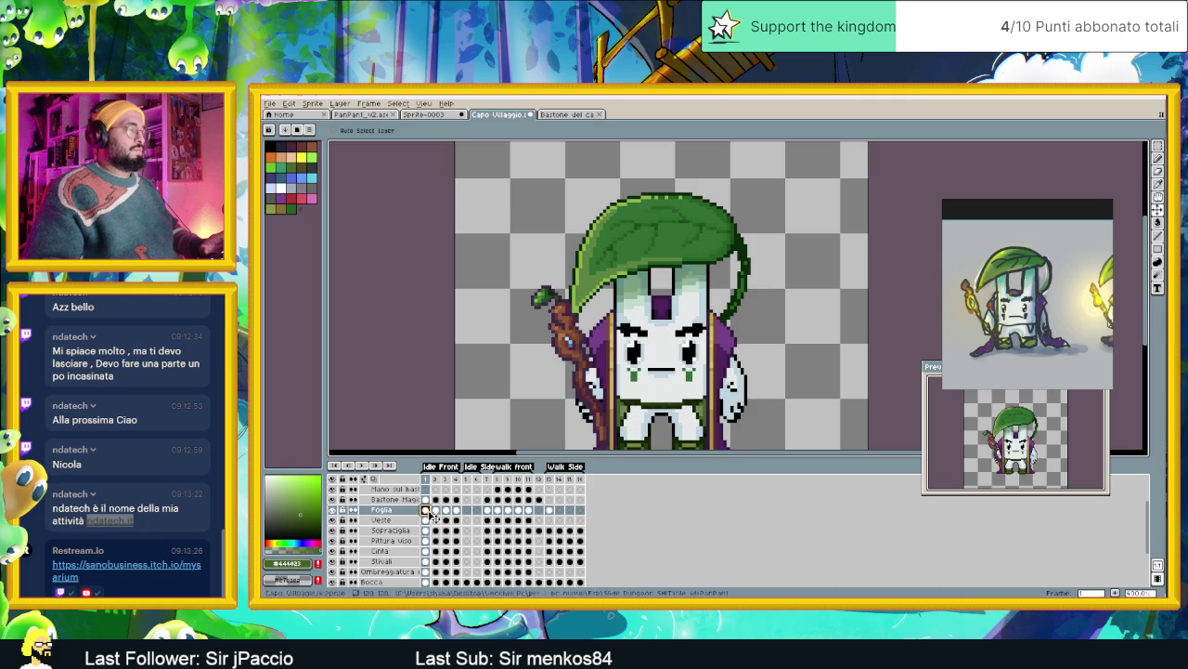
pyautogui.click(550, 510)
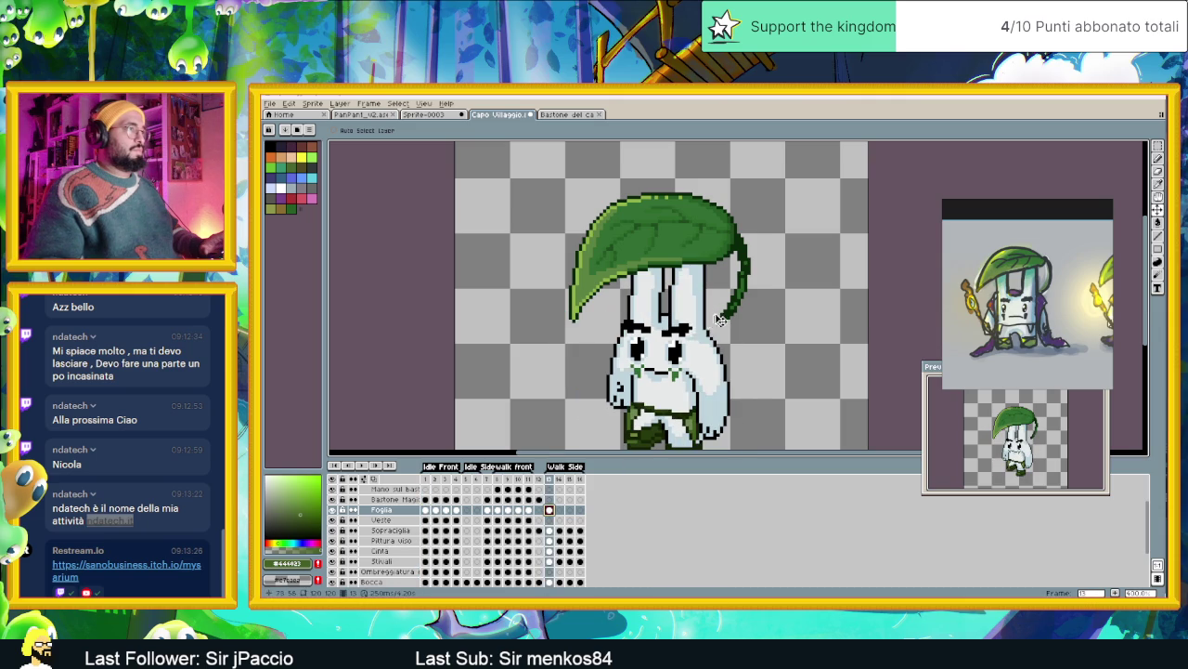
# Drag the leaf hat down one pixel and left one pixel, then compare with frame 1
pyautogui.moveTo(733, 315); pyautogui.dragTo(733, 319)
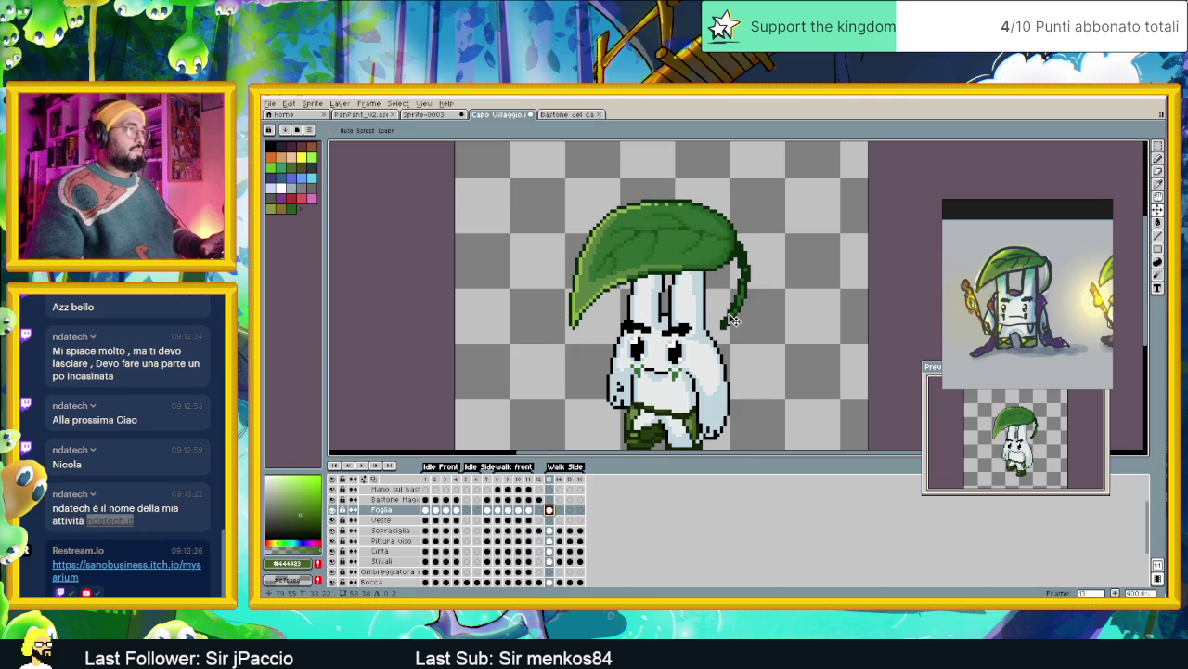
pyautogui.moveTo(734, 321); pyautogui.dragTo(732, 322)
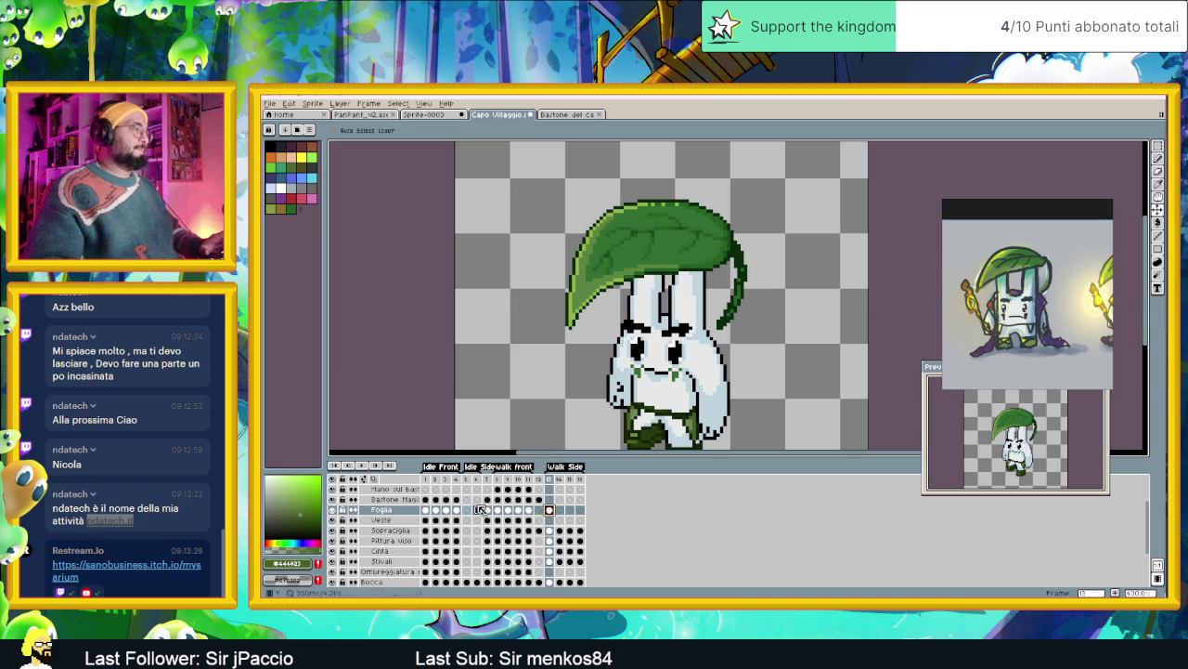
pyautogui.click(426, 510)
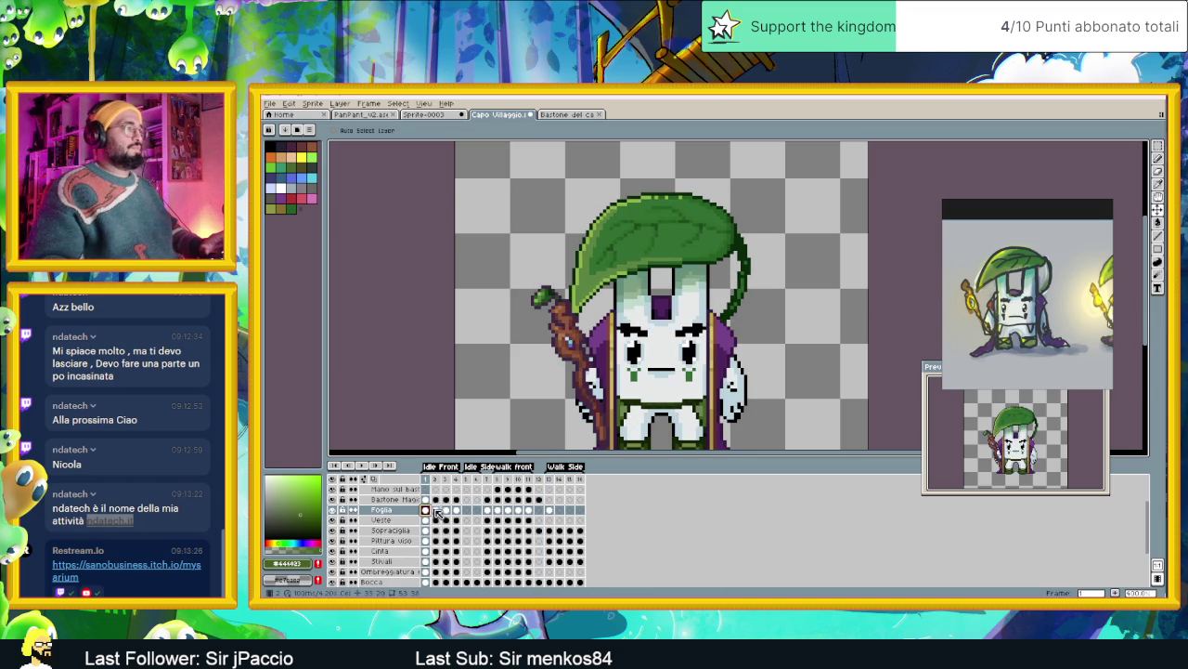
pyautogui.click(550, 510)
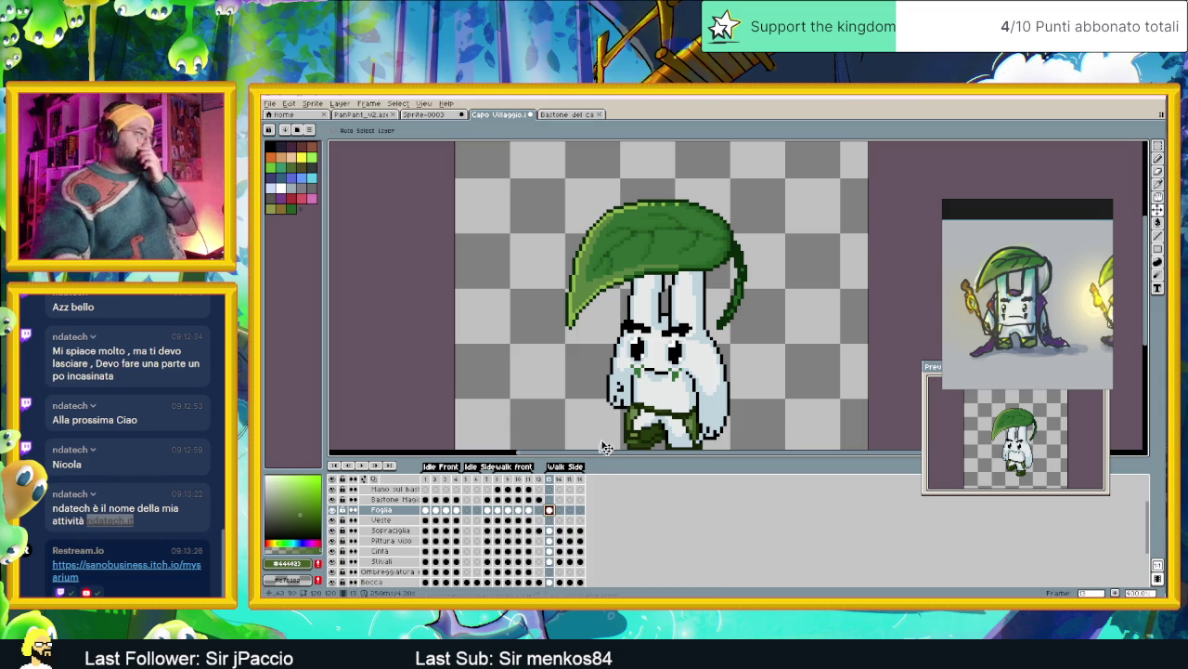
# Marquee-select the leaf hat on frame 13, drag its transform handle to tilt it, and commit
pyautogui.scroll(1, 605, 314)
pyautogui.scroll(1, 601, 312)
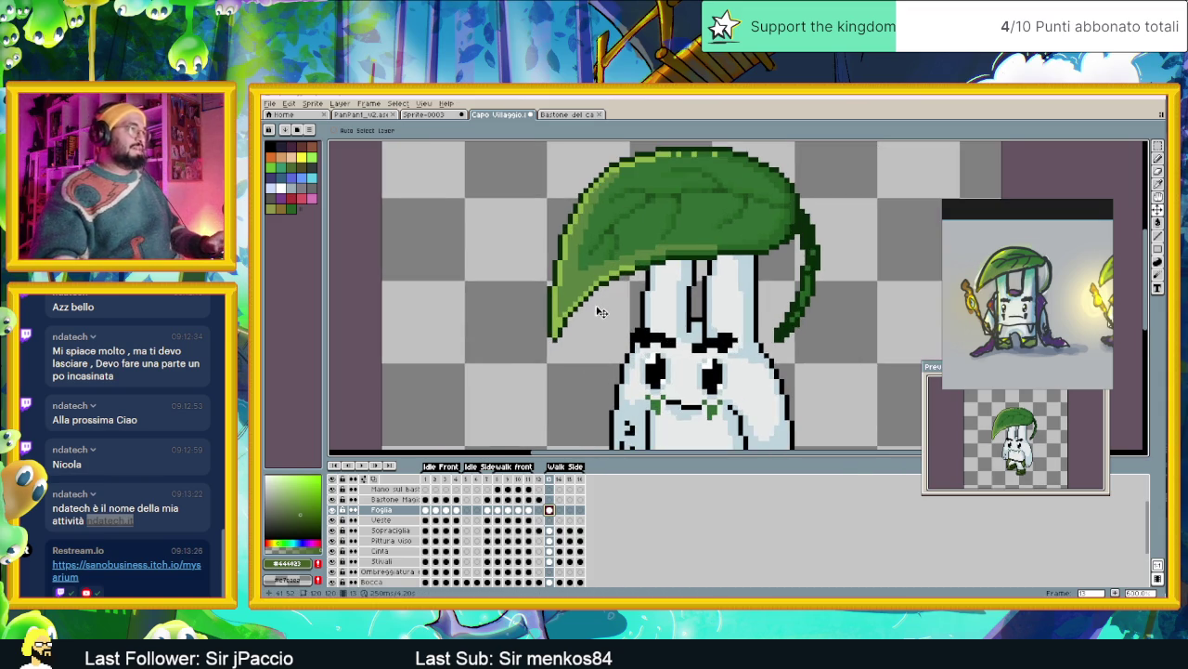
pyautogui.moveTo(614, 284); pyautogui.dragTo(633, 334)
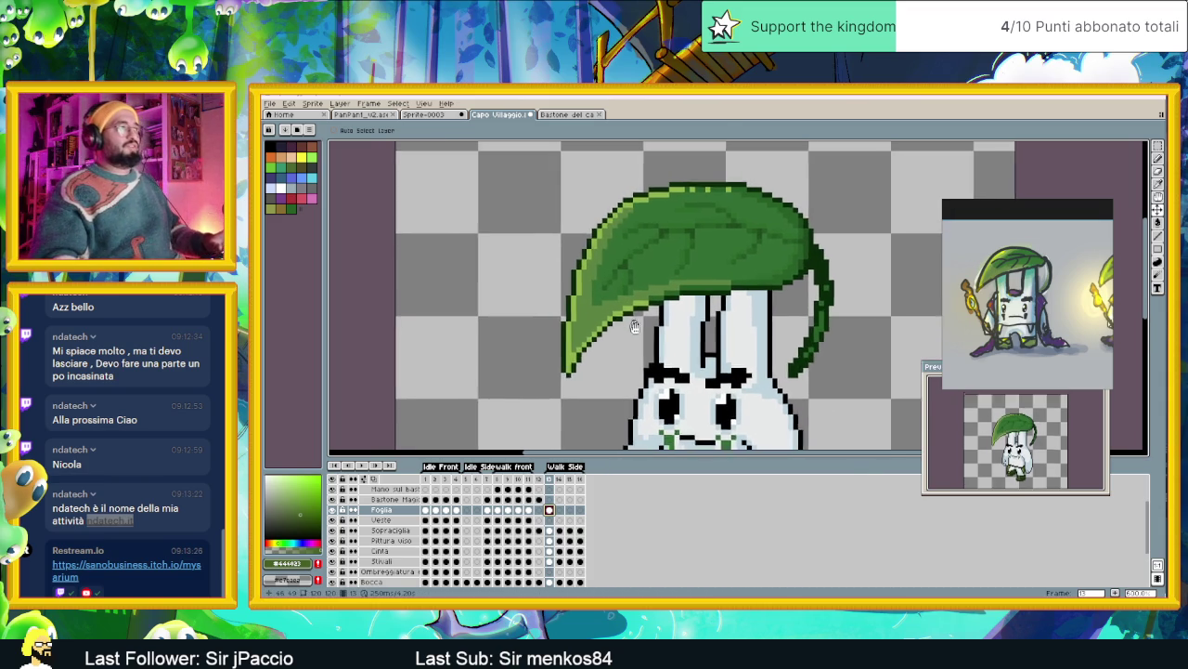
pyautogui.click(1157, 159)
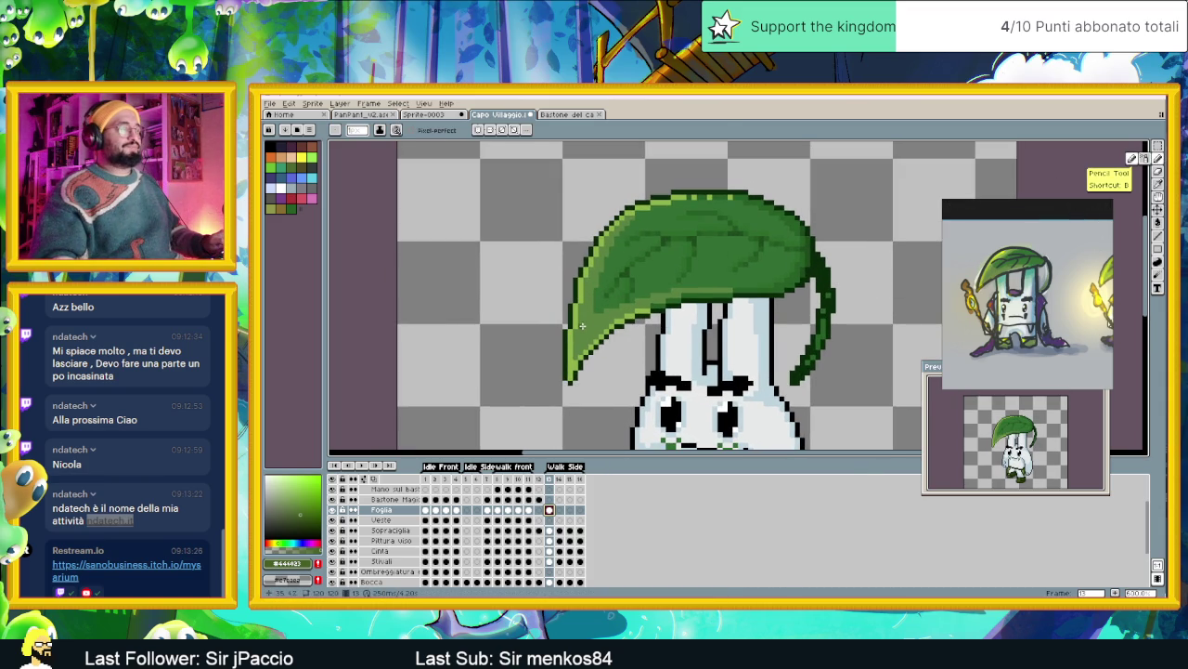
pyautogui.press('m')
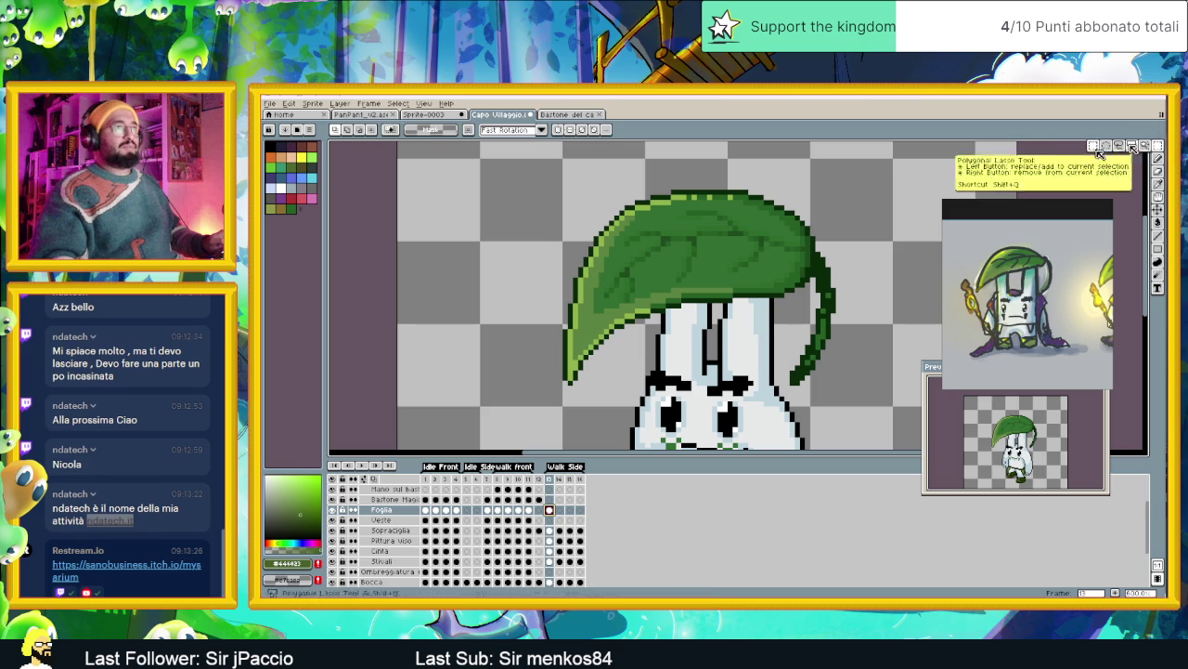
pyautogui.moveTo(806, 171)
pyautogui.mouseDown()
pyautogui.moveTo(525, 304)
pyautogui.moveTo(513, 294)
pyautogui.mouseUp()
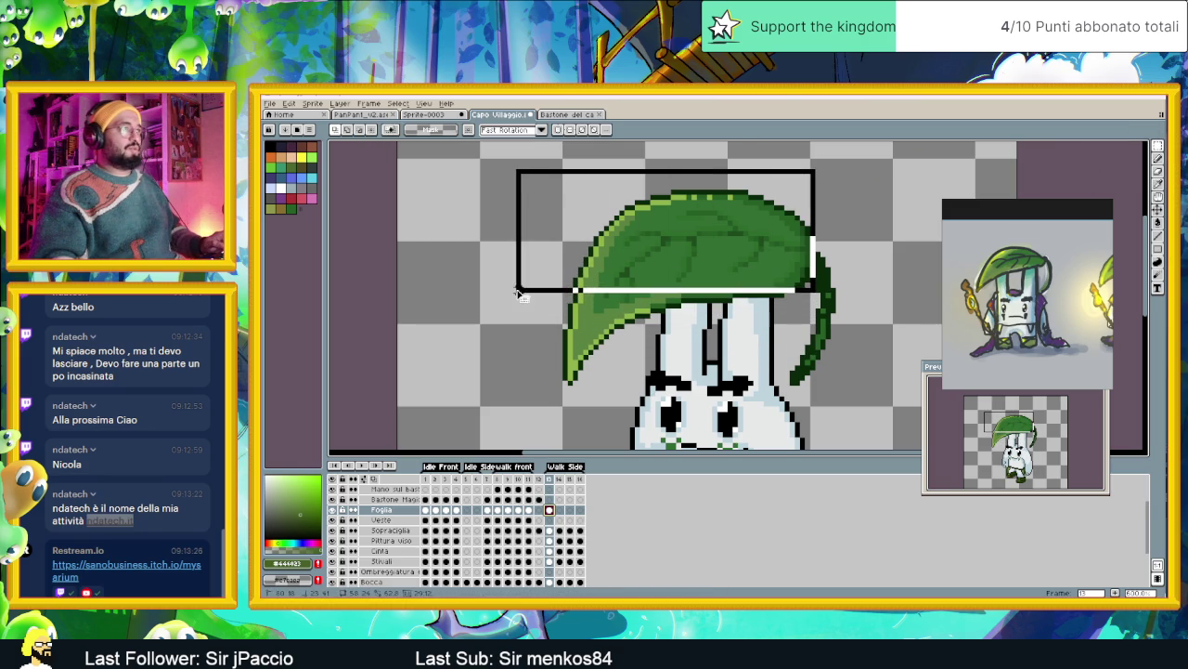
pyautogui.moveTo(528, 393); pyautogui.dragTo(724, 292)
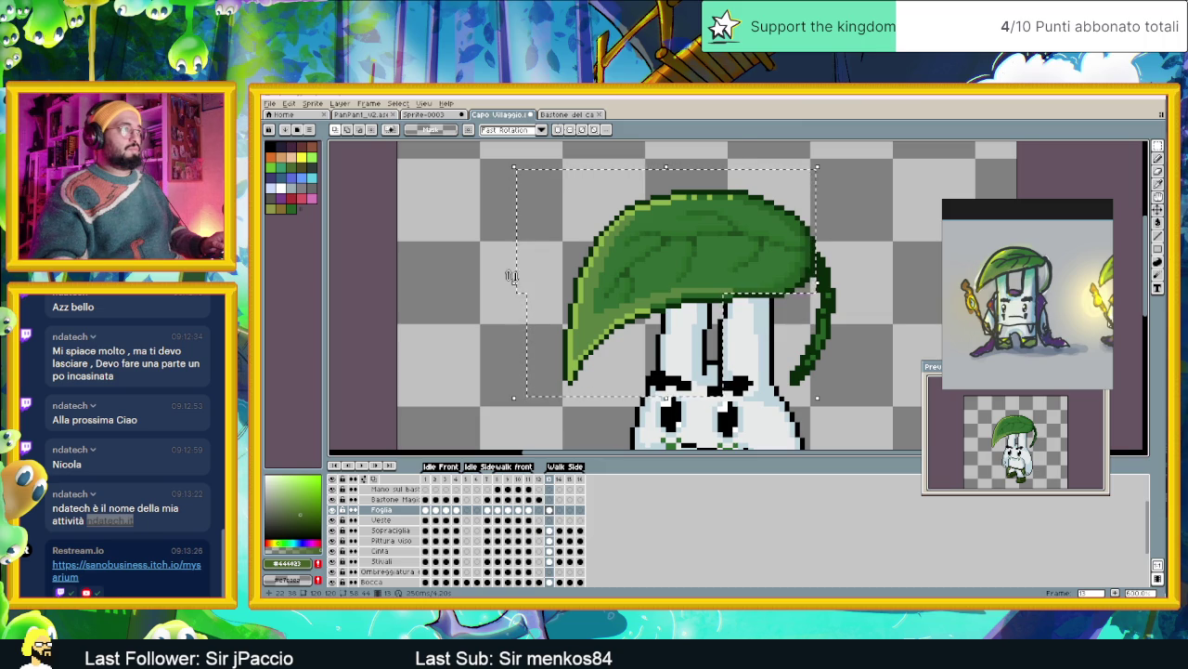
pyautogui.moveTo(513, 279); pyautogui.dragTo(522, 270)
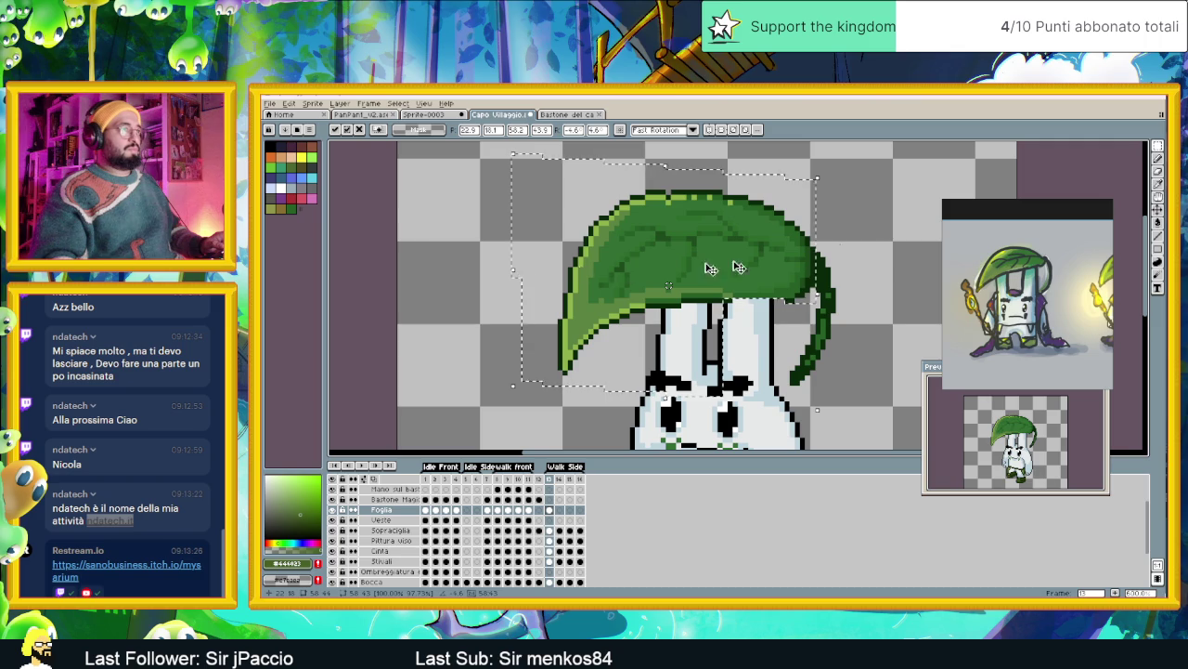
pyautogui.press('Return')
pyautogui.scroll(-1, 801, 289)
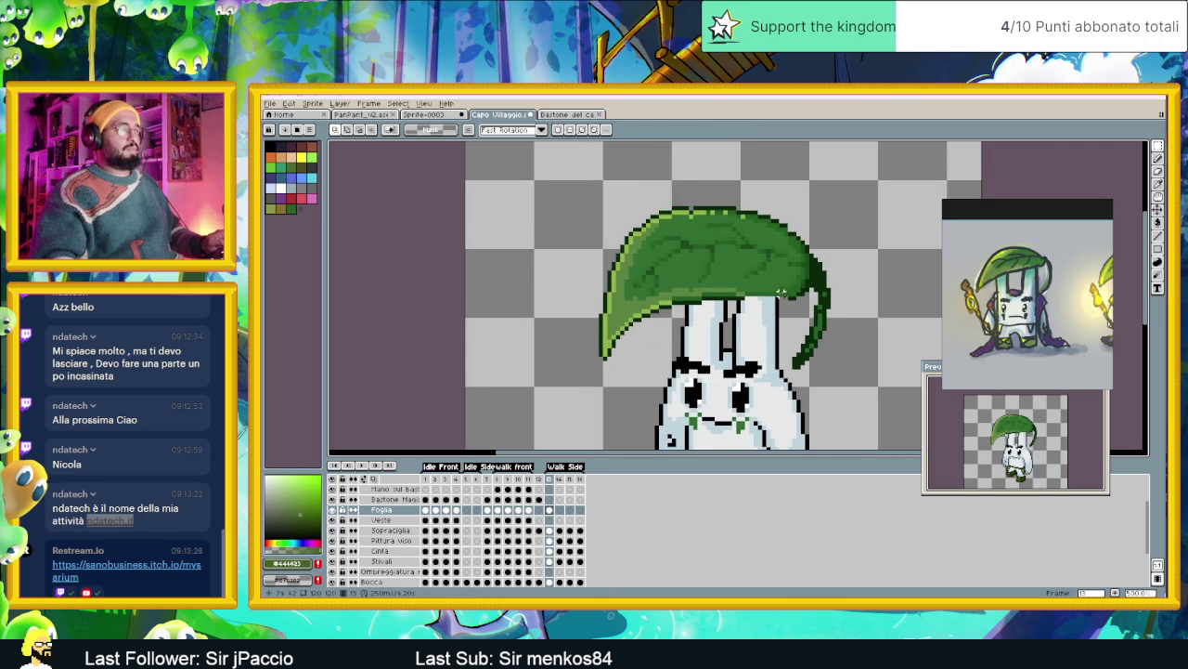
pyautogui.scroll(1, 763, 289)
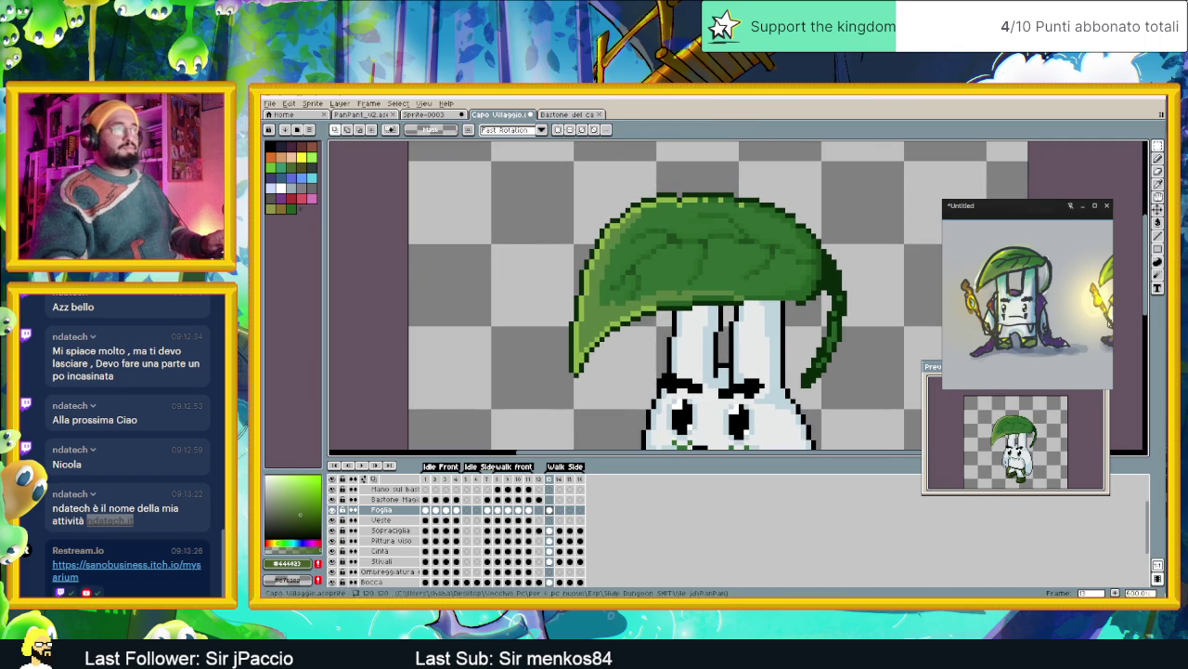
# Sample the very dark leaf green and draw two outline lines along the hat's underside
pyautogui.click(1156, 161)
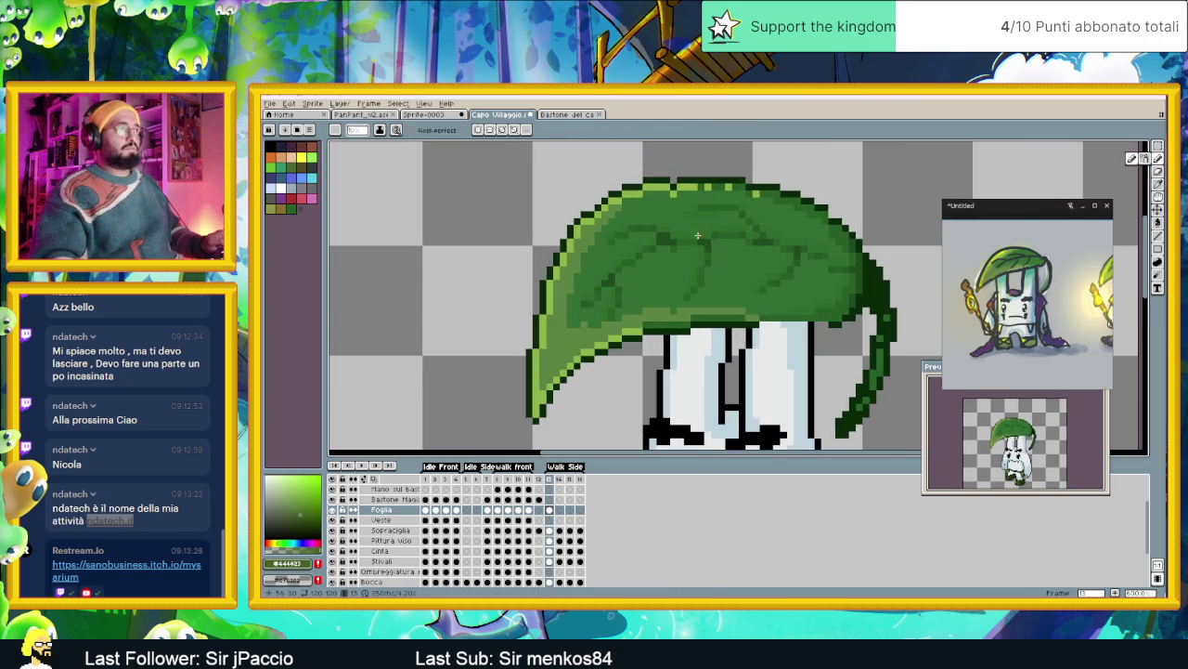
pyautogui.scroll(1, 694, 235)
pyautogui.keyDown('alt'); pyautogui.click(673, 179); pyautogui.keyUp('alt')
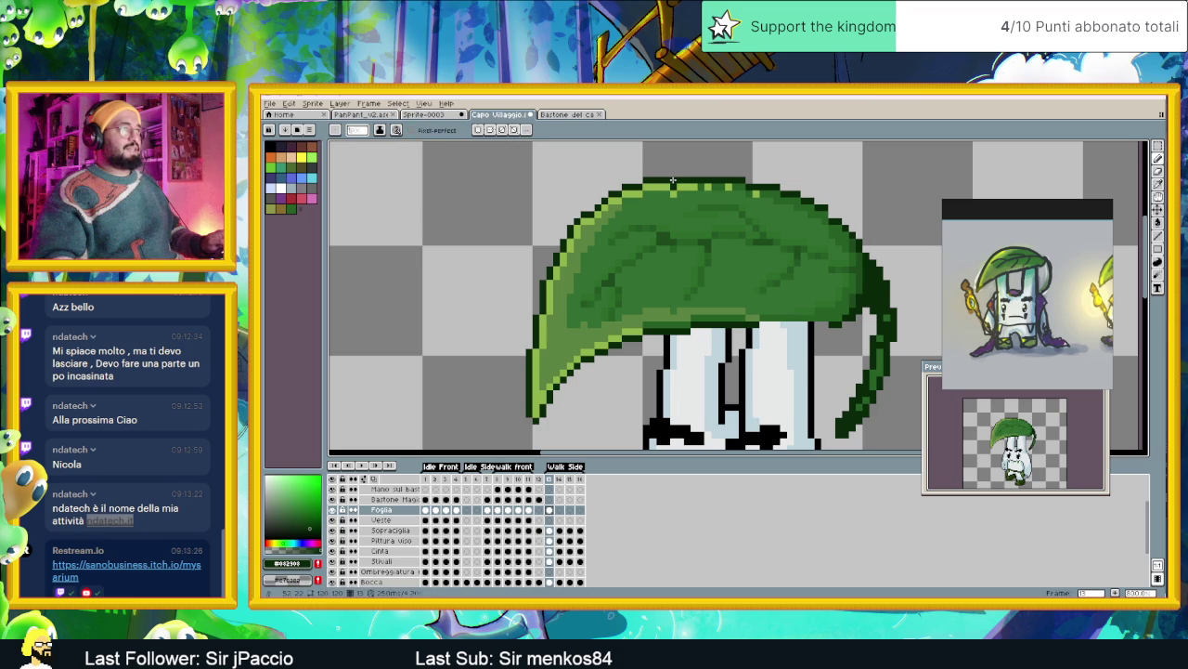
pyautogui.keyDown('alt'); pyautogui.click(676, 184); pyautogui.keyUp('alt')
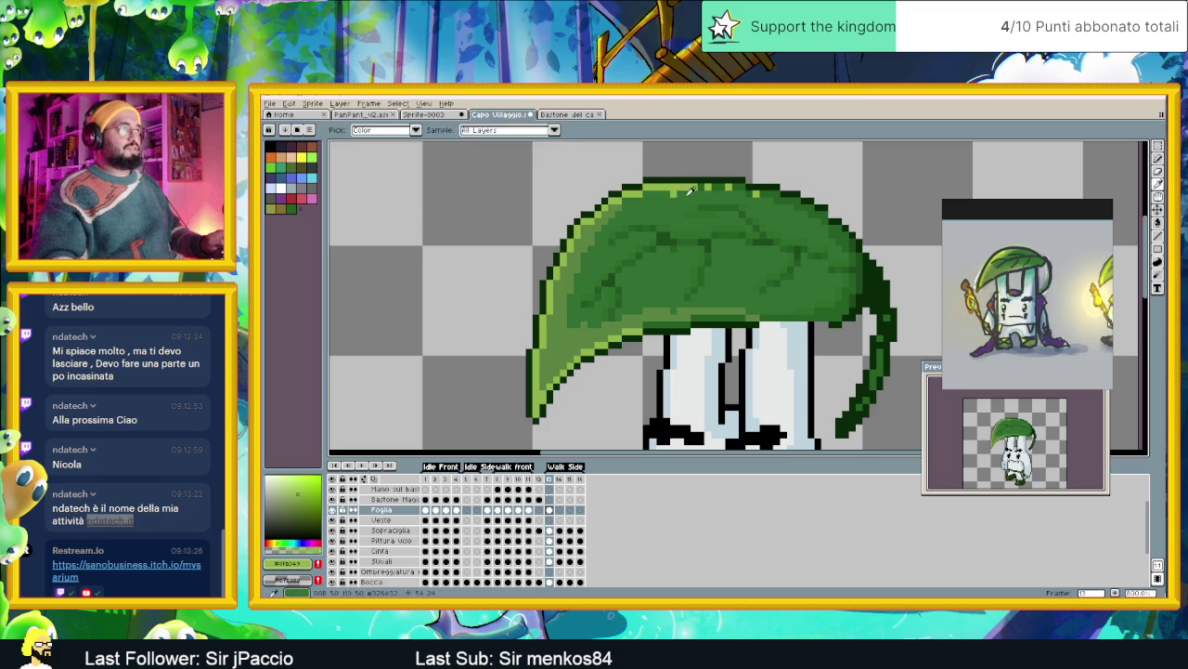
pyautogui.keyDown('alt'); pyautogui.click(674, 195); pyautogui.keyUp('alt')
pyautogui.scroll(-1, 688, 242)
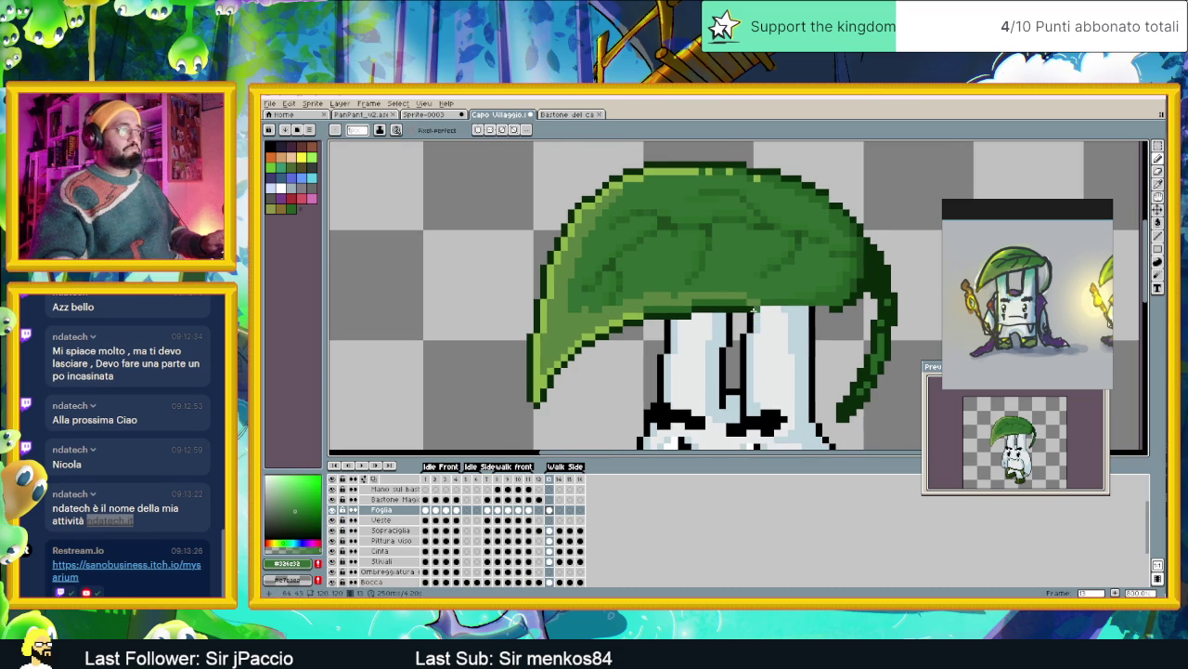
pyautogui.keyDown('alt'); pyautogui.click(706, 307); pyautogui.keyUp('alt')
pyautogui.moveTo(769, 308); pyautogui.dragTo(822, 308)
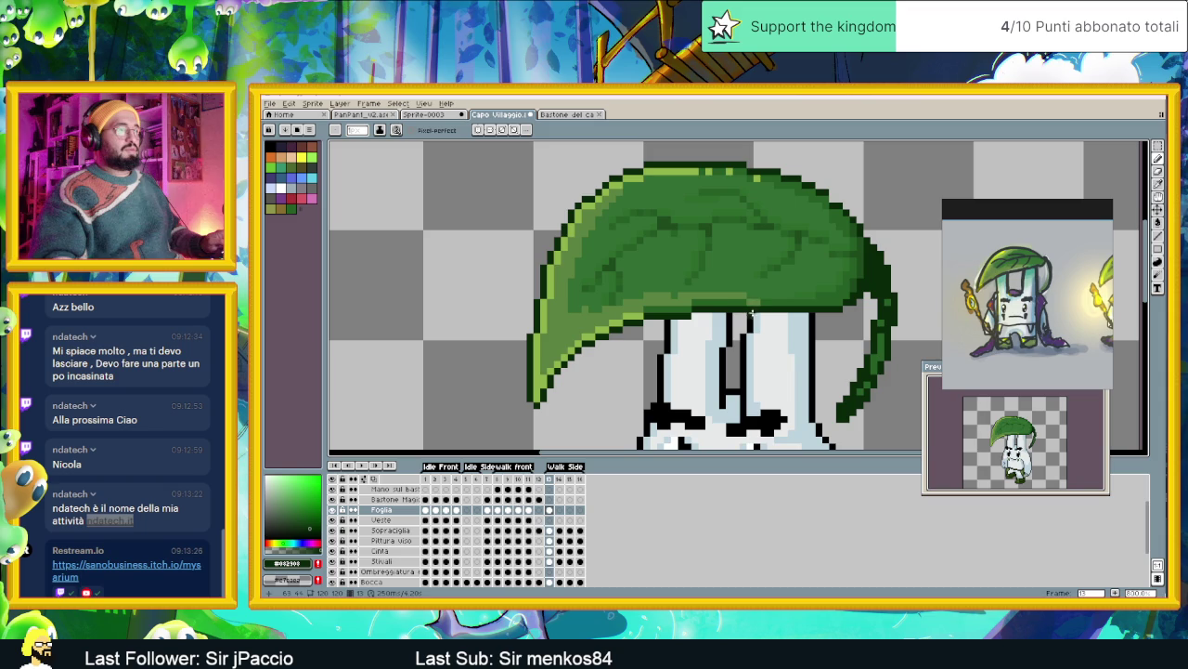
pyautogui.moveTo(761, 313); pyautogui.dragTo(823, 315)
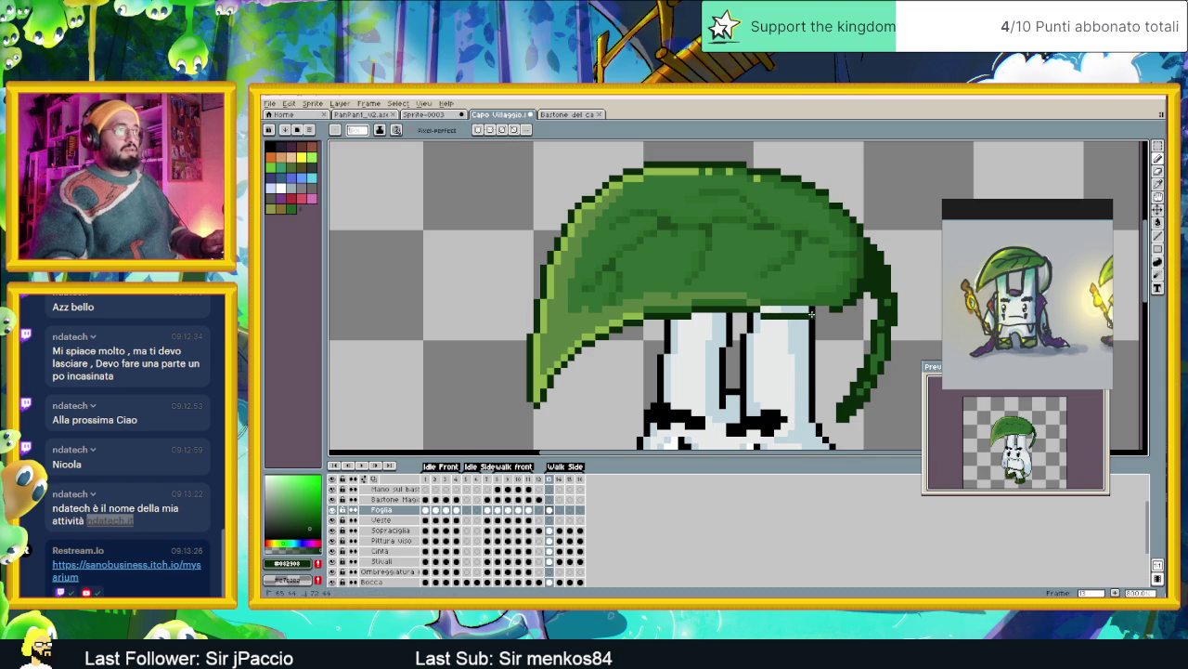
pyautogui.keyDown('alt'); pyautogui.click(821, 312); pyautogui.keyUp('alt')
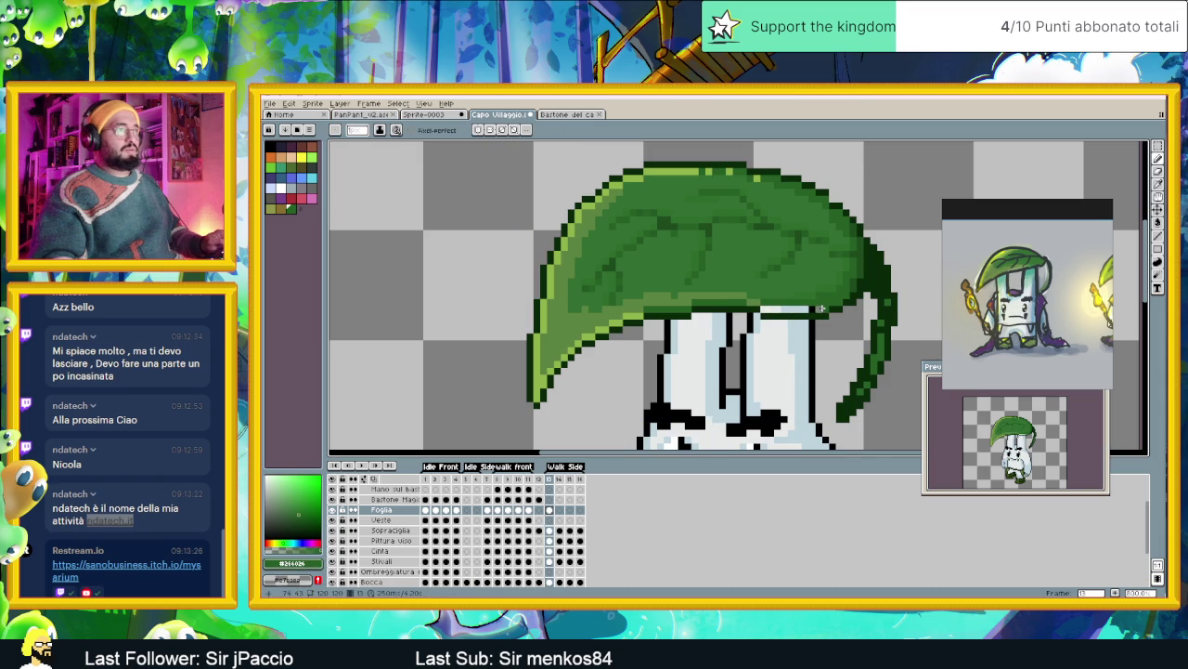
# Compare frame 1 with Walk Side frame 13, then zoom in on frame 13's leaf
pyautogui.scroll(-1, 765, 309)
pyautogui.scroll(-1, 780, 320)
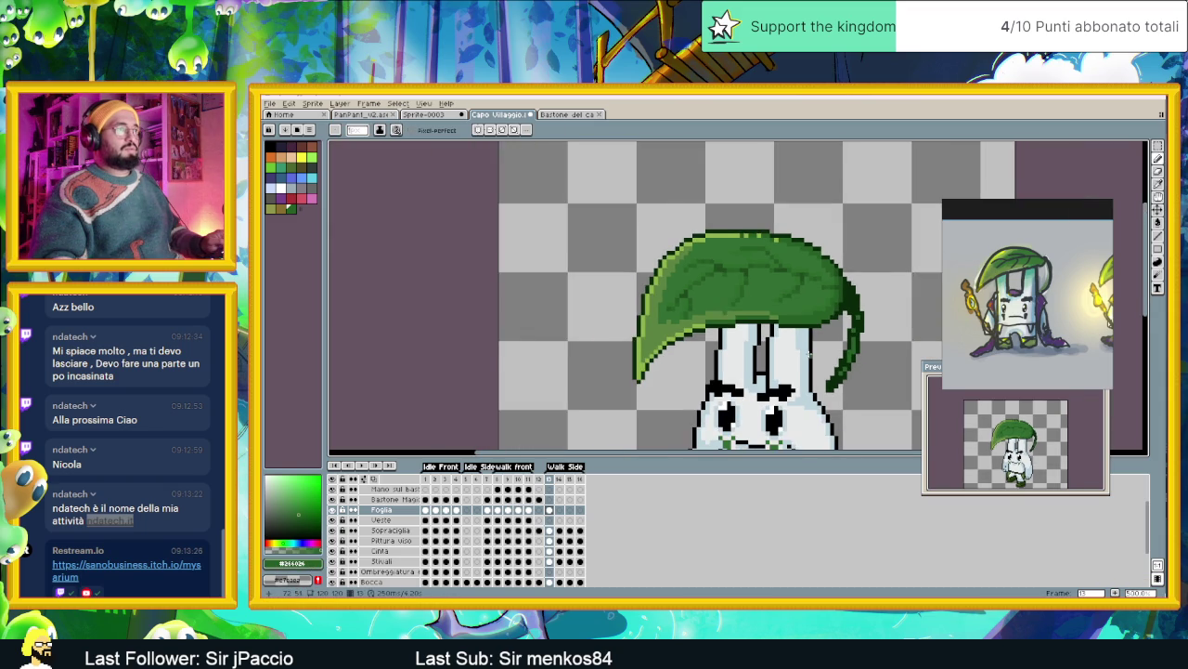
pyautogui.scroll(-1, 807, 345)
pyautogui.scroll(-1, 816, 352)
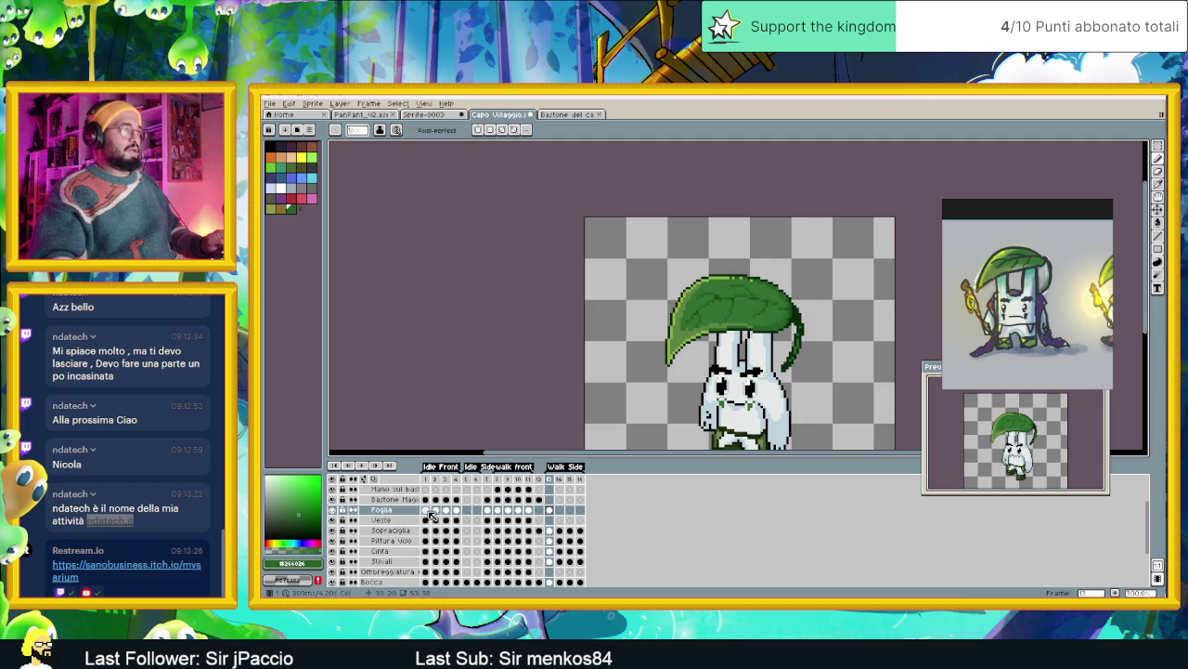
pyautogui.click(425, 510)
pyautogui.click(549, 509)
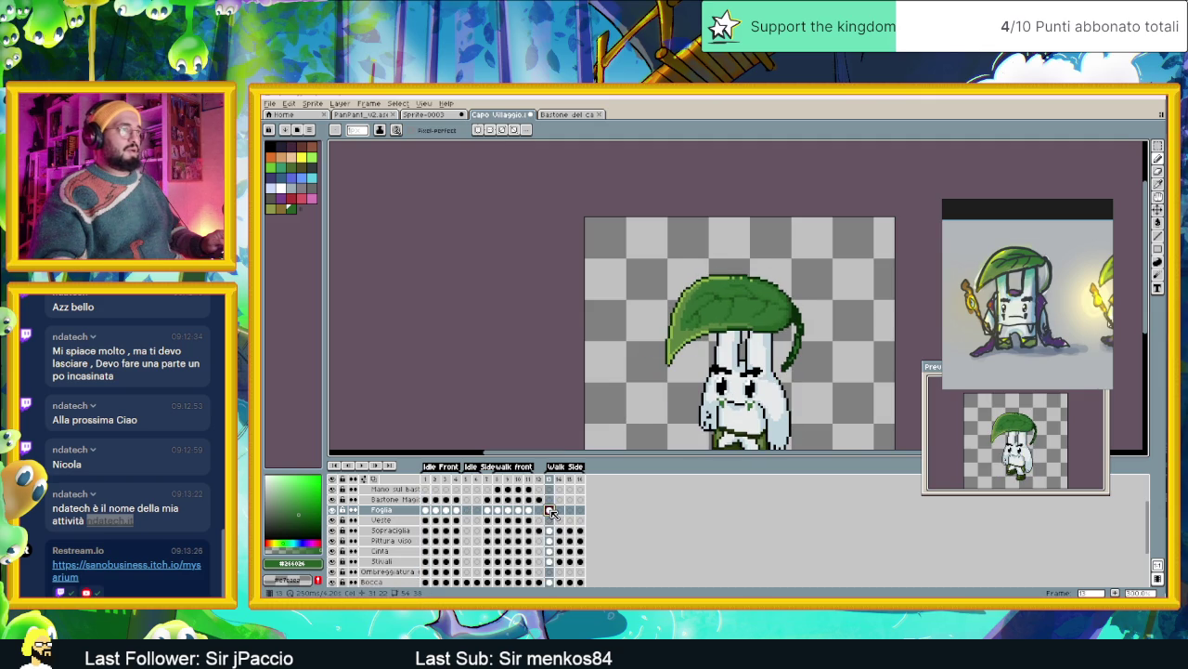
pyautogui.scroll(1, 714, 267)
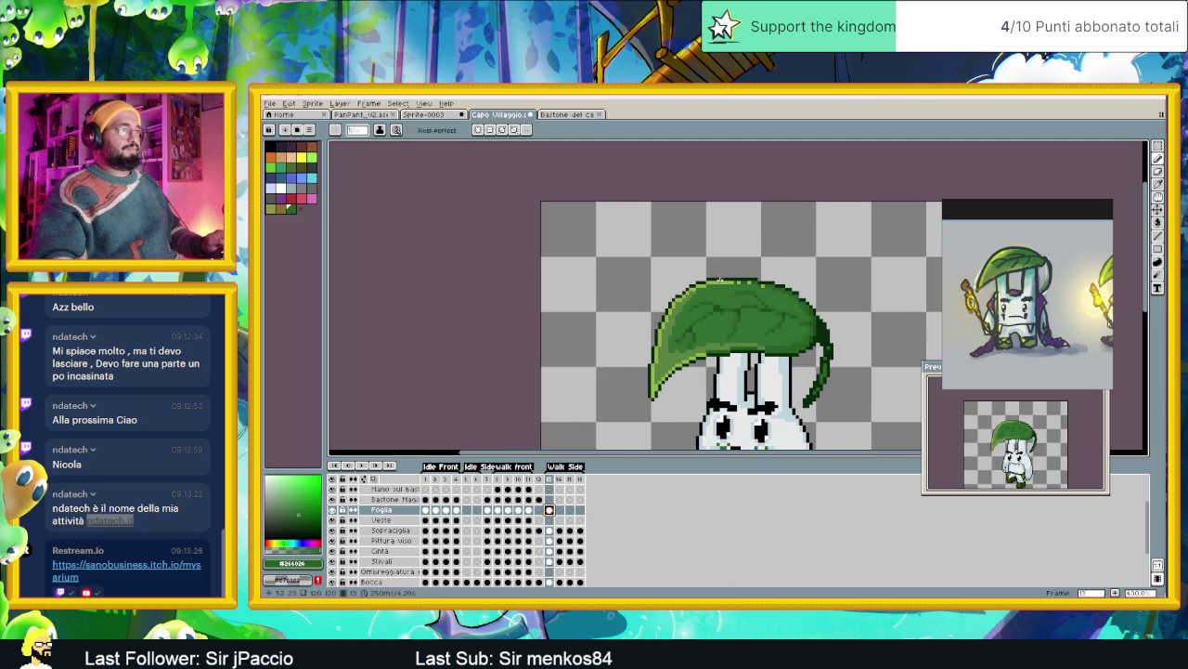
pyautogui.scroll(1, 680, 288)
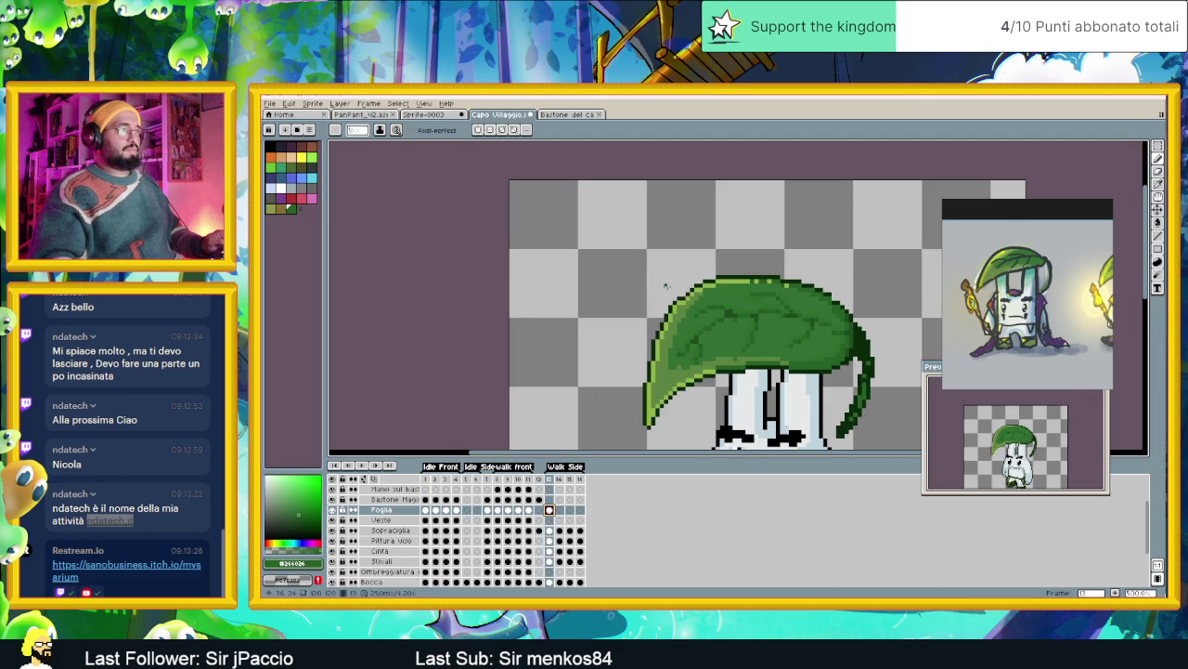
pyautogui.hscroll(2, 743, 293)
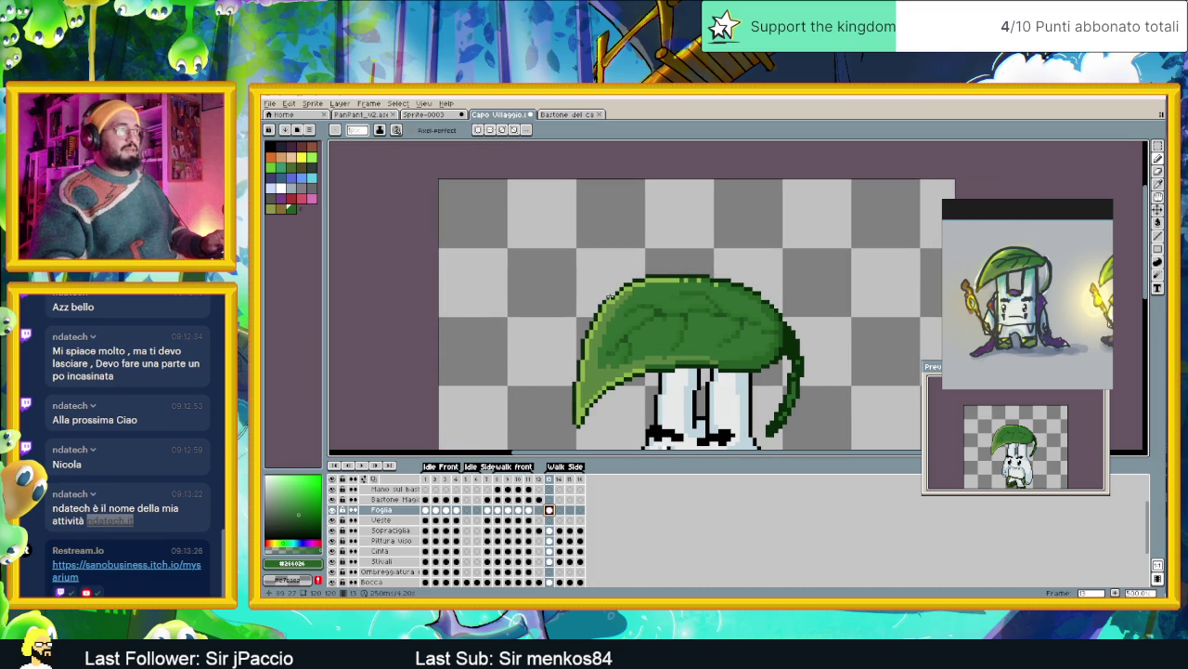
pyautogui.scroll(1, 757, 289)
pyautogui.scroll(1, 791, 314)
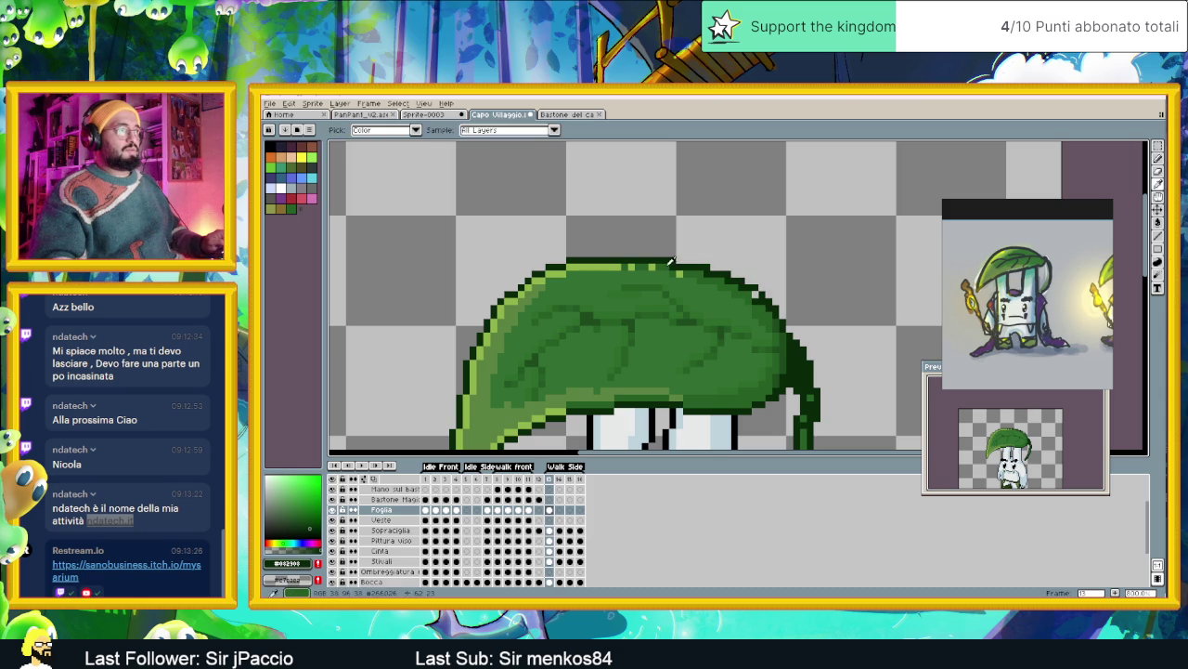
# Pan around the leaf hat and sample several of its greens with the eyedropper
pyautogui.keyDown('alt'); pyautogui.click(675, 267); pyautogui.keyUp('alt')
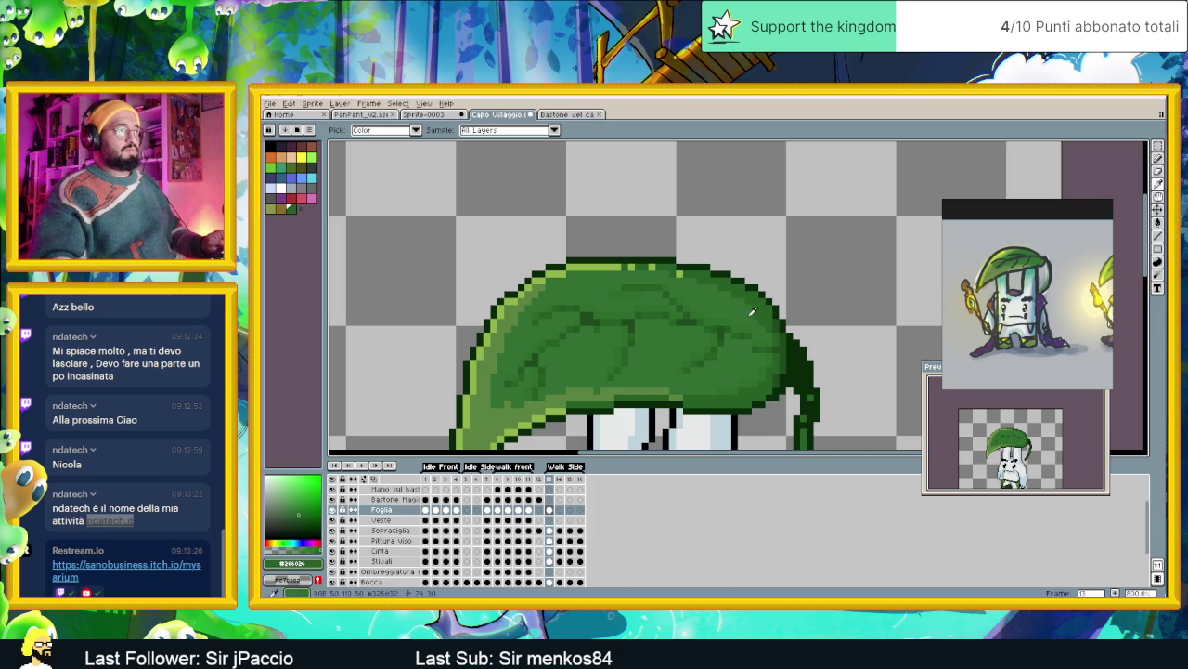
pyautogui.keyDown('alt'); pyautogui.click(757, 324); pyautogui.keyUp('alt')
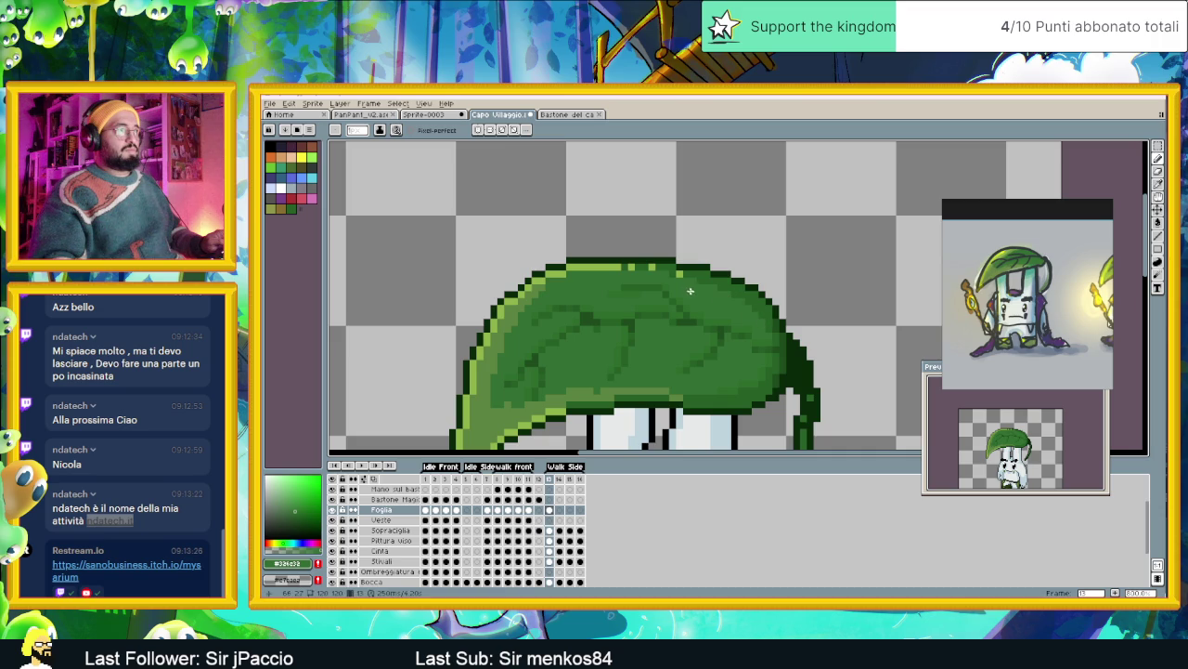
pyautogui.moveTo(697, 281); pyautogui.dragTo(799, 272)
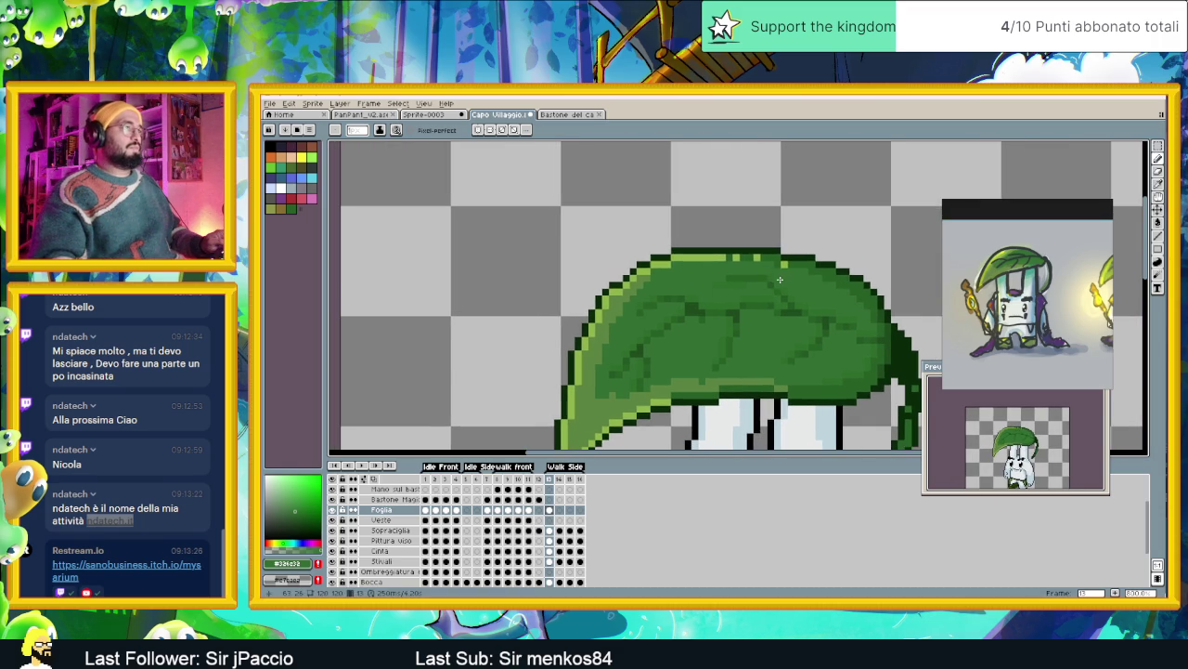
pyautogui.moveTo(673, 285); pyautogui.dragTo(657, 290)
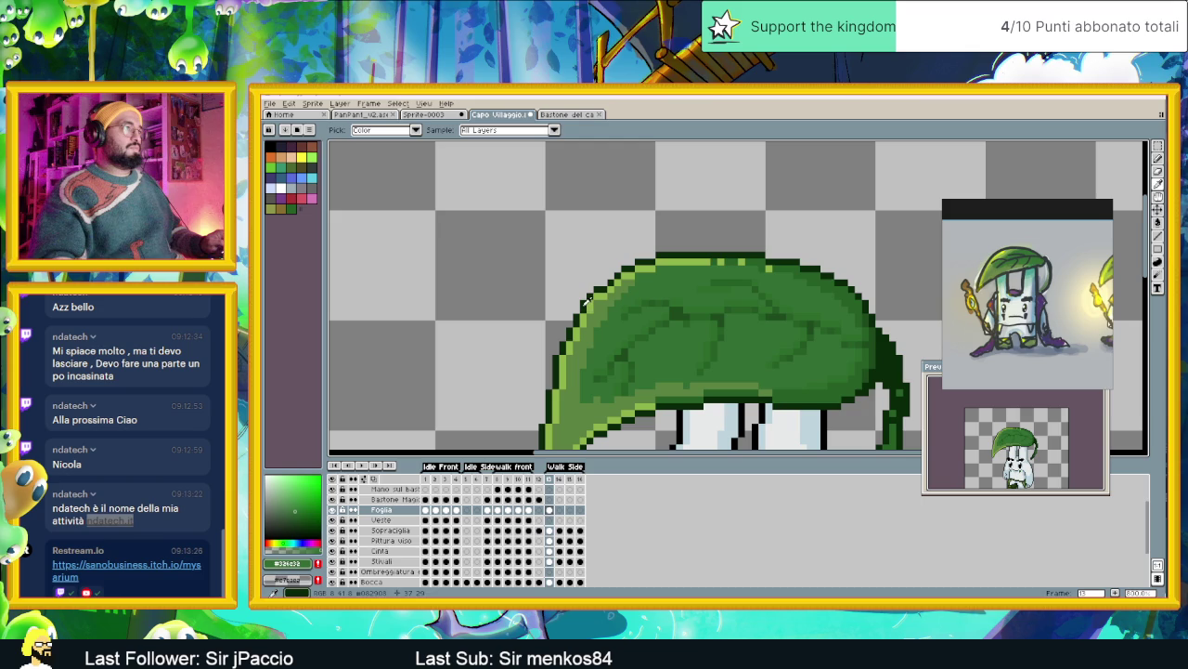
pyautogui.keyDown('alt'); pyautogui.click(589, 299); pyautogui.keyUp('alt')
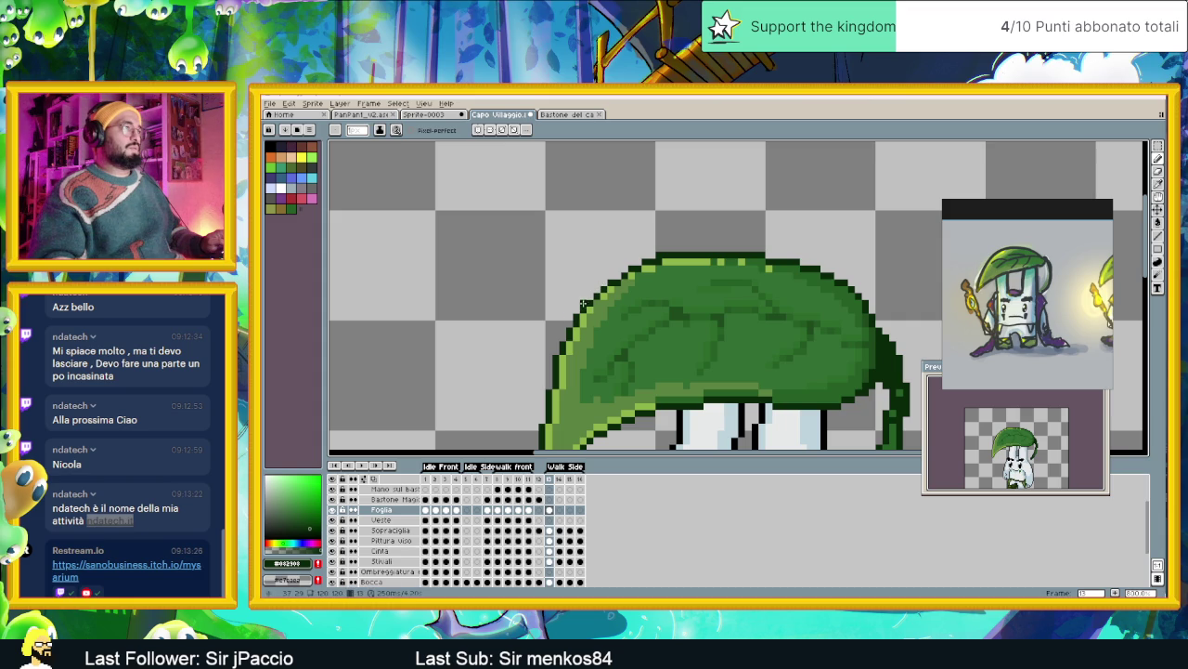
pyautogui.keyDown('alt'); pyautogui.click(596, 300); pyautogui.keyUp('alt')
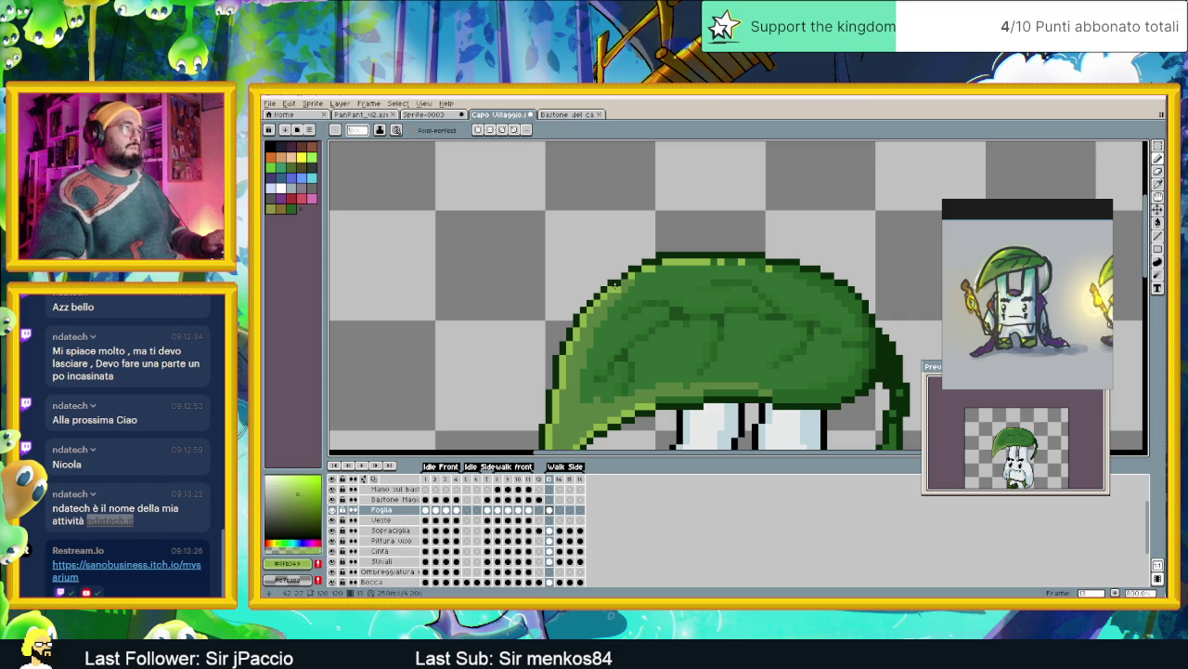
pyautogui.keyDown('alt'); pyautogui.click(639, 276); pyautogui.keyUp('alt')
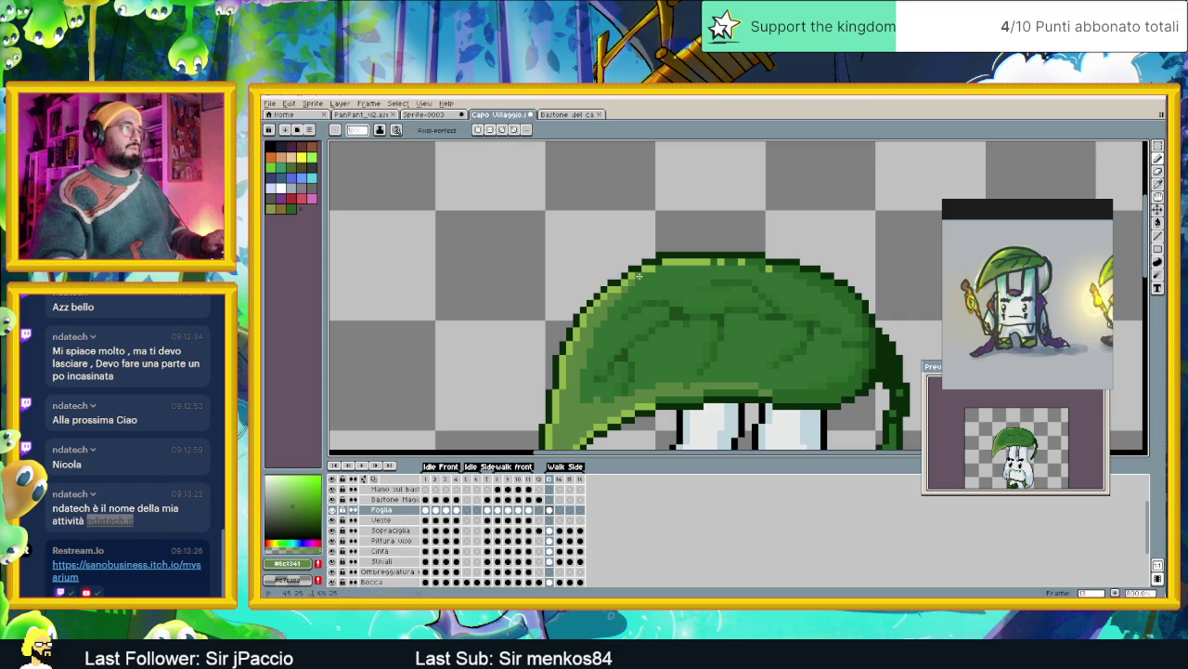
pyautogui.scroll(-1, 641, 276)
pyautogui.scroll(-1, 710, 298)
pyautogui.scroll(-1, 713, 299)
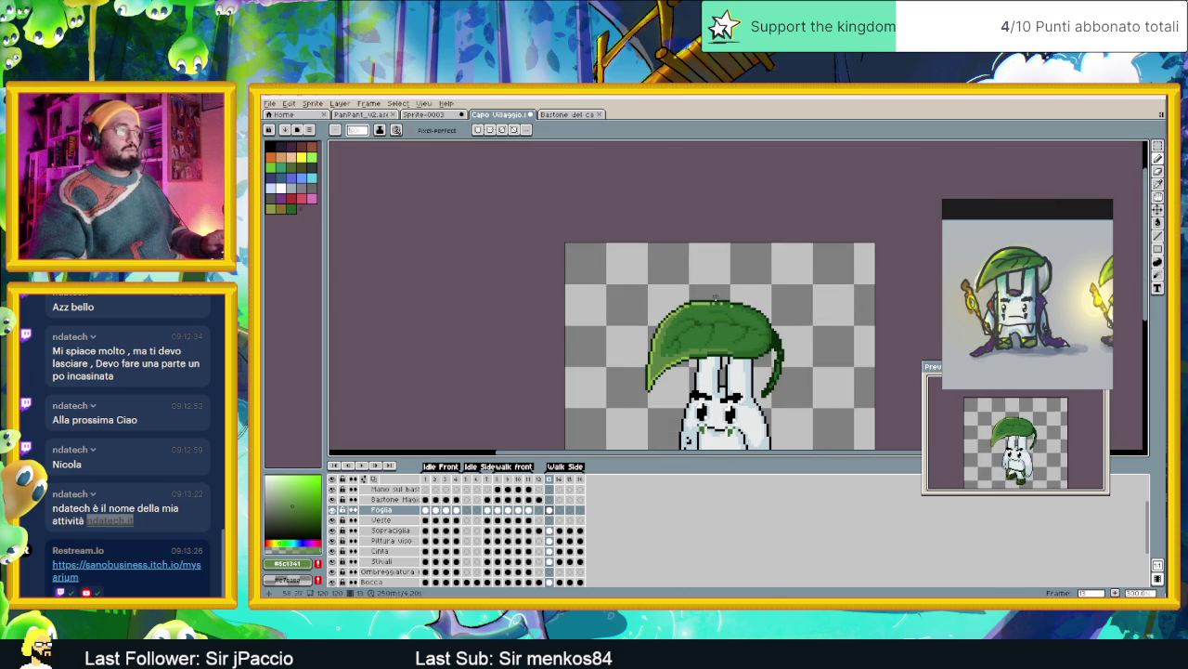
pyautogui.scroll(2, 716, 297)
pyautogui.scroll(1, 748, 310)
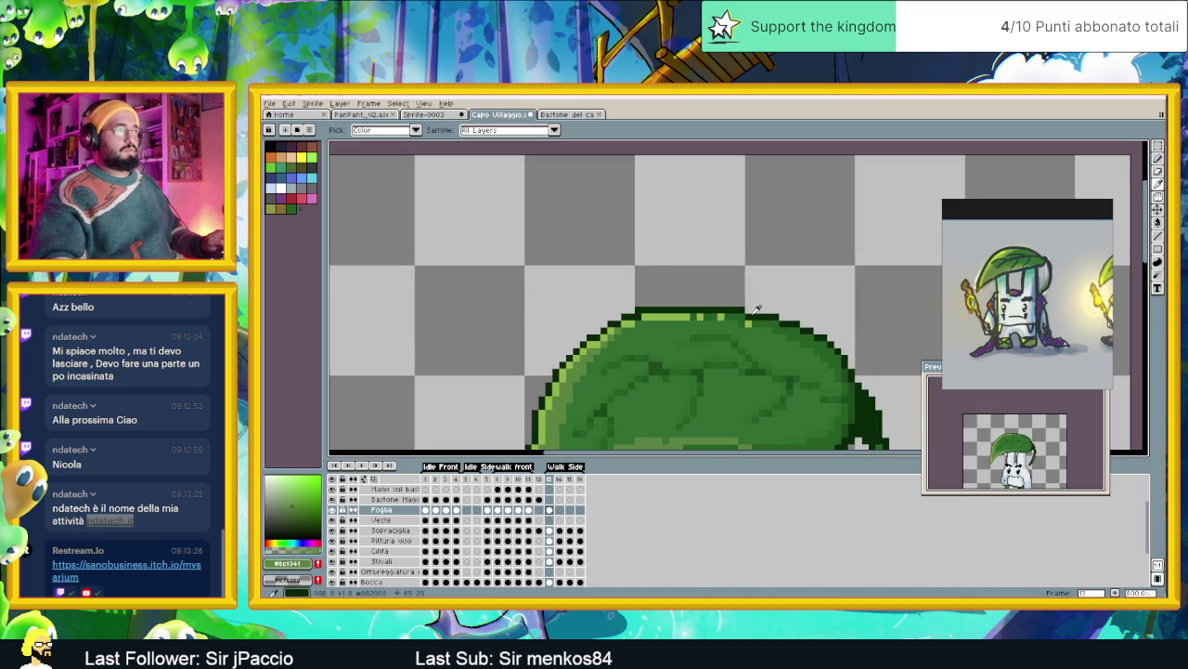
pyautogui.keyDown('alt'); pyautogui.click(759, 314); pyautogui.keyUp('alt')
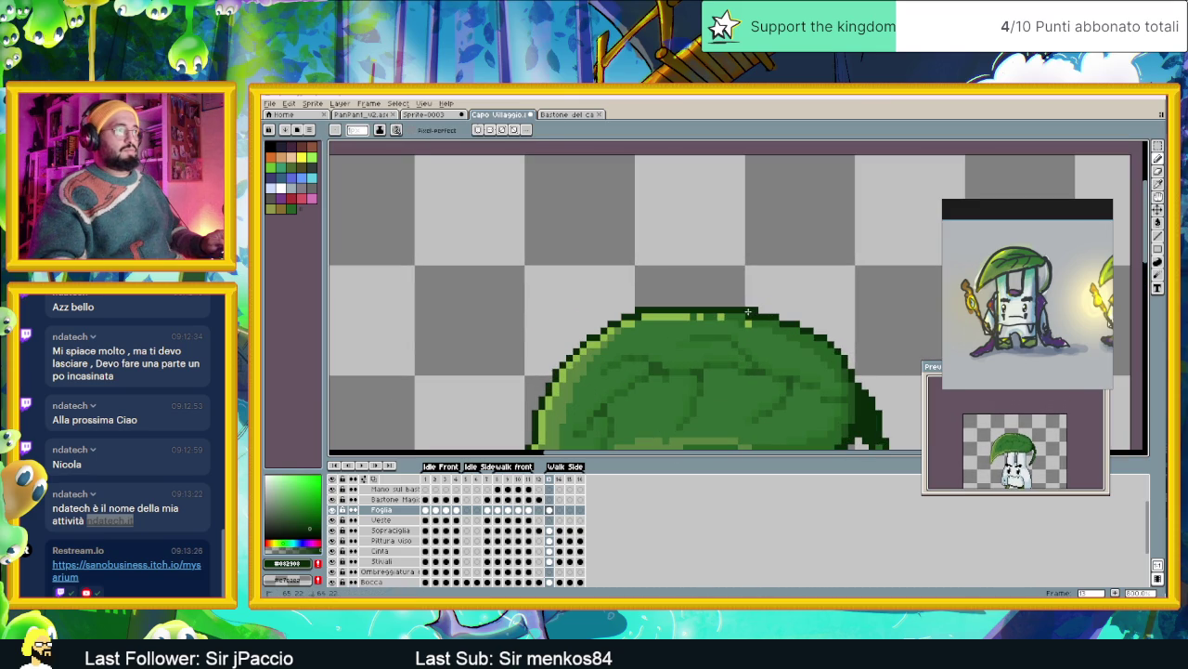
# Paint dark outline pixels along the leaf's top and a few light-green highlight pixels
pyautogui.moveTo(741, 303); pyautogui.dragTo(670, 310)
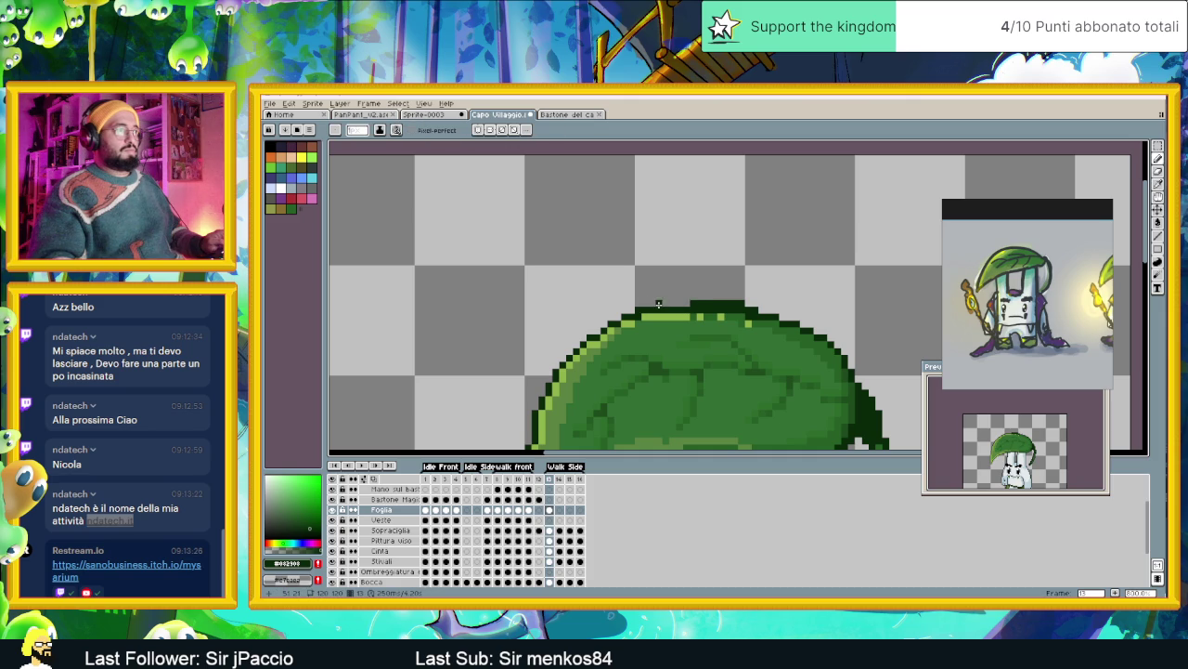
pyautogui.moveTo(658, 304); pyautogui.dragTo(690, 304)
pyautogui.scroll(-2, 743, 343)
pyautogui.scroll(2, 733, 328)
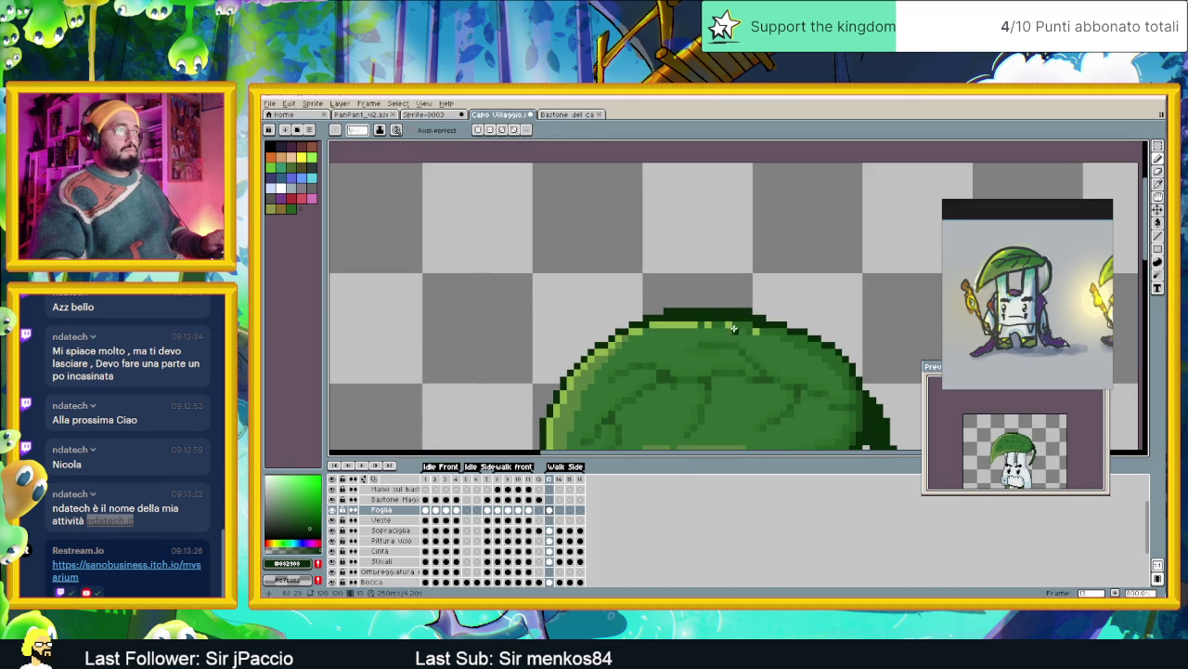
pyautogui.keyDown('alt'); pyautogui.click(715, 318); pyautogui.keyUp('alt')
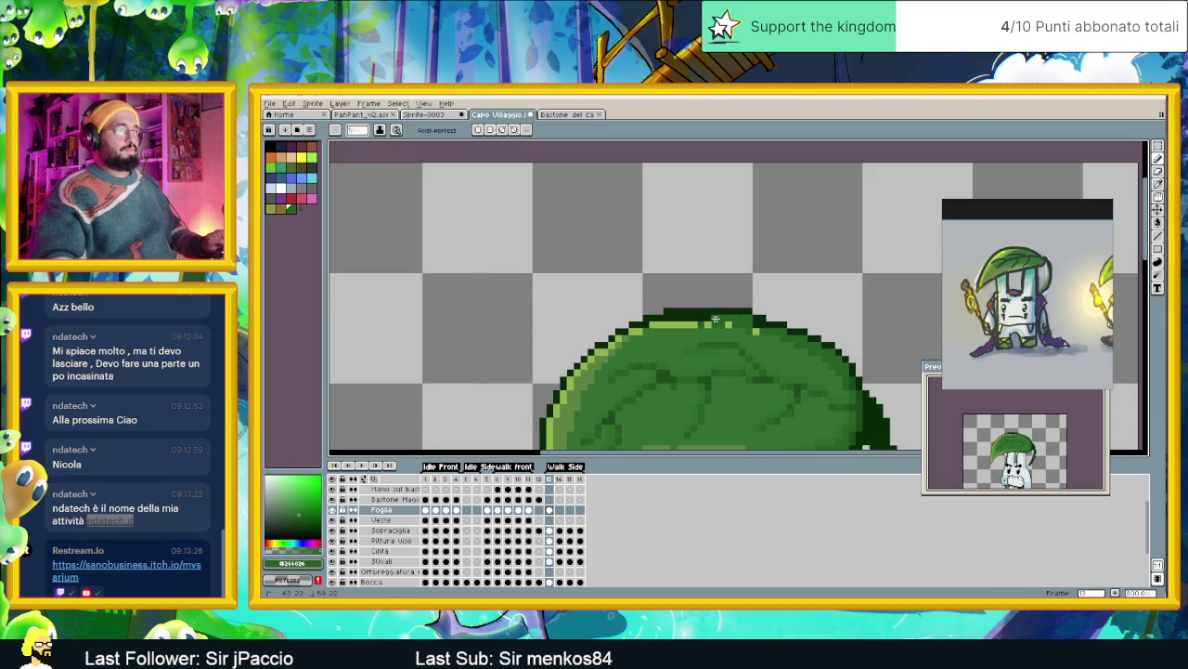
pyautogui.keyDown('alt'); pyautogui.click(667, 319); pyautogui.keyUp('alt')
pyautogui.moveTo(694, 317); pyautogui.dragTo(702, 318)
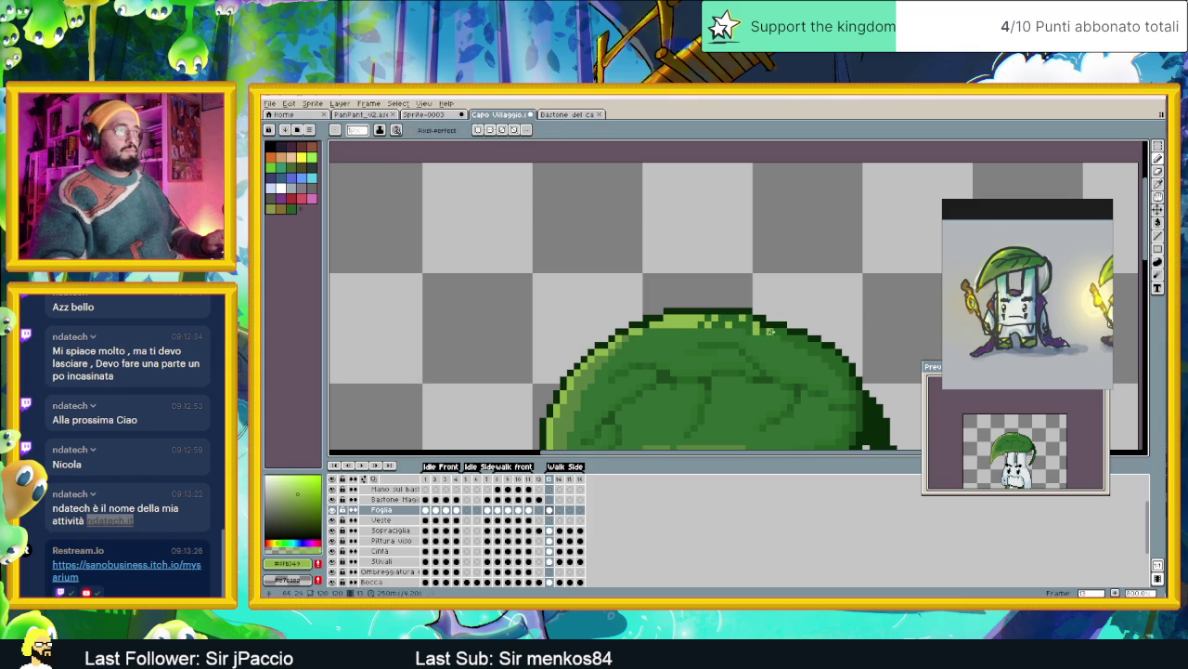
pyautogui.keyDown('alt'); pyautogui.click(769, 330); pyautogui.keyUp('alt')
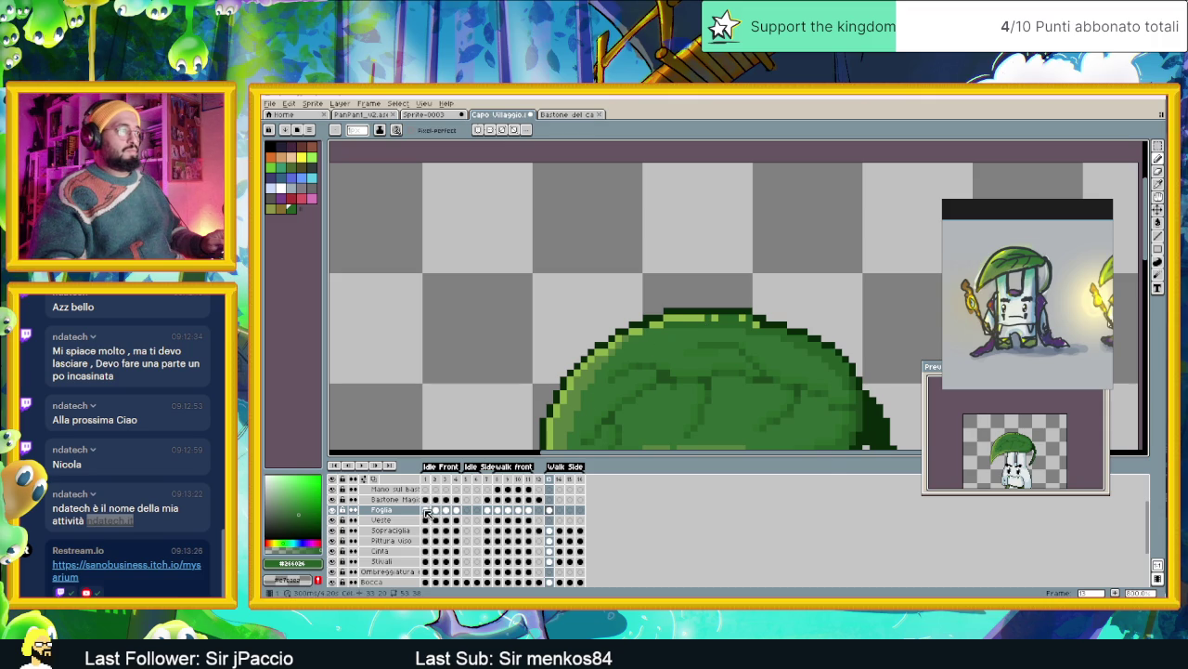
# Check frame 1, then paint a light-green highlight strip across the leaf top on frame 13
pyautogui.click(426, 511)
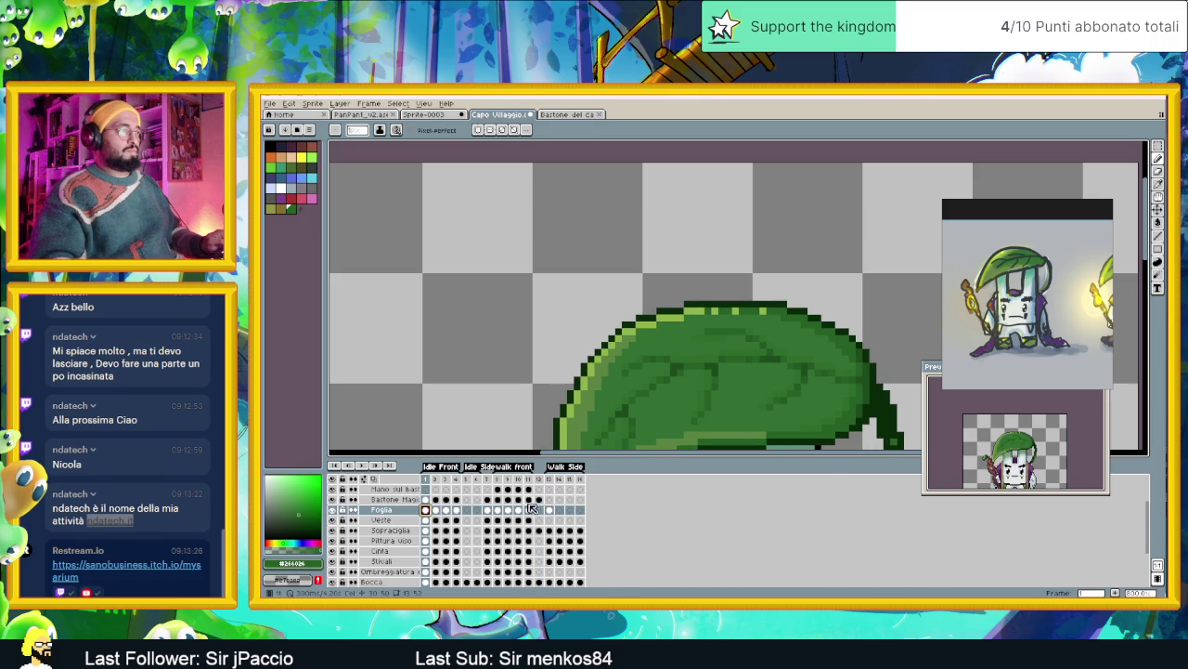
pyautogui.click(552, 511)
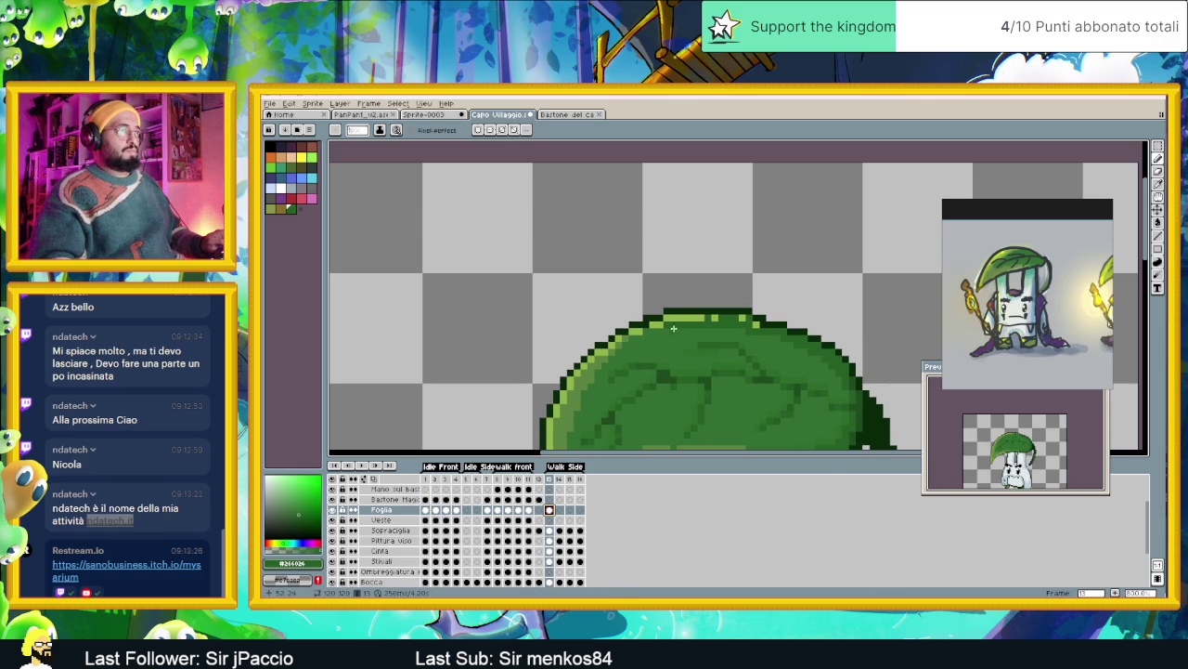
pyautogui.moveTo(667, 323); pyautogui.dragTo(740, 325)
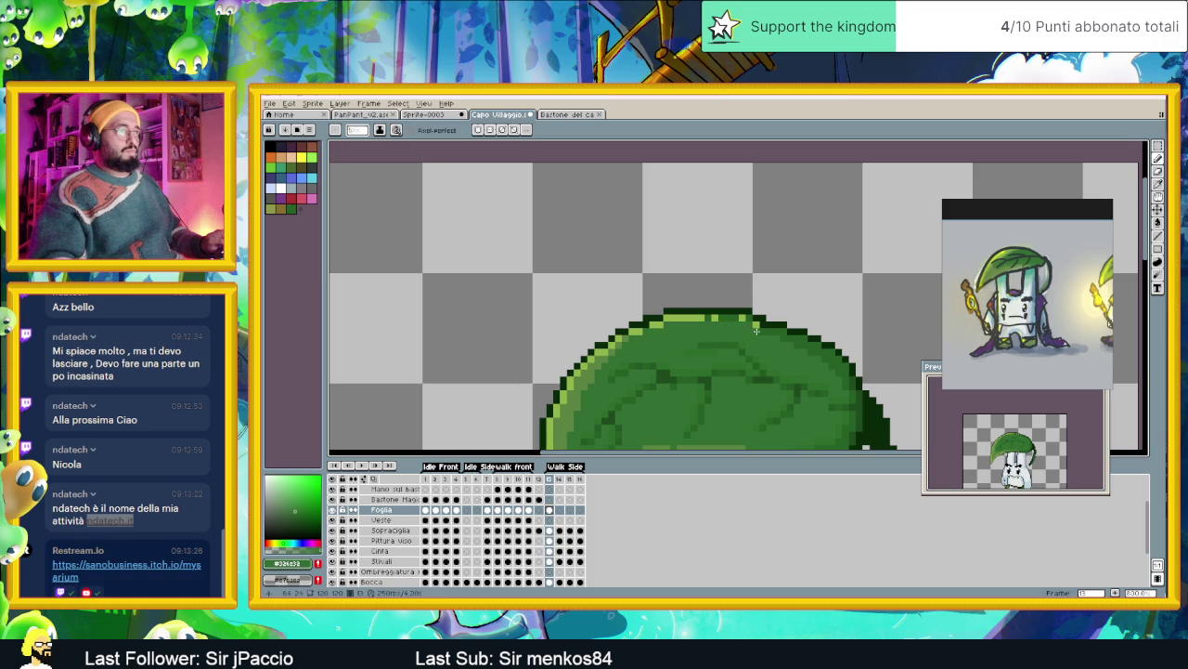
pyautogui.scroll(-2, 757, 332)
pyautogui.scroll(-2, 705, 353)
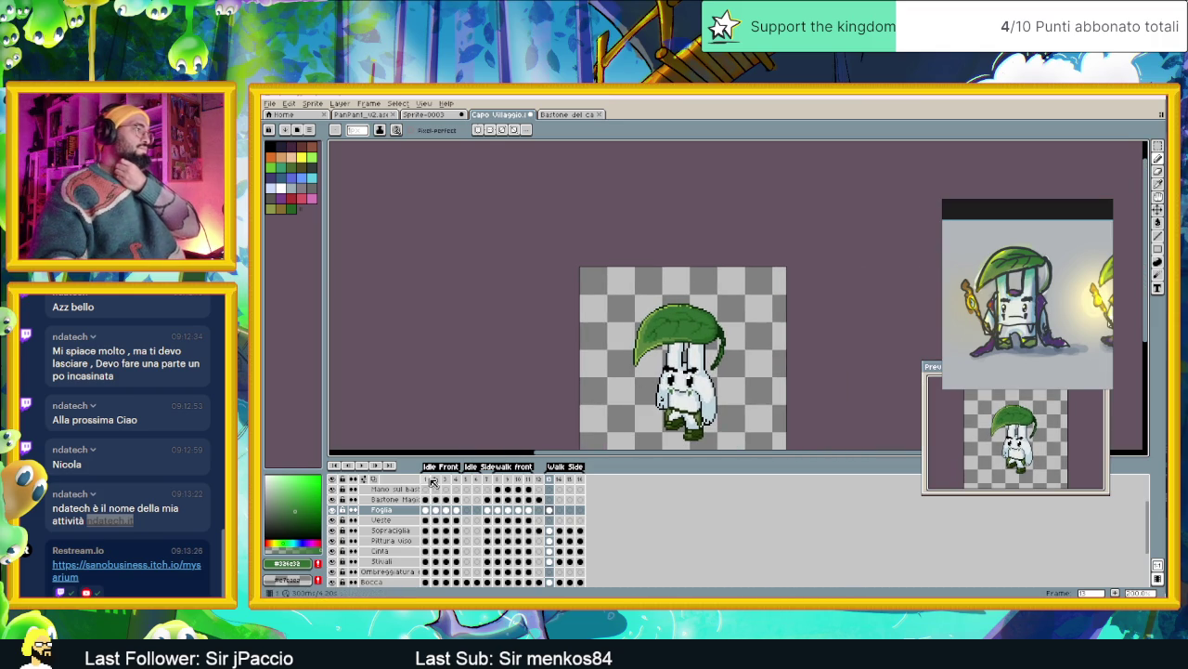
# Toggle between frame 1 and frame 13 three times to compare the leaf hats, finishing zoomed in on frame 1
pyautogui.click(431, 479)
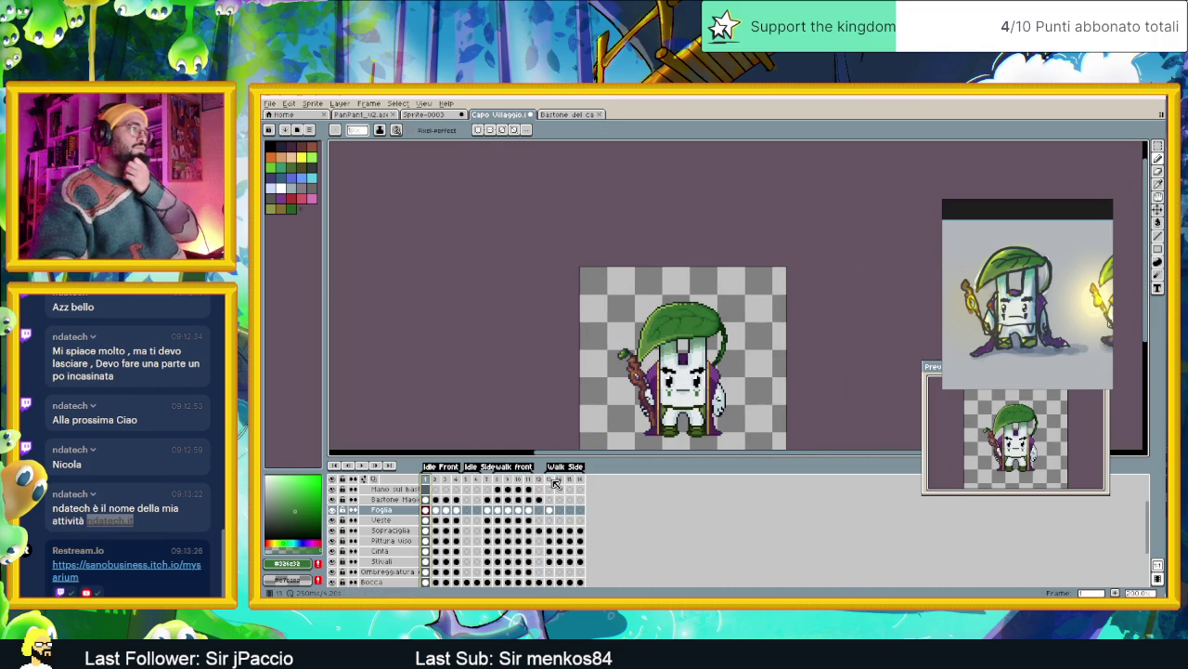
pyautogui.click(551, 480)
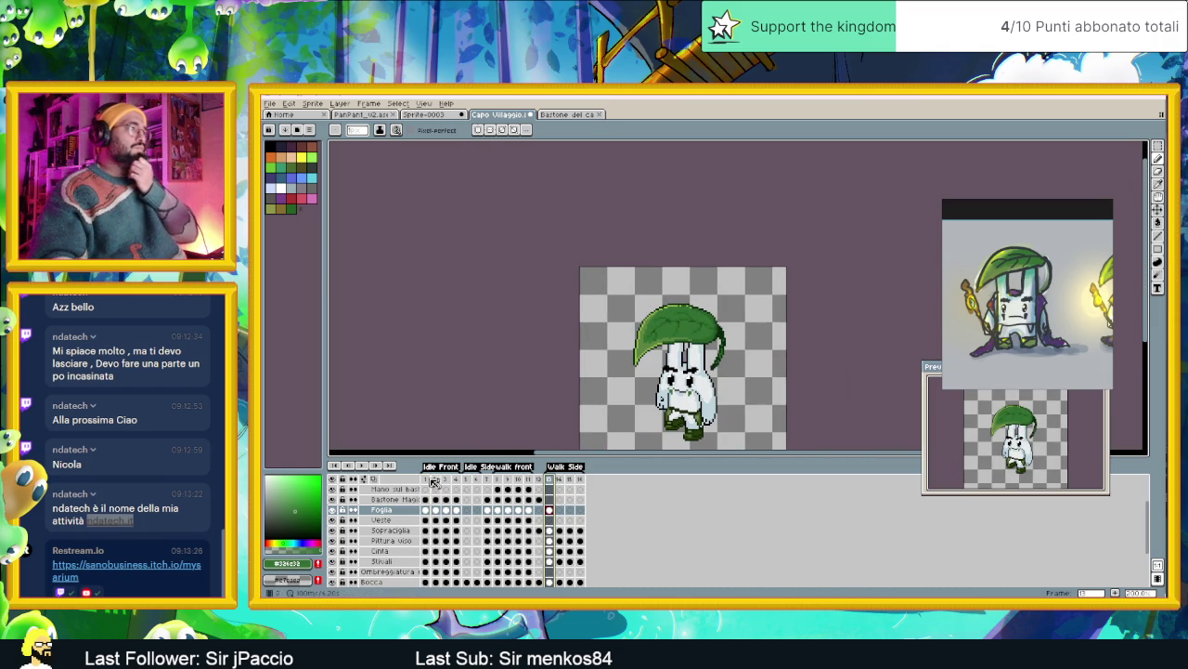
pyautogui.click(429, 480)
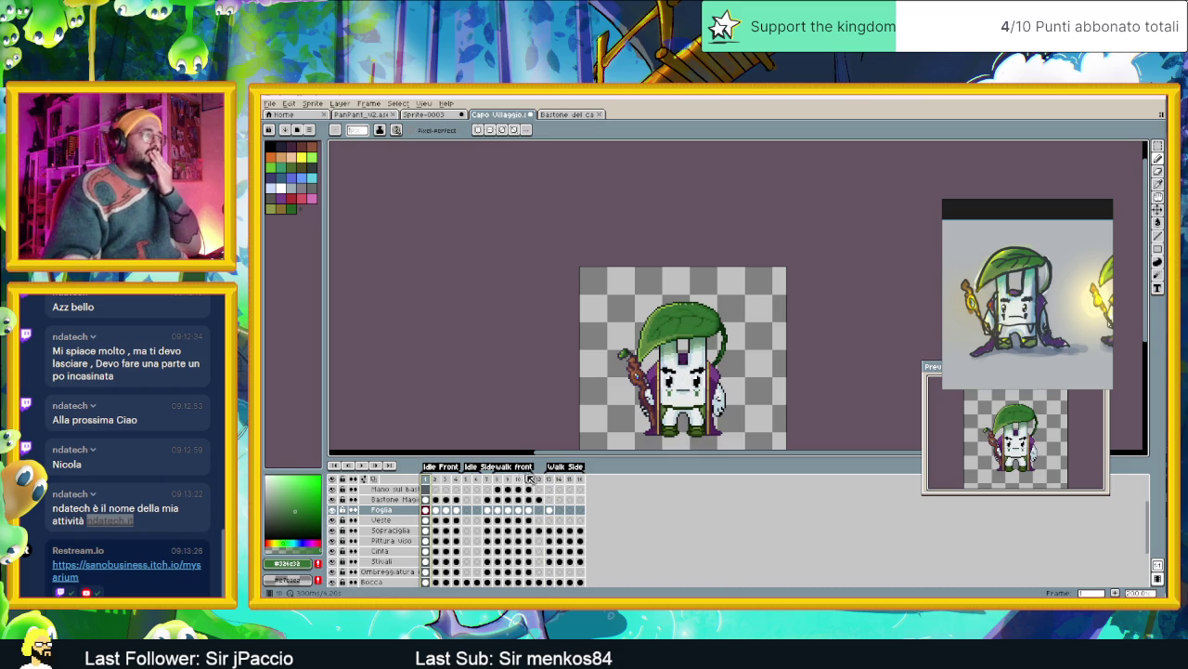
pyautogui.click(551, 480)
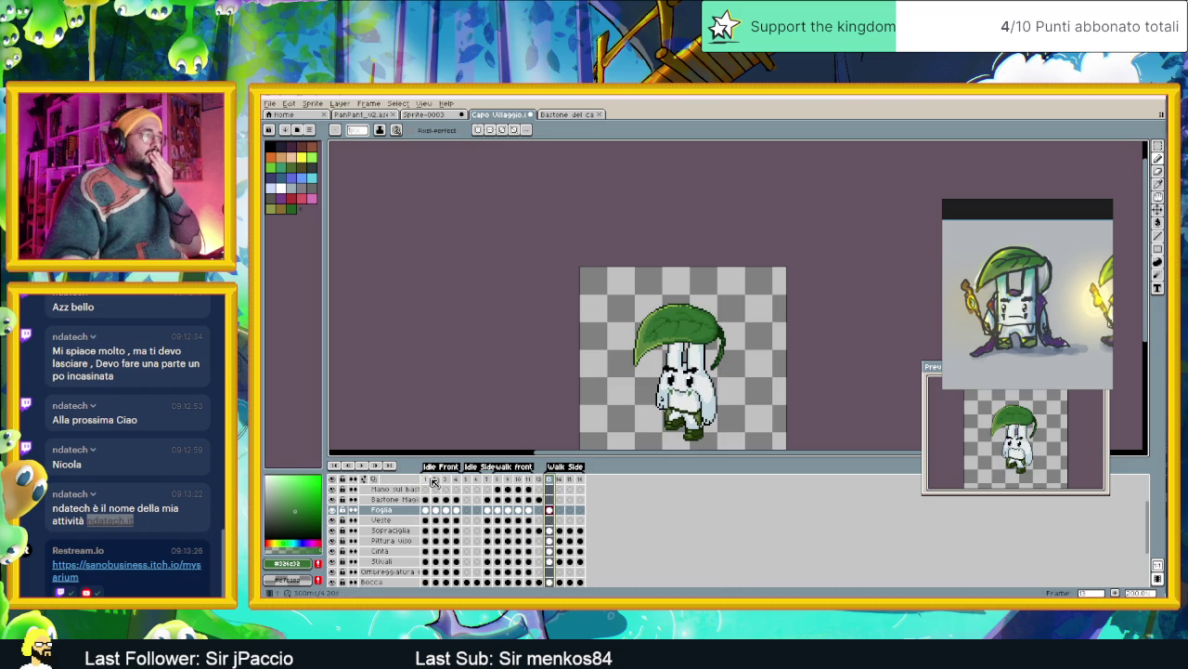
pyautogui.click(429, 480)
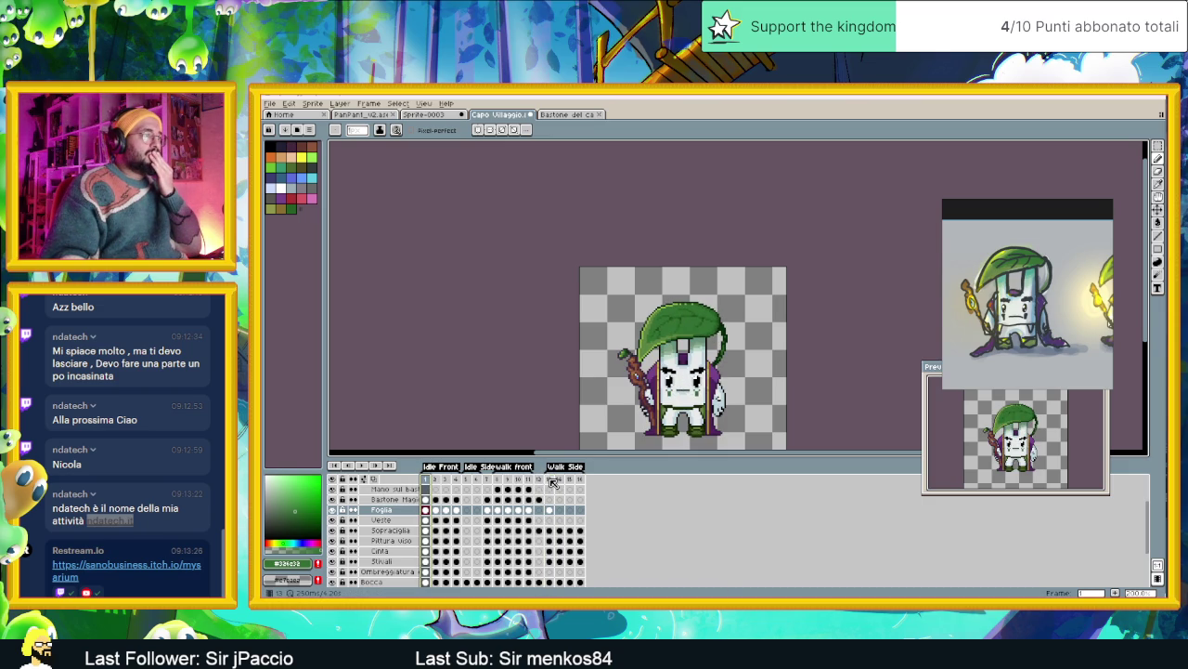
pyautogui.click(552, 481)
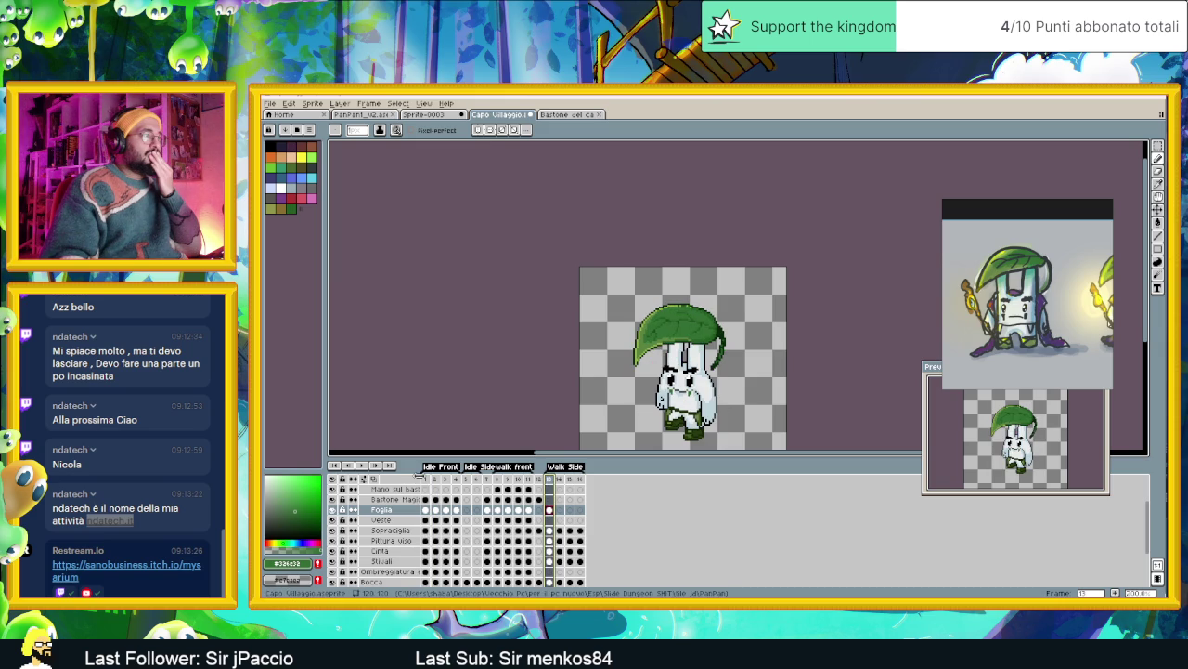
pyautogui.click(426, 479)
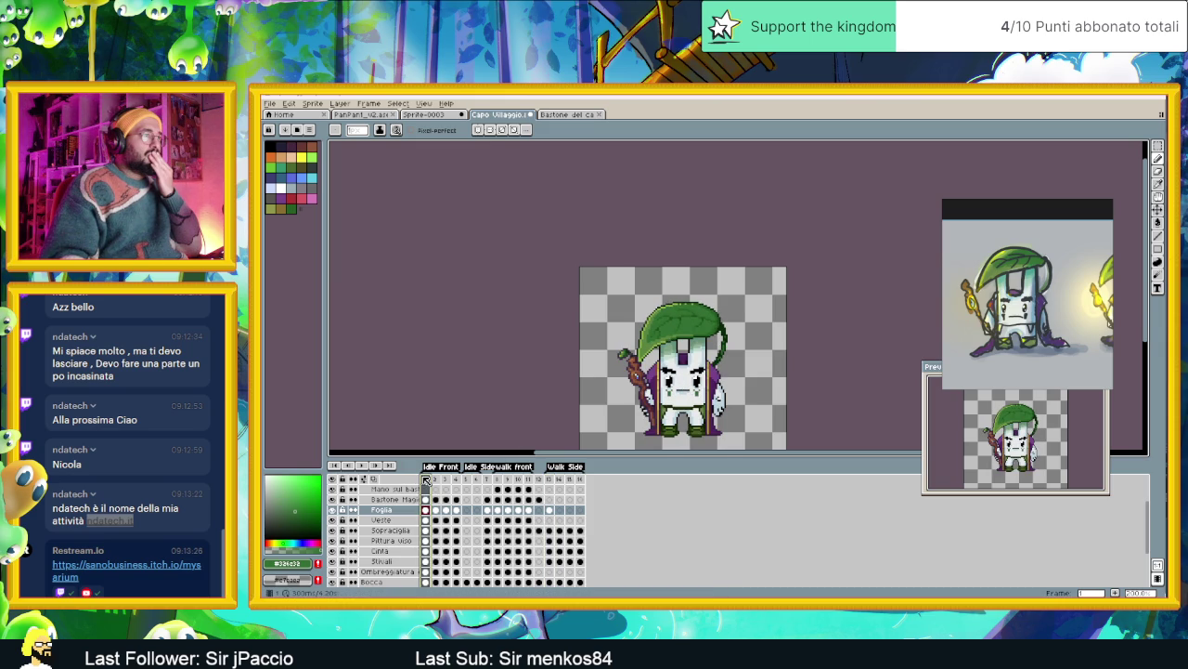
pyautogui.scroll(2, 660, 380)
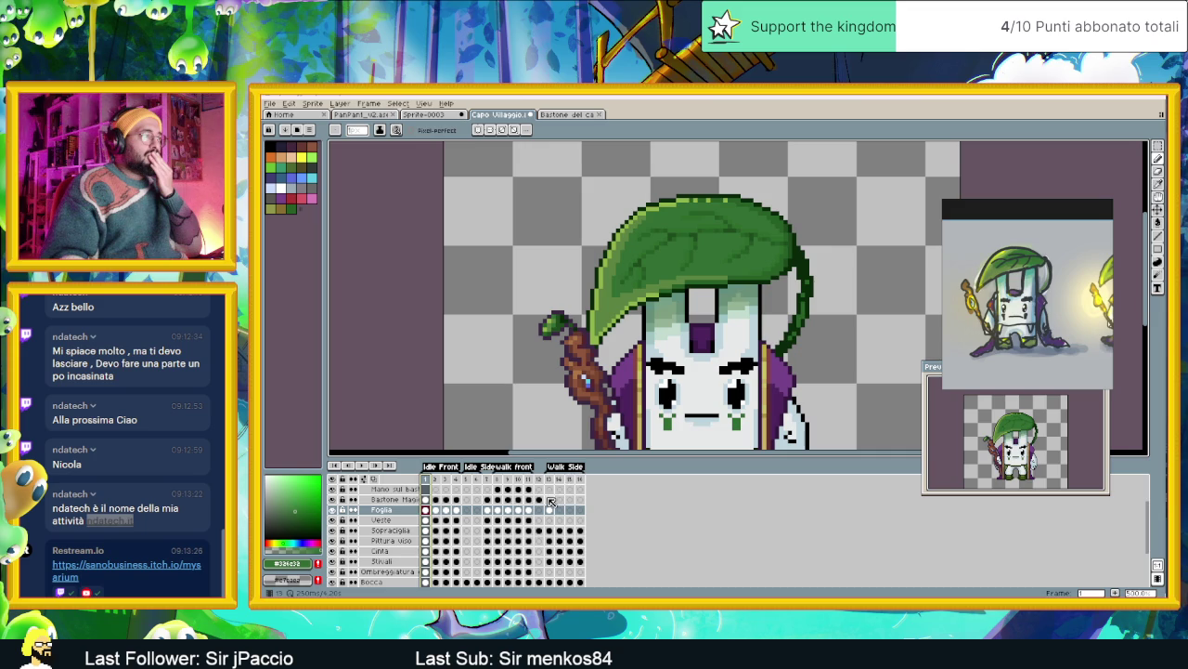
# Move the Foglia layer above all others, then step through frames 2–13 to verify the leaf
pyautogui.click(423, 510)
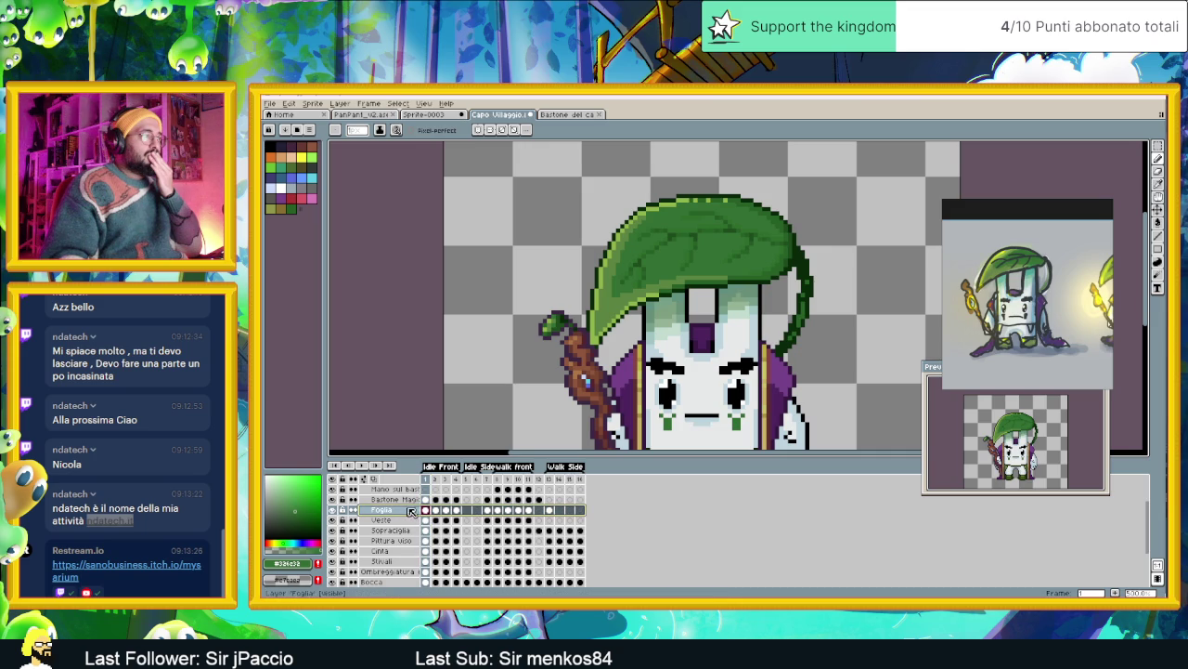
pyautogui.moveTo(423, 510); pyautogui.dragTo(416, 488)
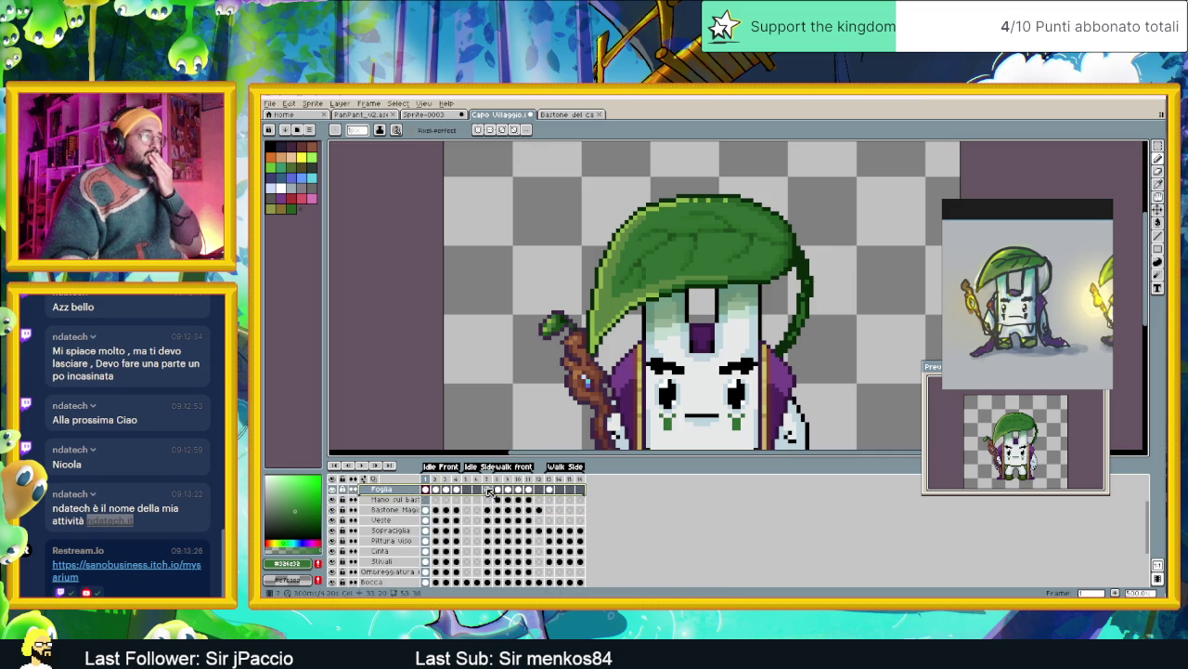
pyautogui.click(435, 477)
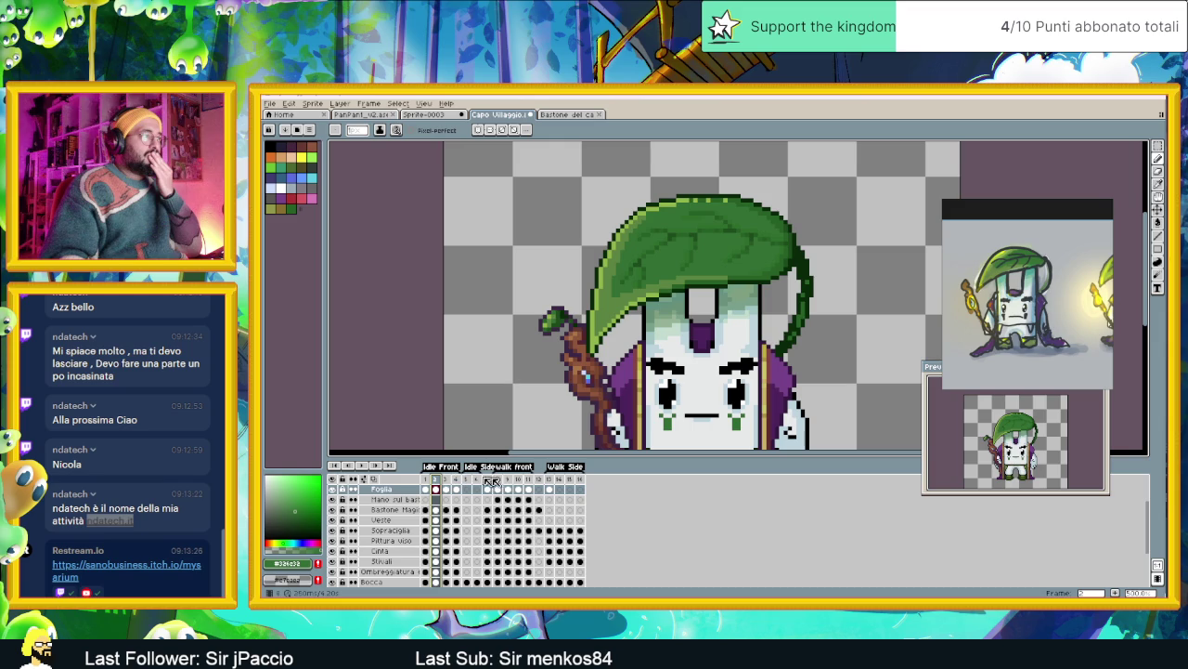
pyautogui.click(488, 479)
pyautogui.click(498, 479)
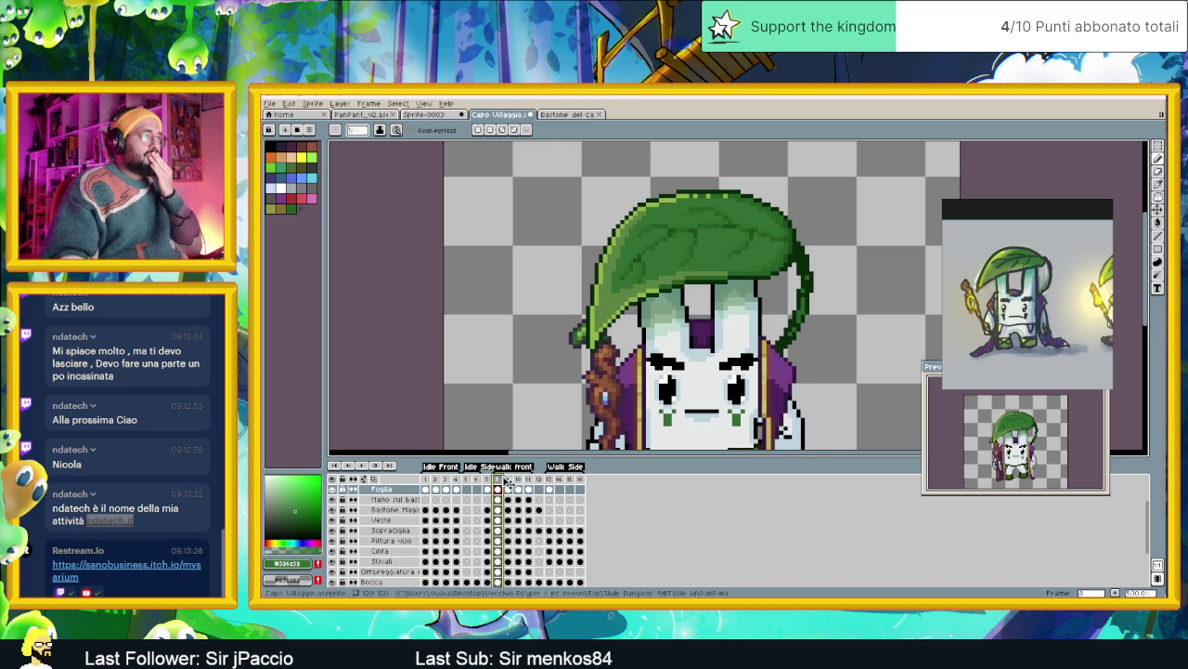
pyautogui.click(508, 479)
pyautogui.click(518, 479)
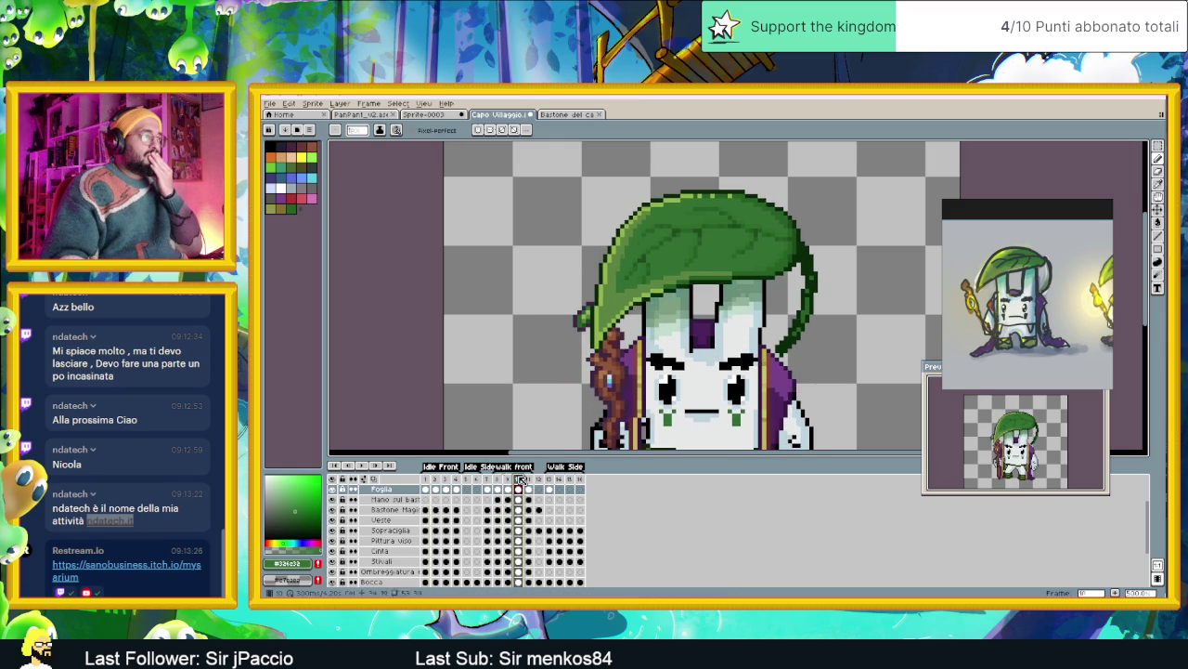
pyautogui.click(528, 479)
pyautogui.click(548, 479)
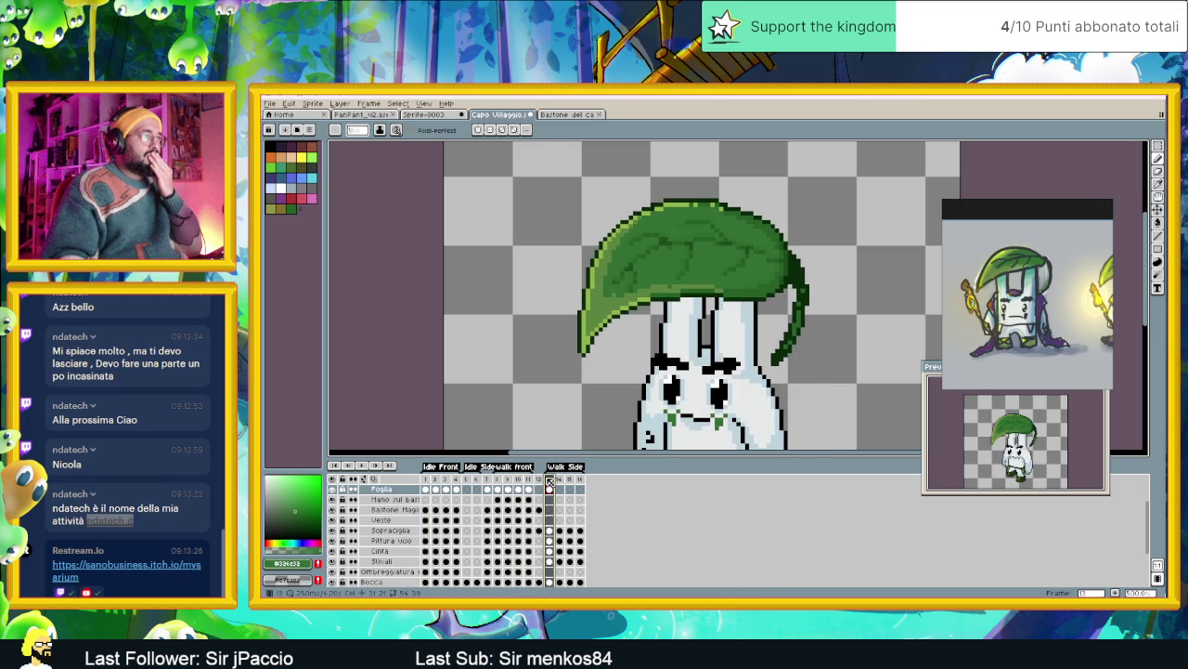
pyautogui.scroll(-1, 687, 342)
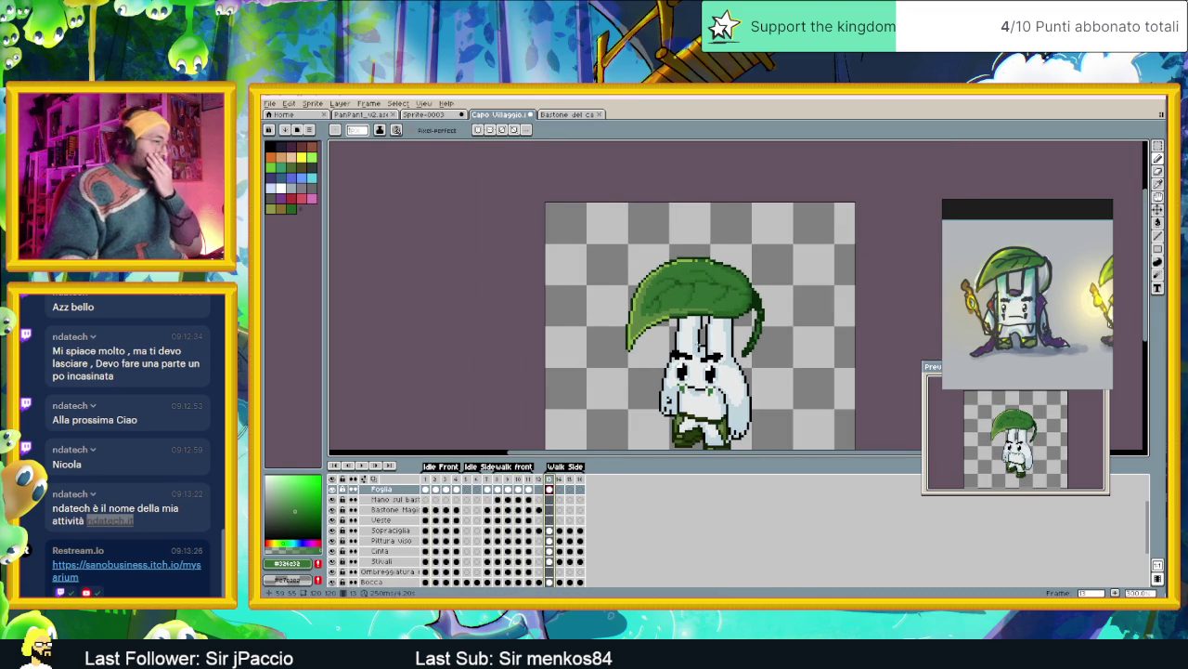
pyautogui.scroll(1, 687, 342)
pyautogui.scroll(1, 687, 342)
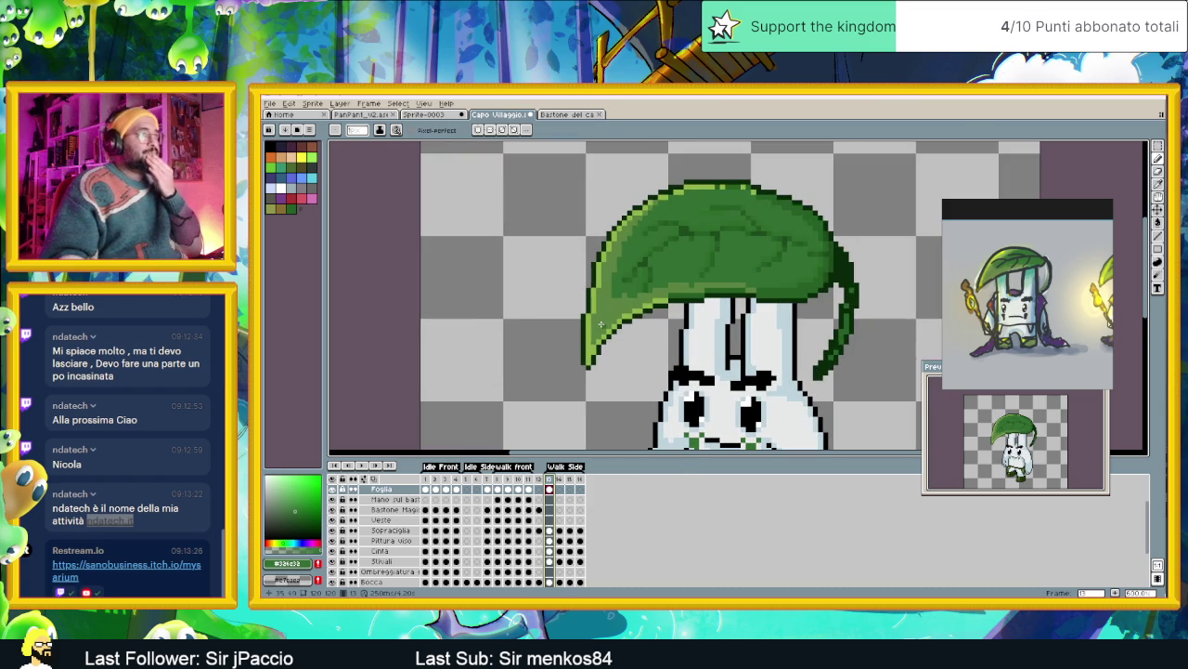
# With the Pencil and a leaf green, paint and clean up pixels down the leaf's left edge
pyautogui.click(1158, 236)
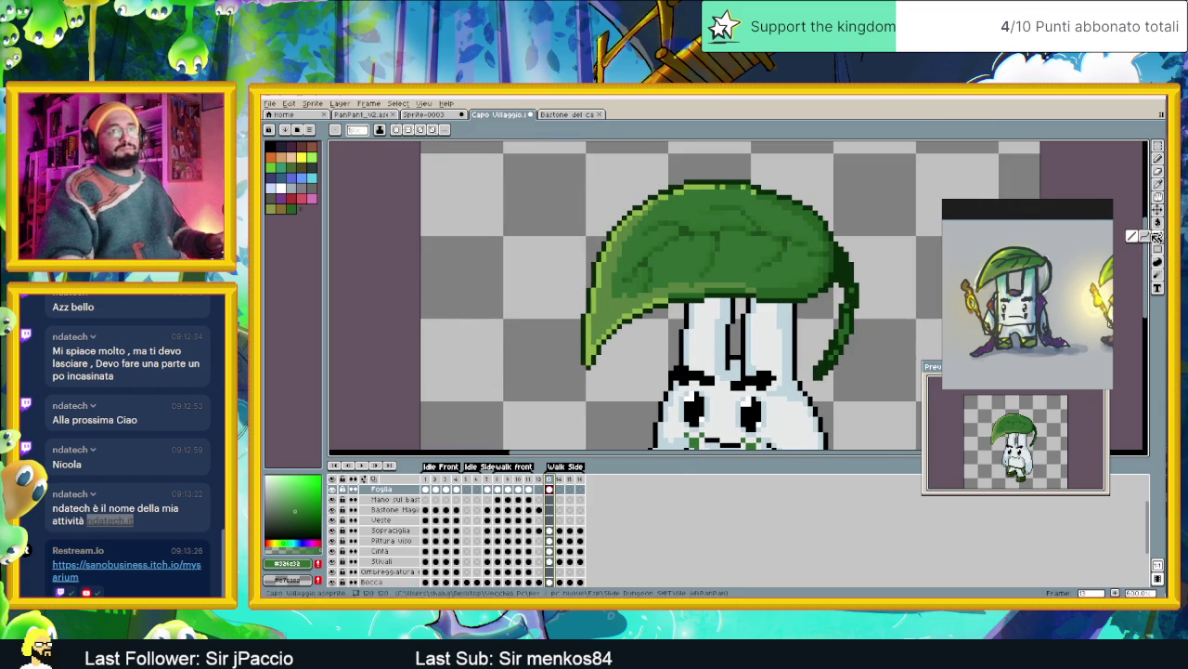
pyautogui.scroll(1, 654, 342)
pyautogui.click(570, 236)
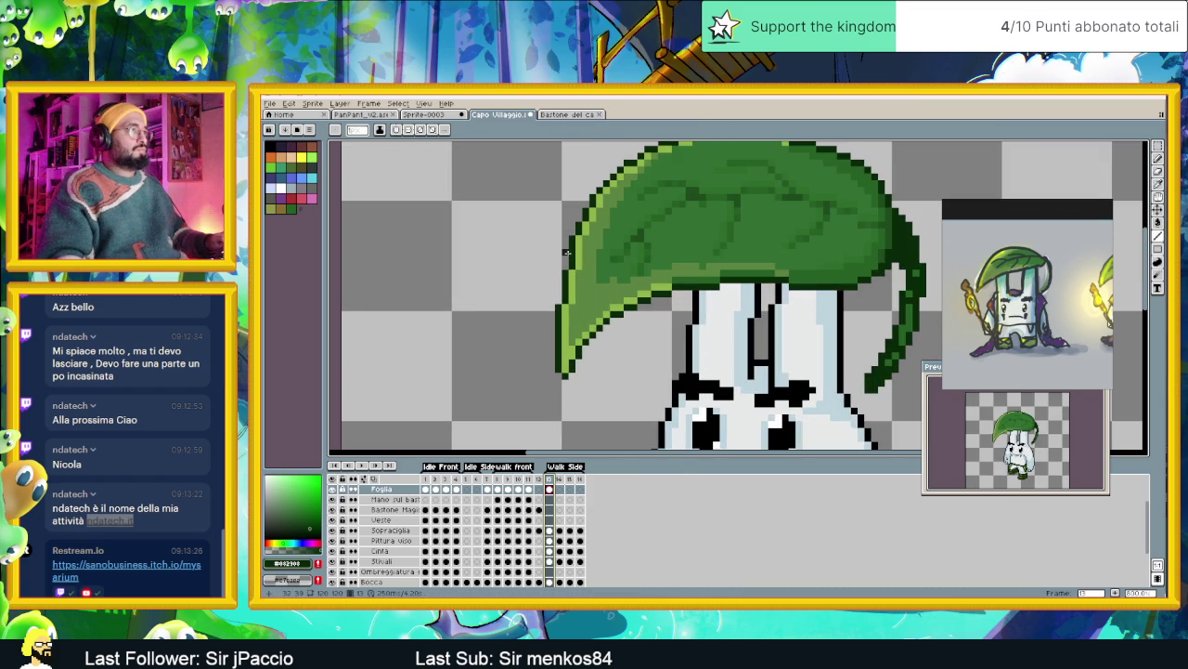
pyautogui.moveTo(558, 272); pyautogui.dragTo(553, 335)
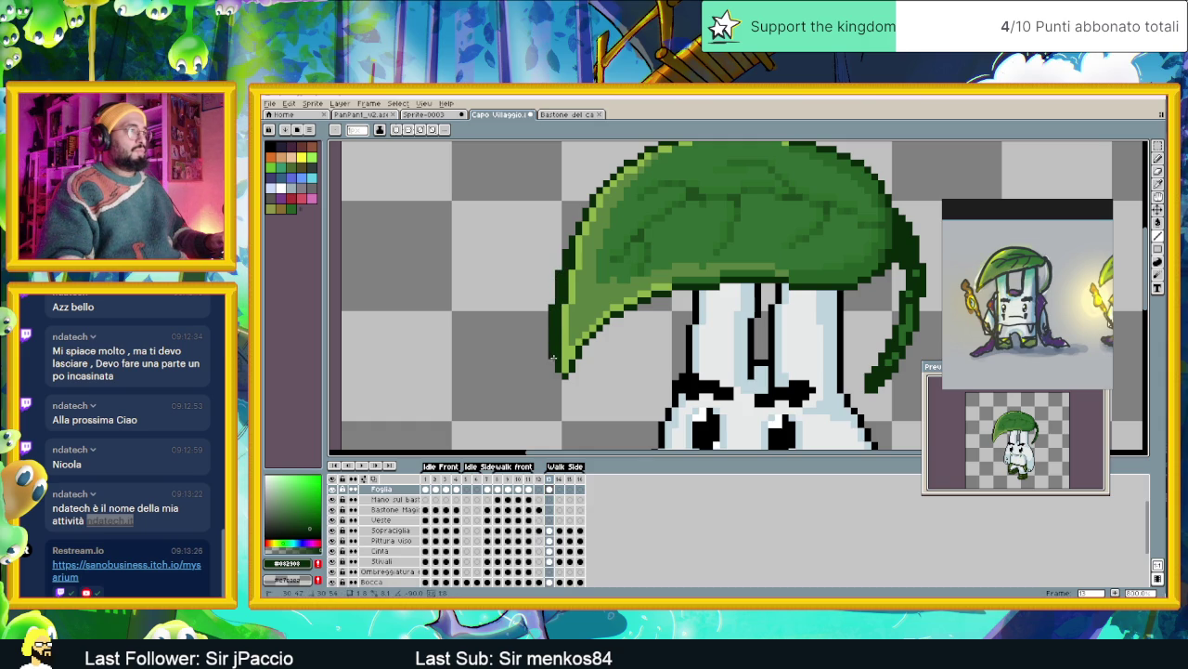
pyautogui.click(555, 360)
pyautogui.moveTo(557, 363); pyautogui.dragTo(558, 337)
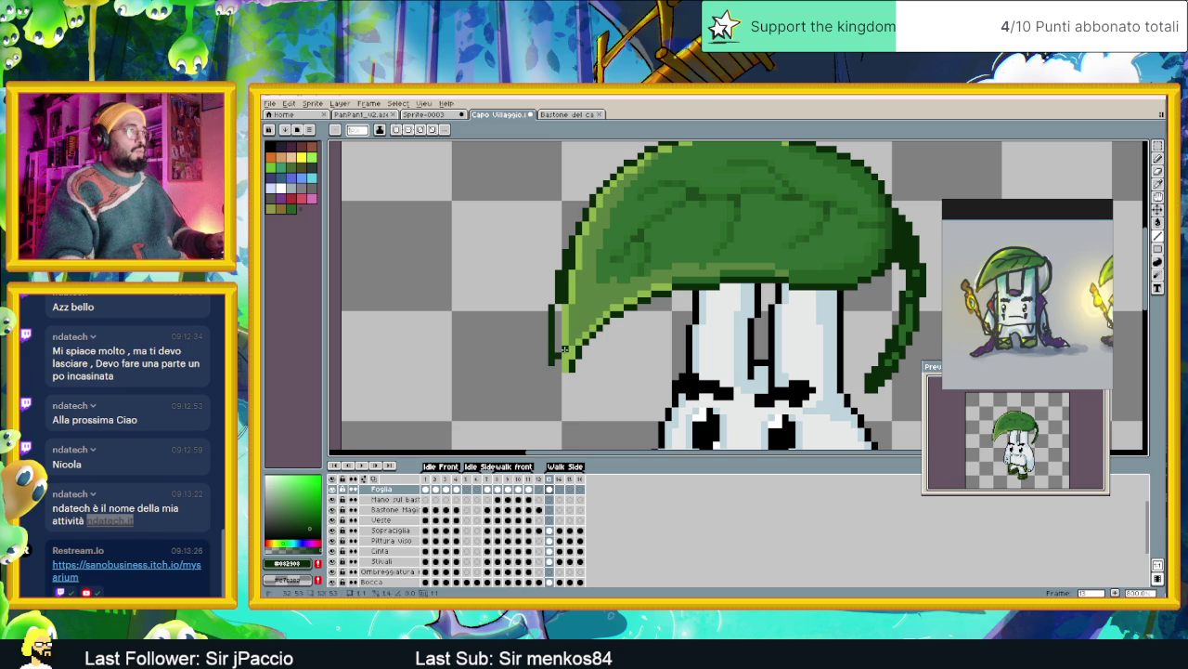
pyautogui.click(571, 342)
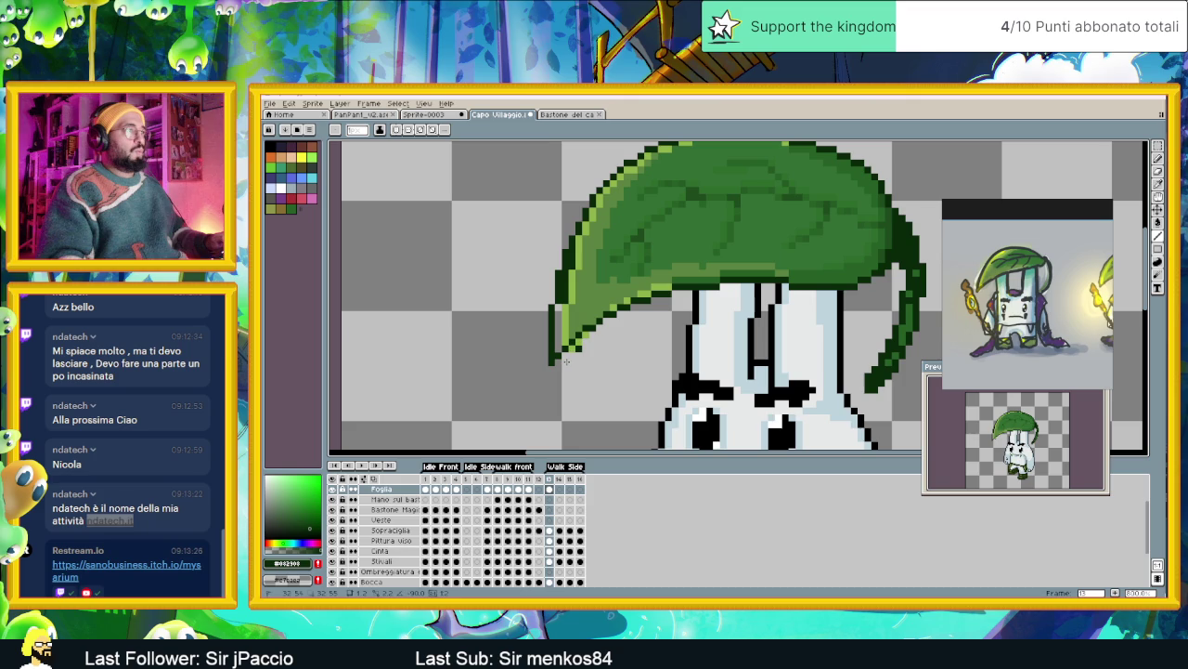
# Eyedrop light and mid leaf greens and repaint the leaf's lower-left outline with them
pyautogui.press('i')
pyautogui.click(567, 307)
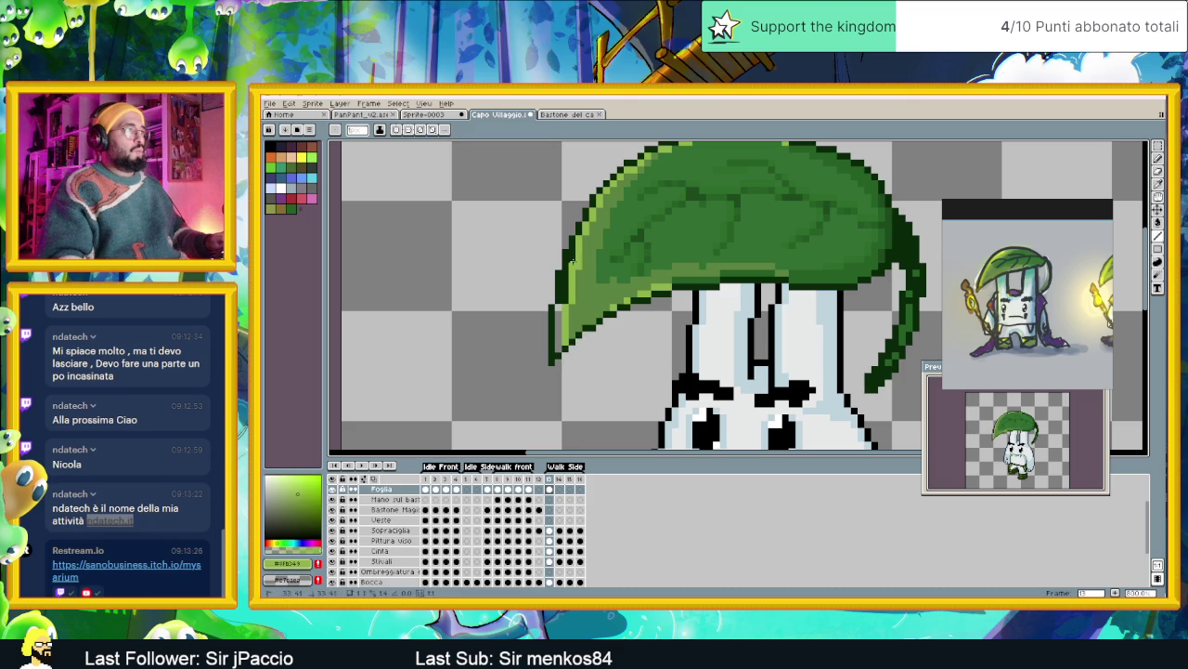
pyautogui.moveTo(562, 275); pyautogui.dragTo(556, 314)
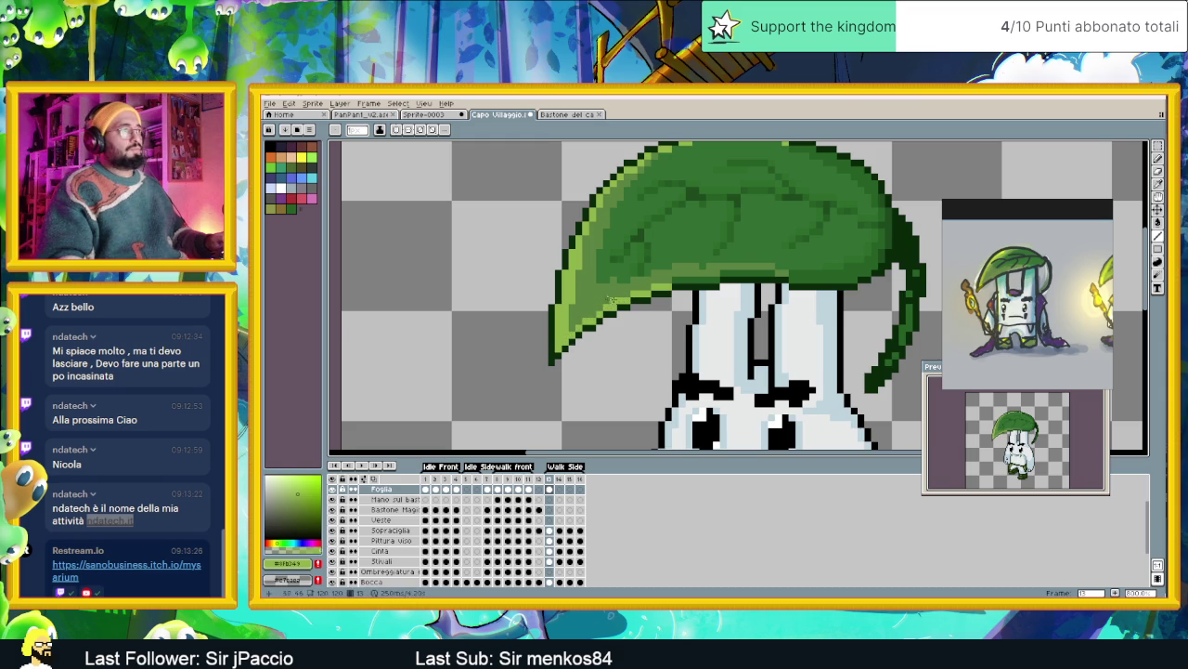
pyautogui.keyDown('alt'); pyautogui.click(609, 299); pyautogui.keyUp('alt')
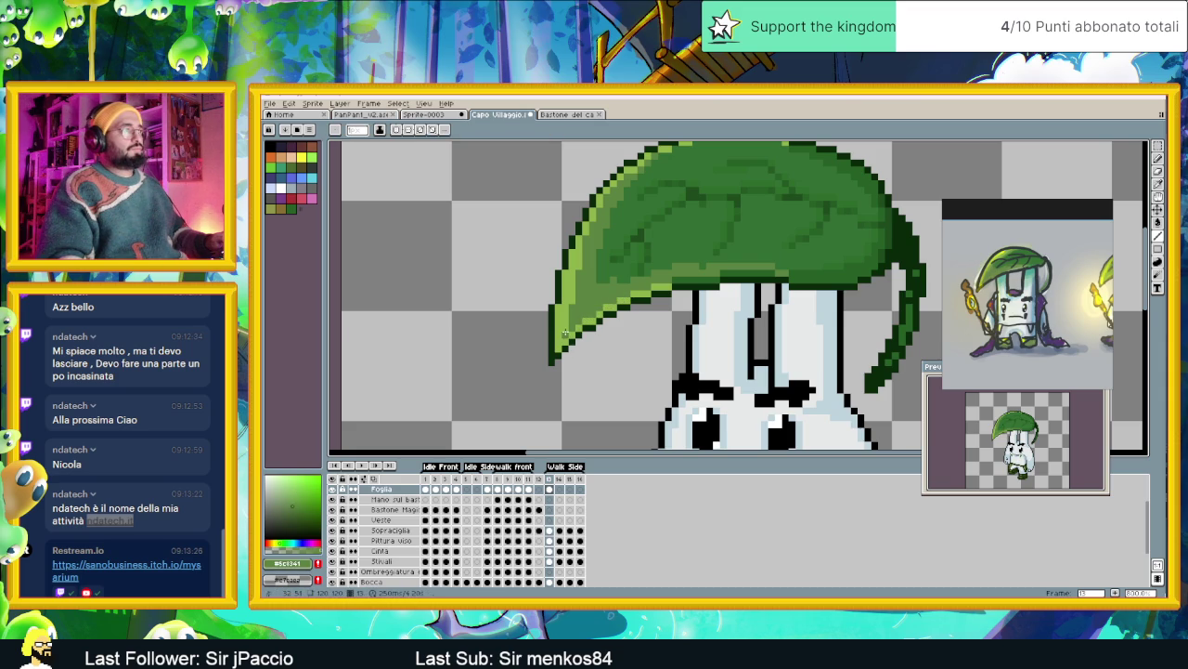
pyautogui.click(568, 304)
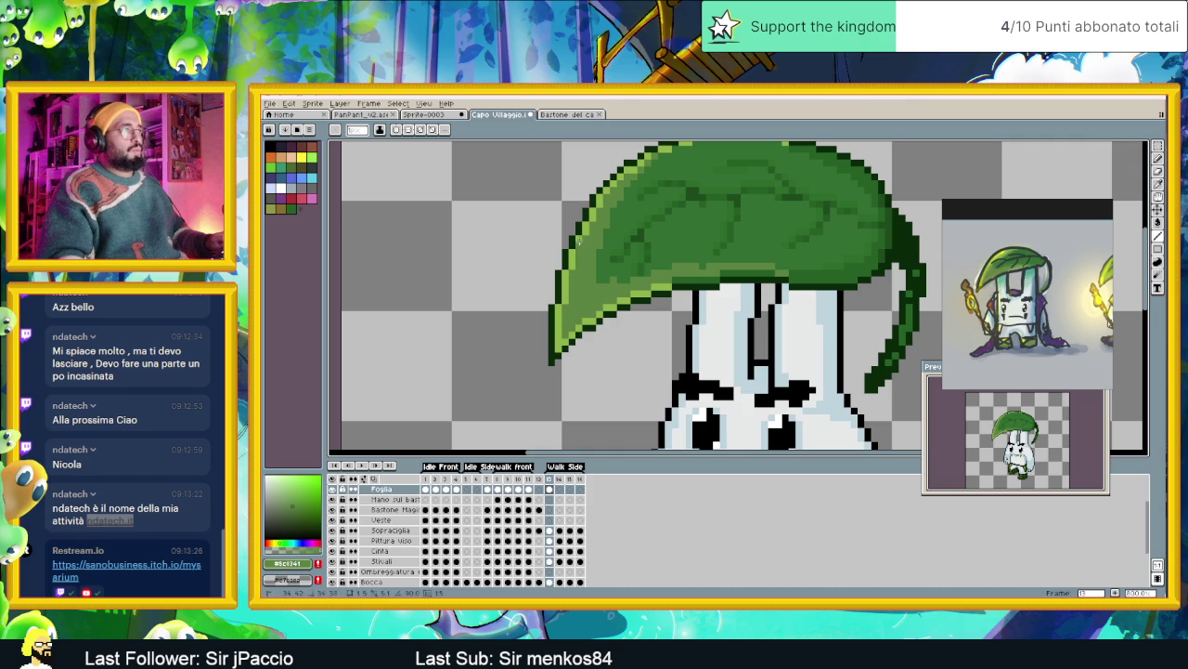
pyautogui.keyDown('alt'); pyautogui.click(585, 257); pyautogui.keyUp('alt')
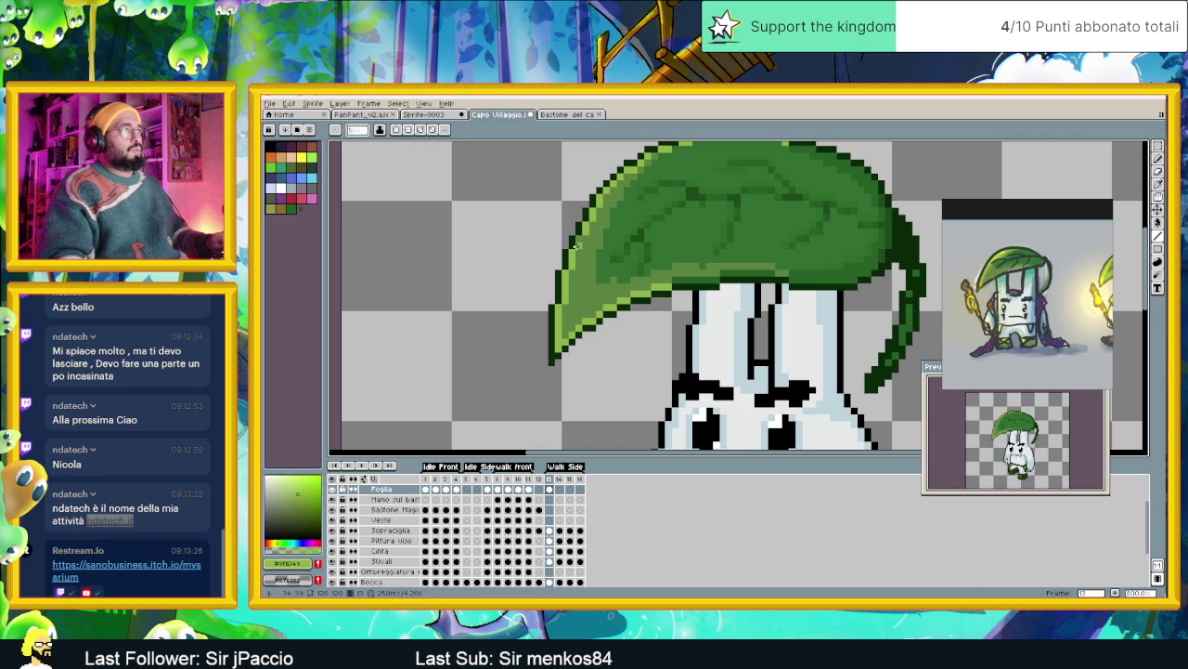
pyautogui.keyDown('alt'); pyautogui.click(593, 260); pyautogui.keyUp('alt')
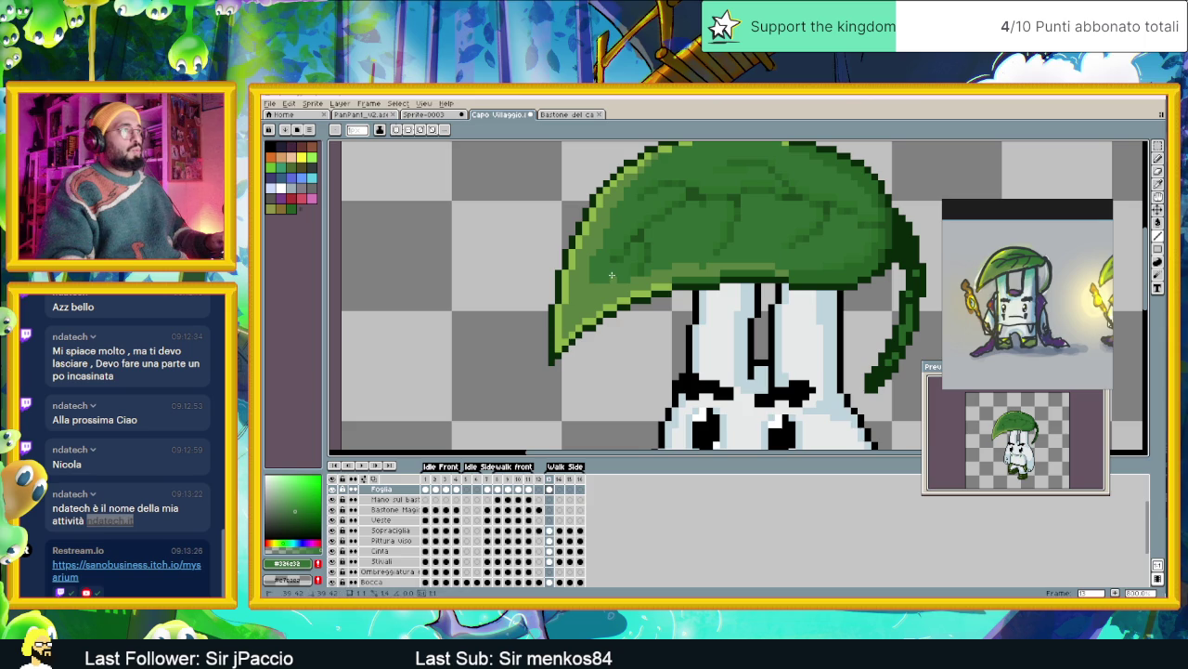
pyautogui.scroll(-2, 608, 292)
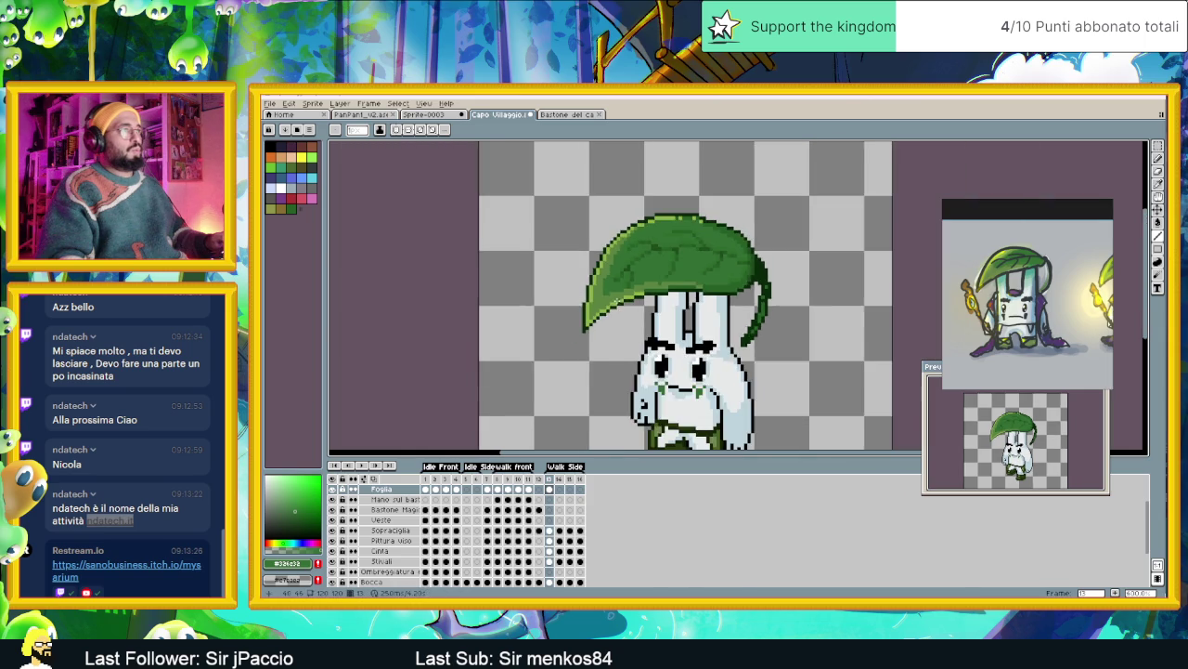
pyautogui.scroll(-1, 618, 316)
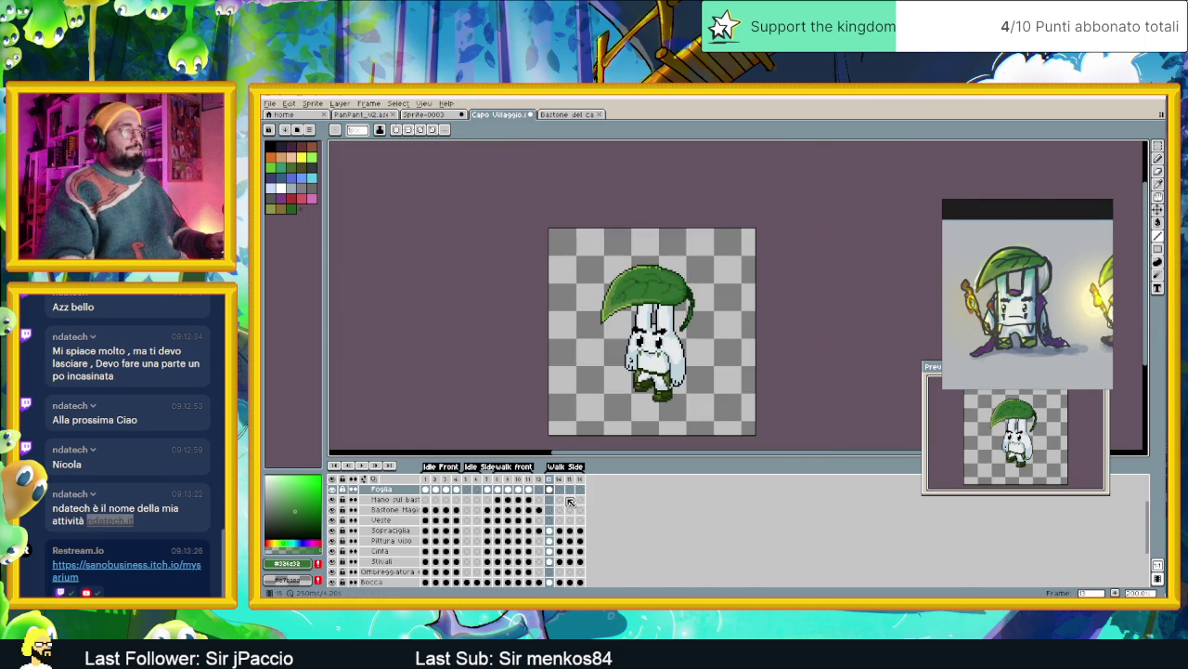
pyautogui.click(426, 486)
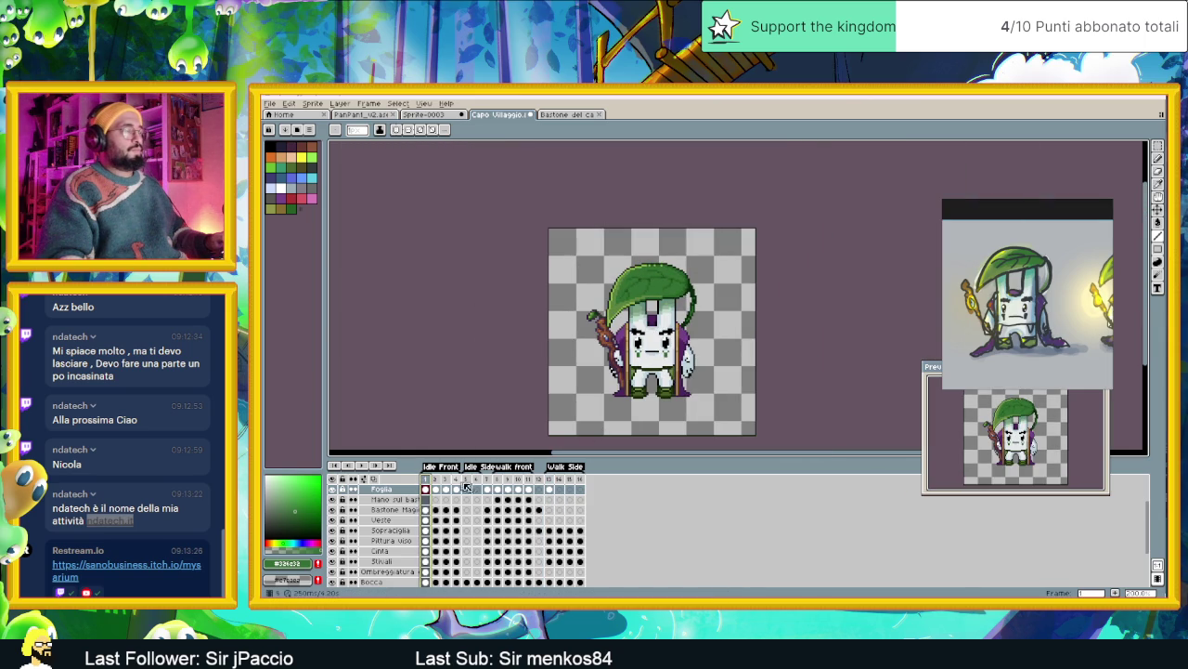
pyautogui.click(548, 481)
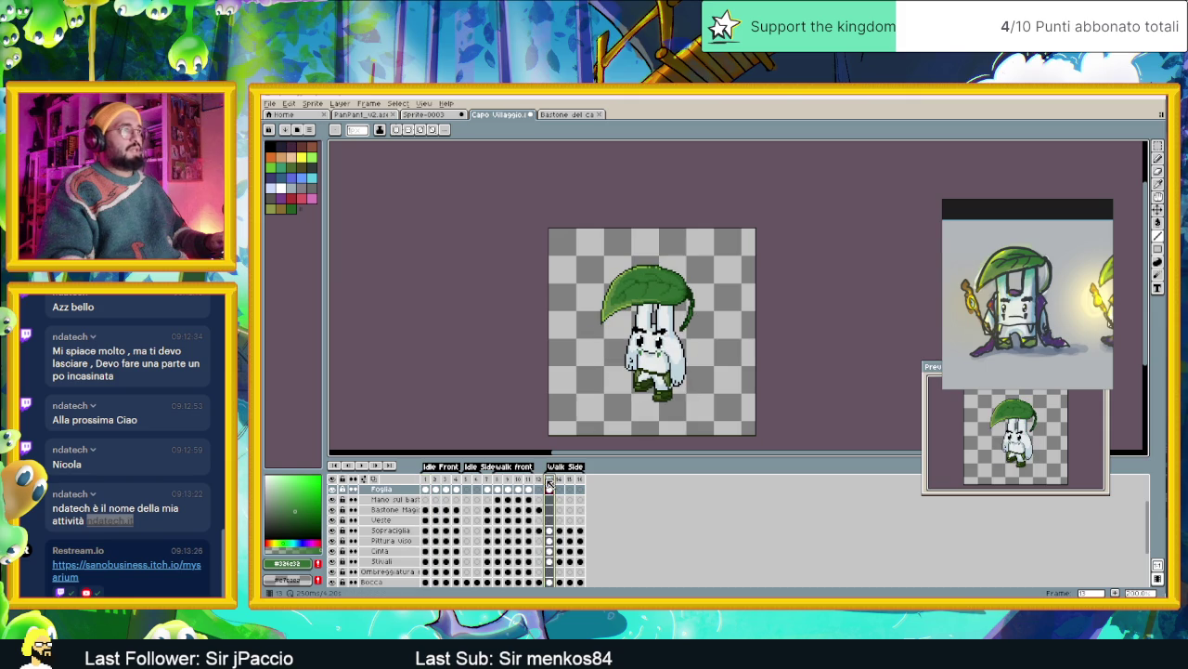
pyautogui.click(425, 481)
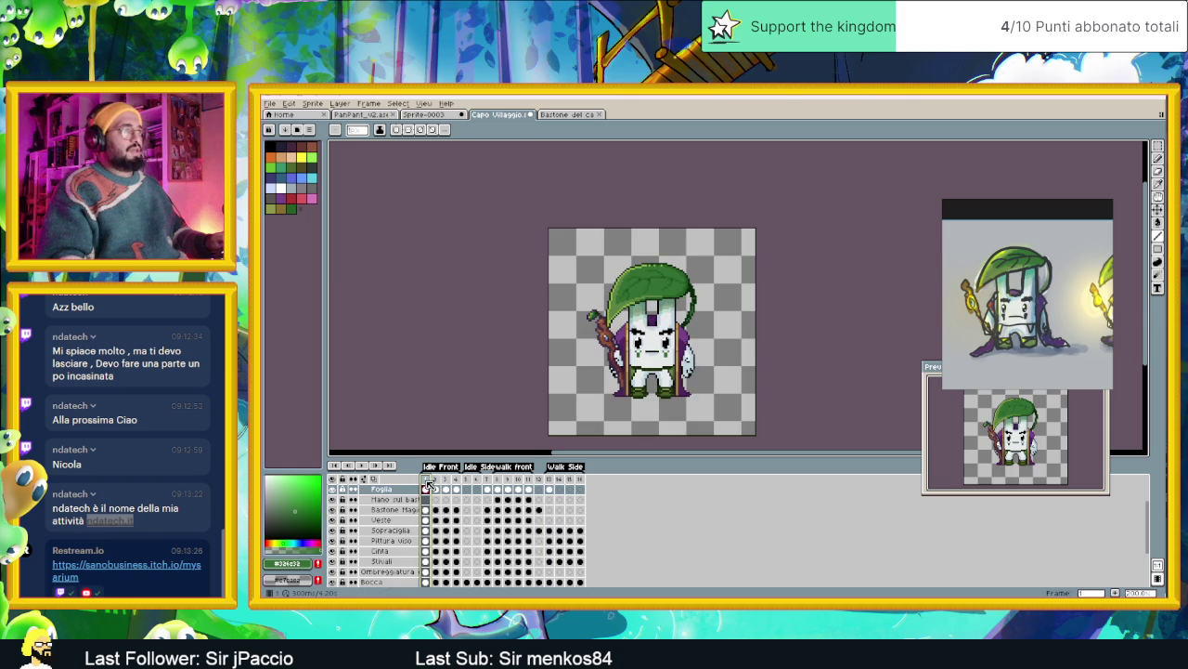
pyautogui.click(550, 481)
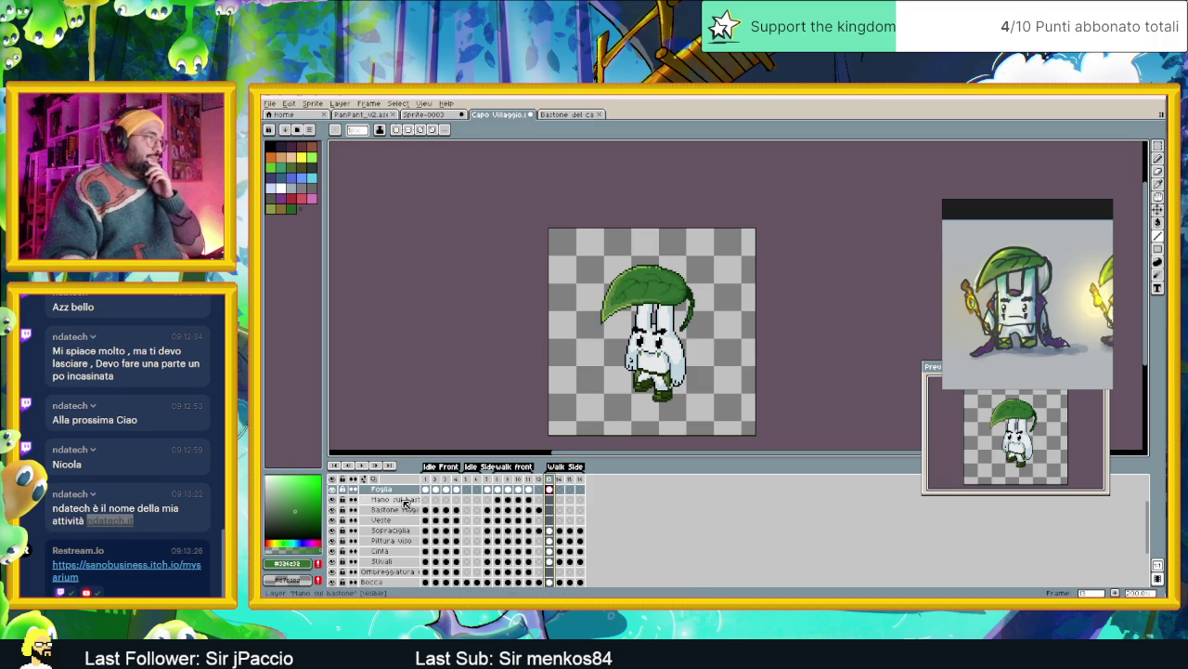
# Copy the Veste layer's frame 1 cape cel into frame 13, the Walk Side frame
pyautogui.click(397, 510)
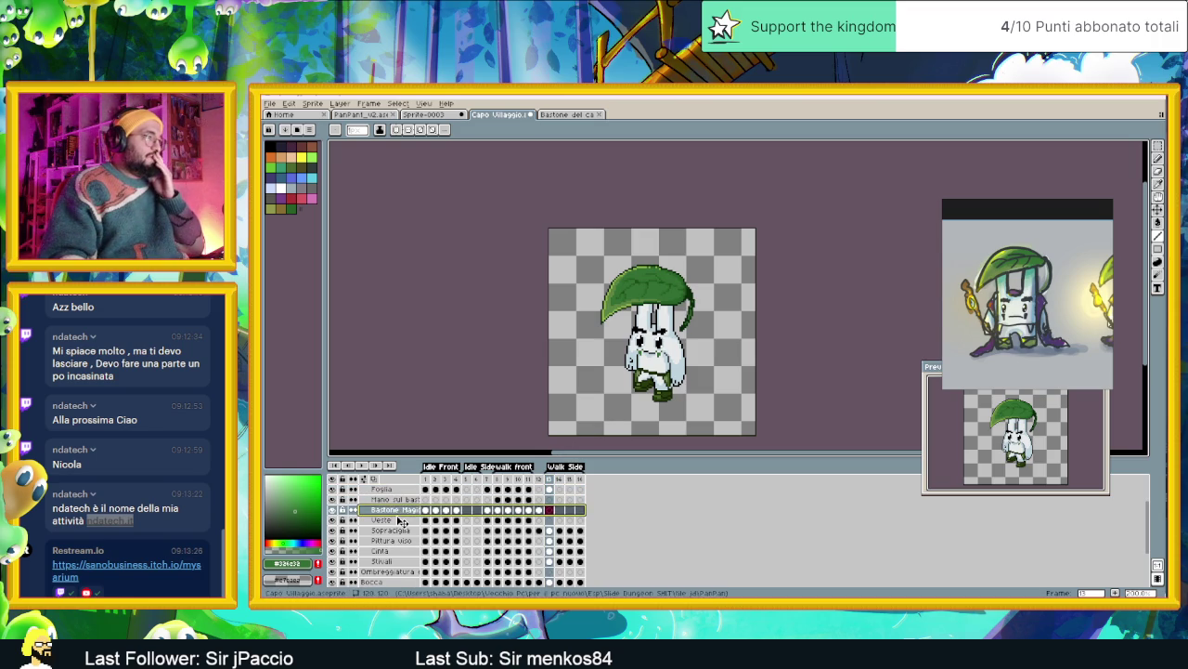
pyautogui.click(399, 520)
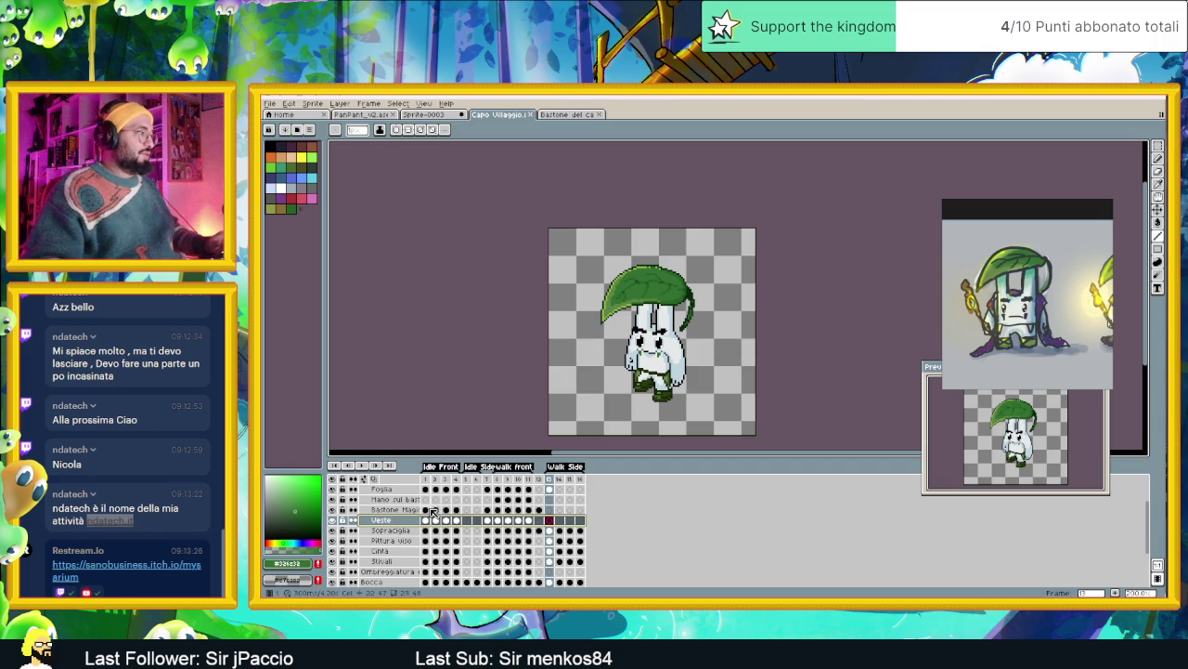
pyautogui.scroll(1, 451, 504)
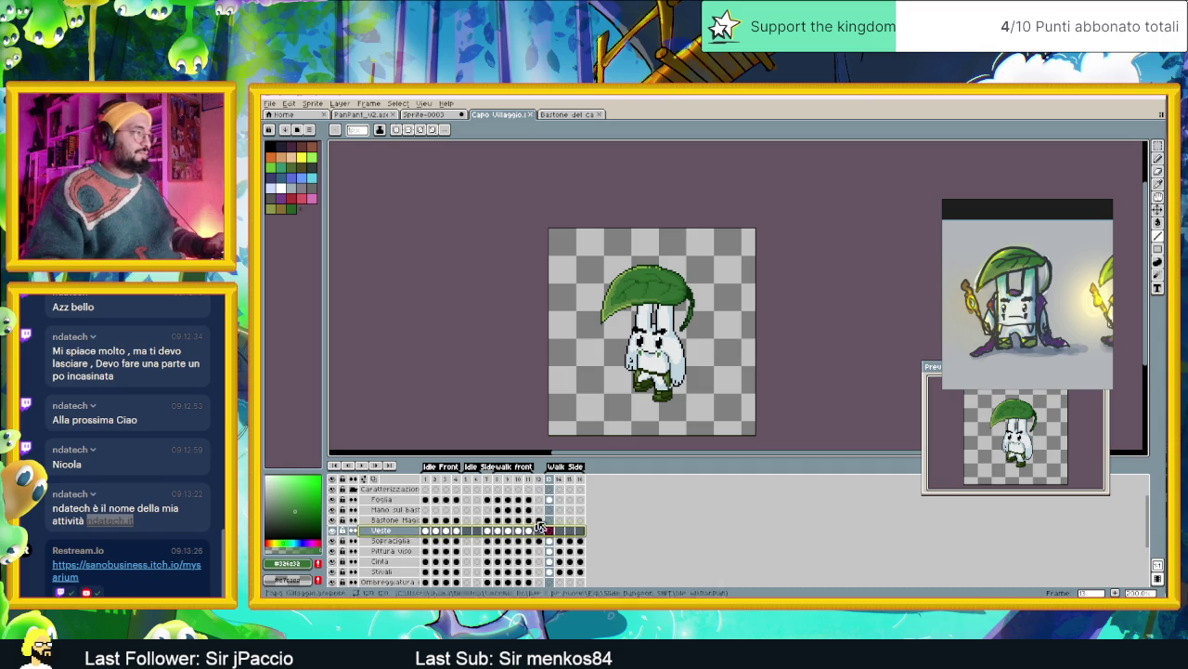
pyautogui.press('+')
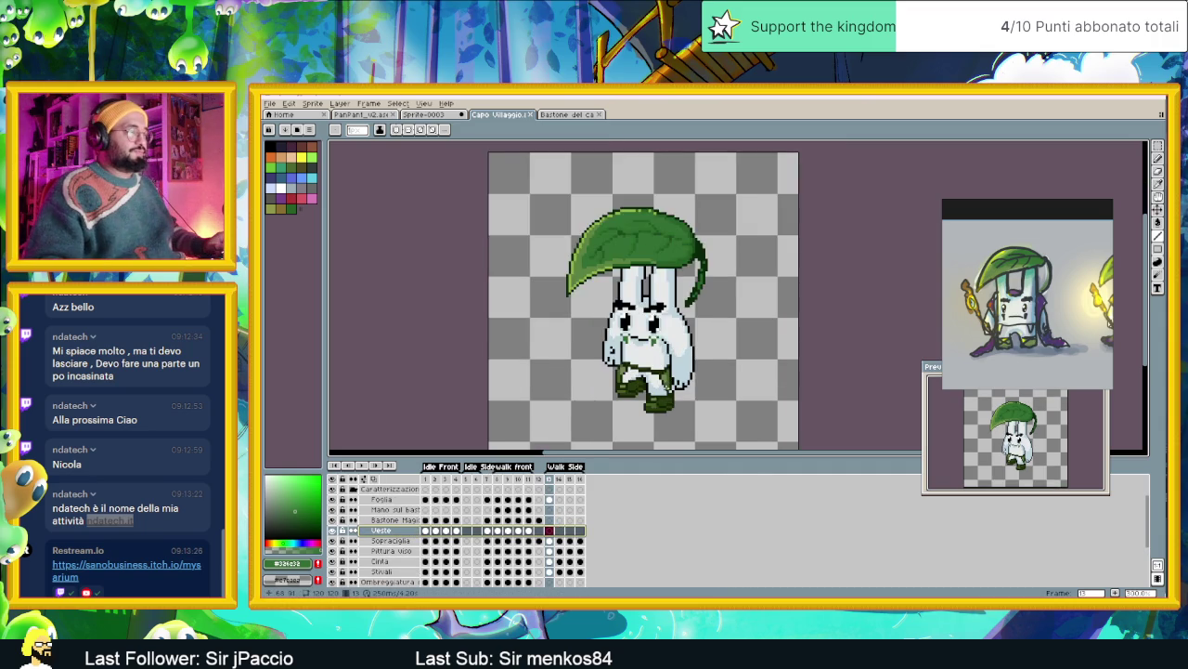
pyautogui.press('+')
pyautogui.press('Home')
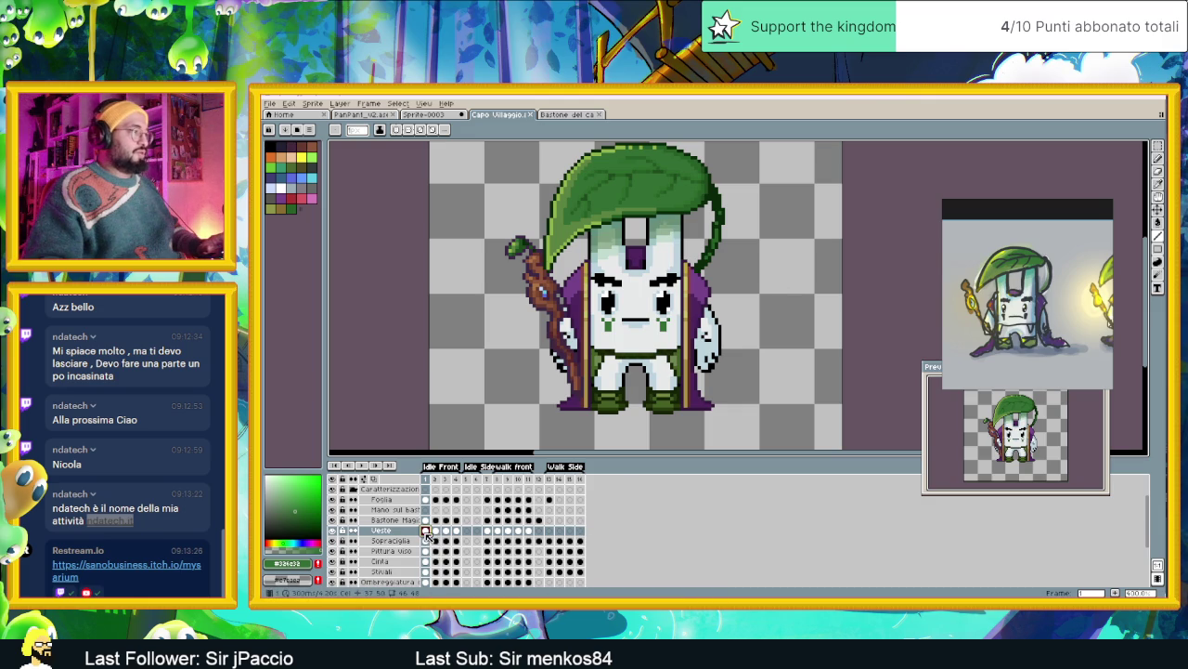
pyautogui.click(549, 530)
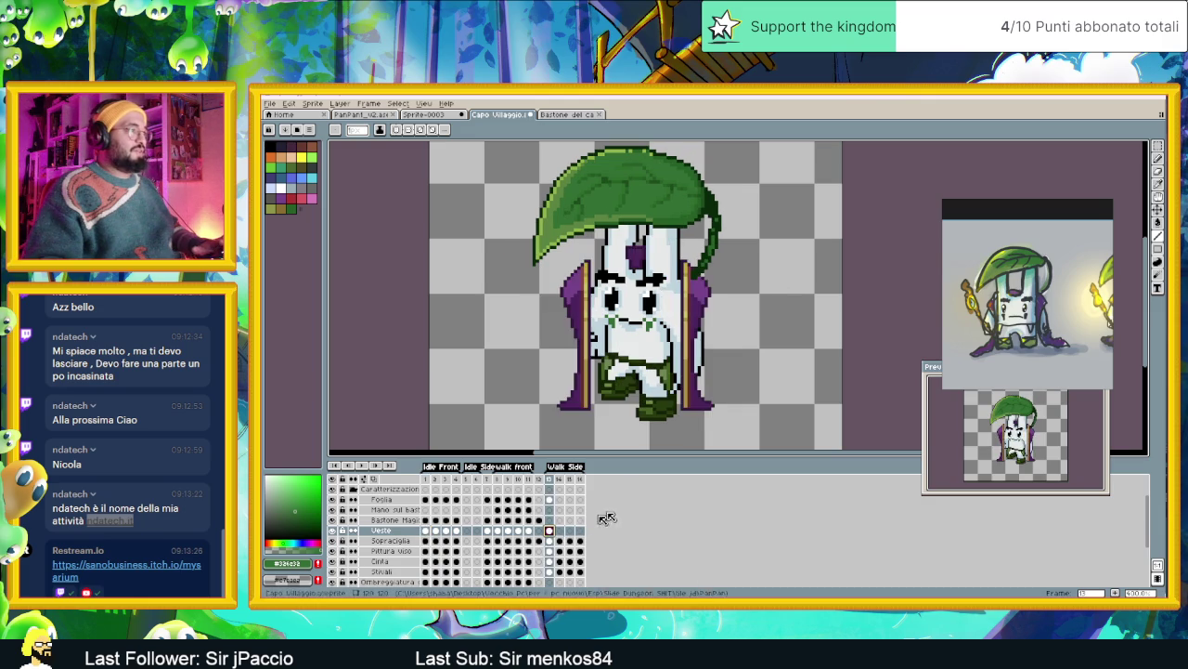
# Drag the copied cape pieces up and to the right, away from the bunny's body
pyautogui.press('-')
pyautogui.press('-')
pyautogui.press('-')
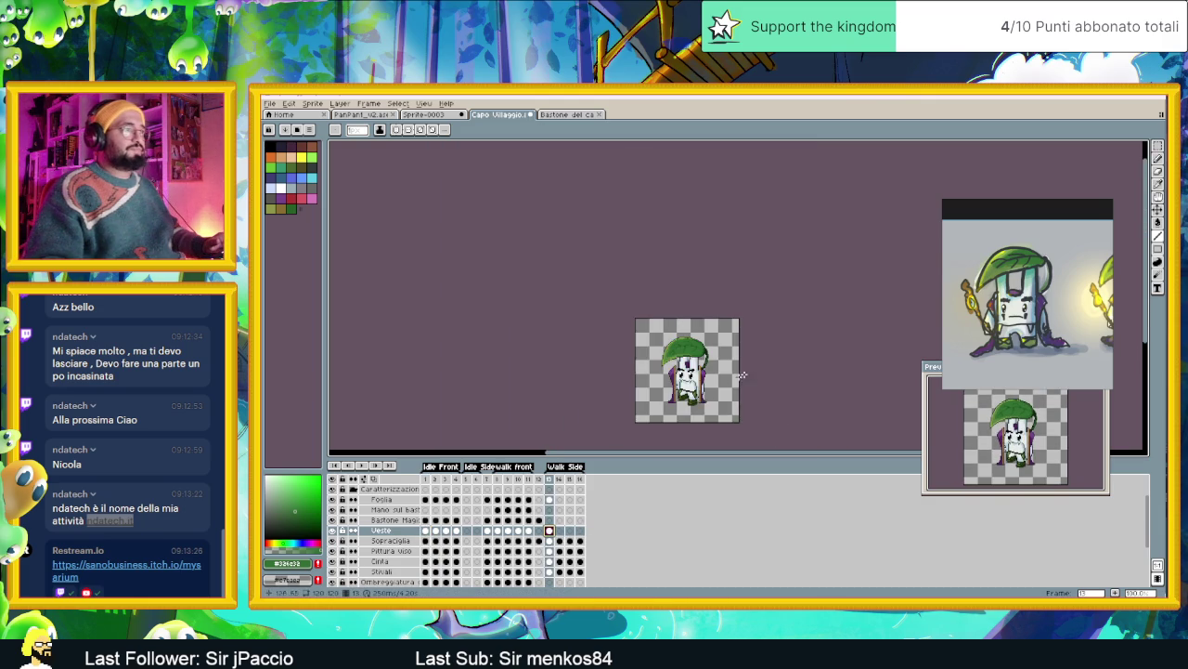
pyautogui.scroll(1, 743, 375)
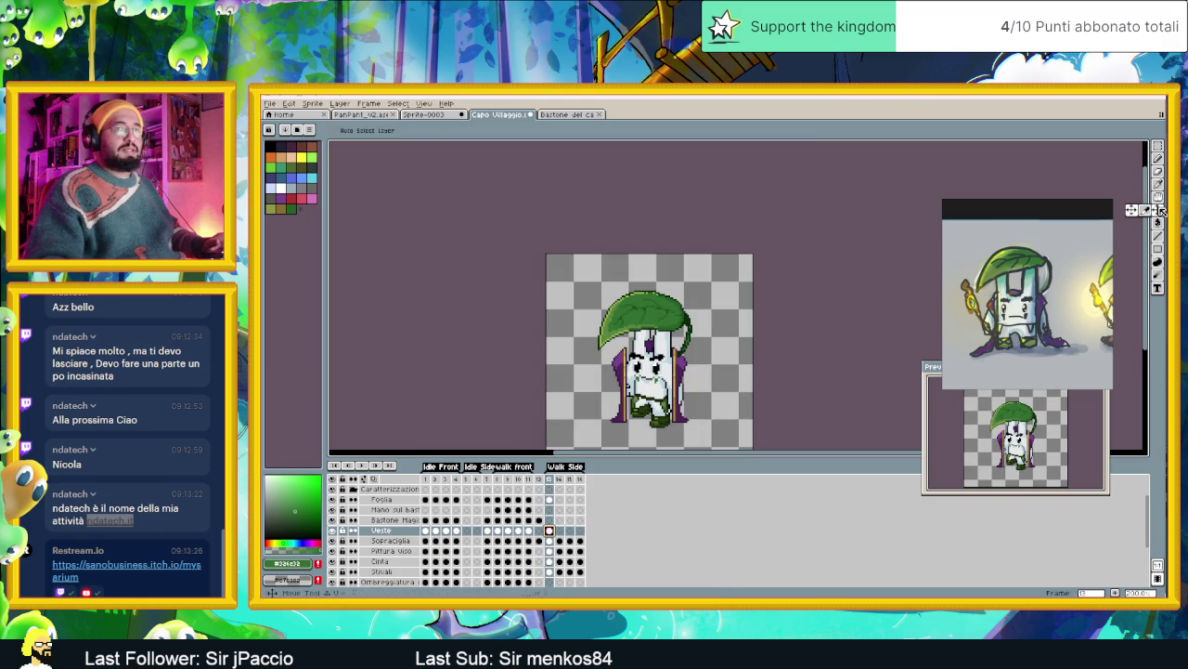
pyautogui.moveTo(632, 400)
pyautogui.mouseDown()
pyautogui.moveTo(685, 400)
pyautogui.moveTo(695, 307)
pyautogui.mouseUp()
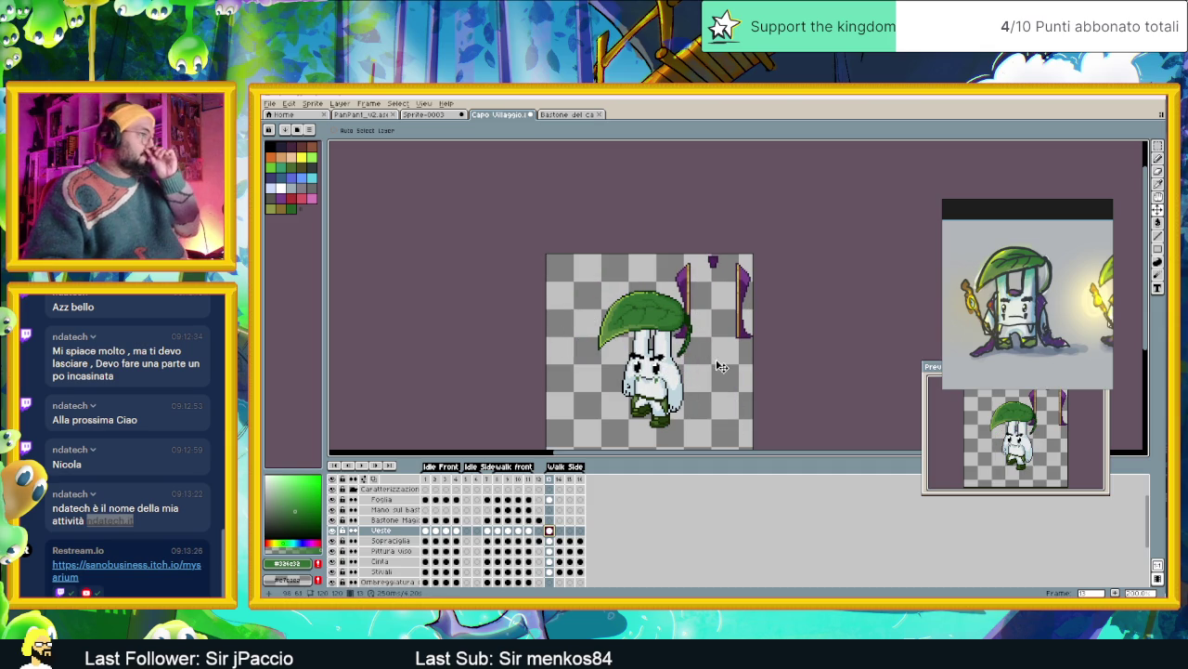
pyautogui.scroll(1, 734, 361)
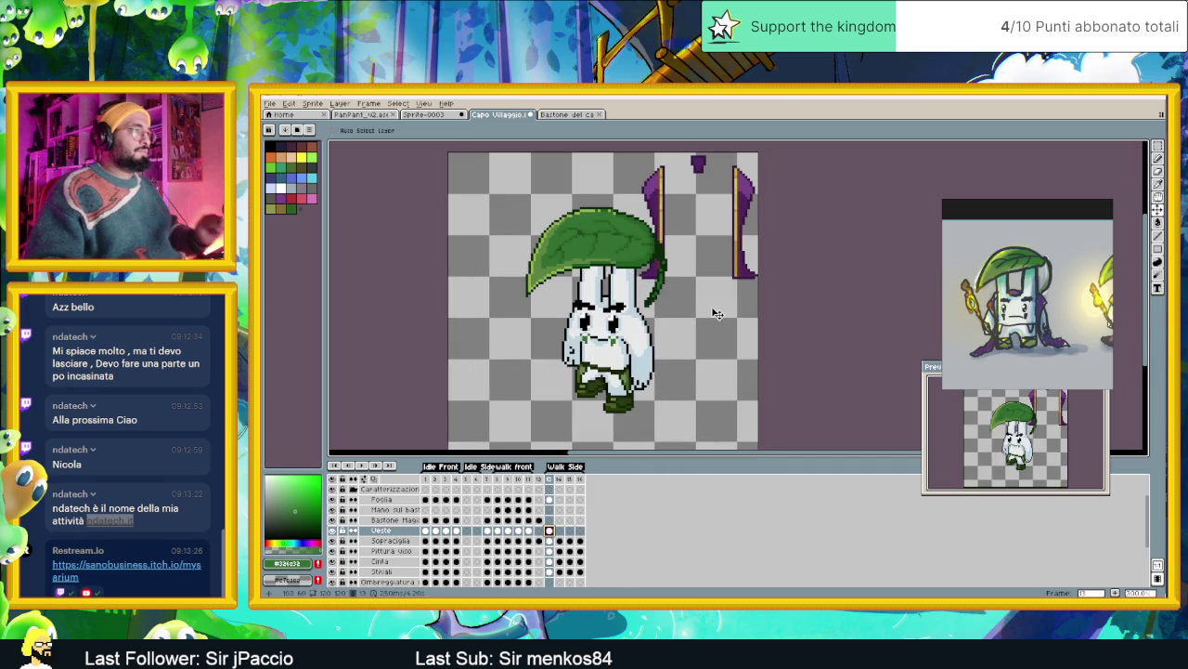
# Eyedrop the cape's purples and switch to the Pencil
pyautogui.keyDown('alt'); pyautogui.click(749, 265); pyautogui.keyUp('alt')
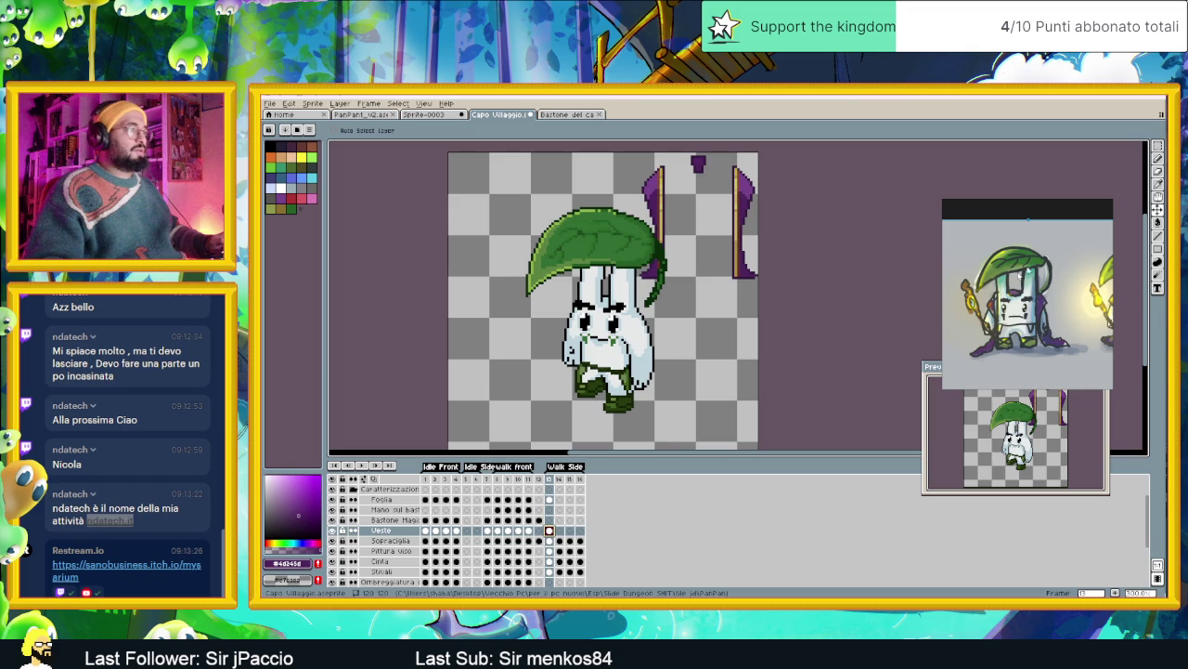
pyautogui.click(1158, 235)
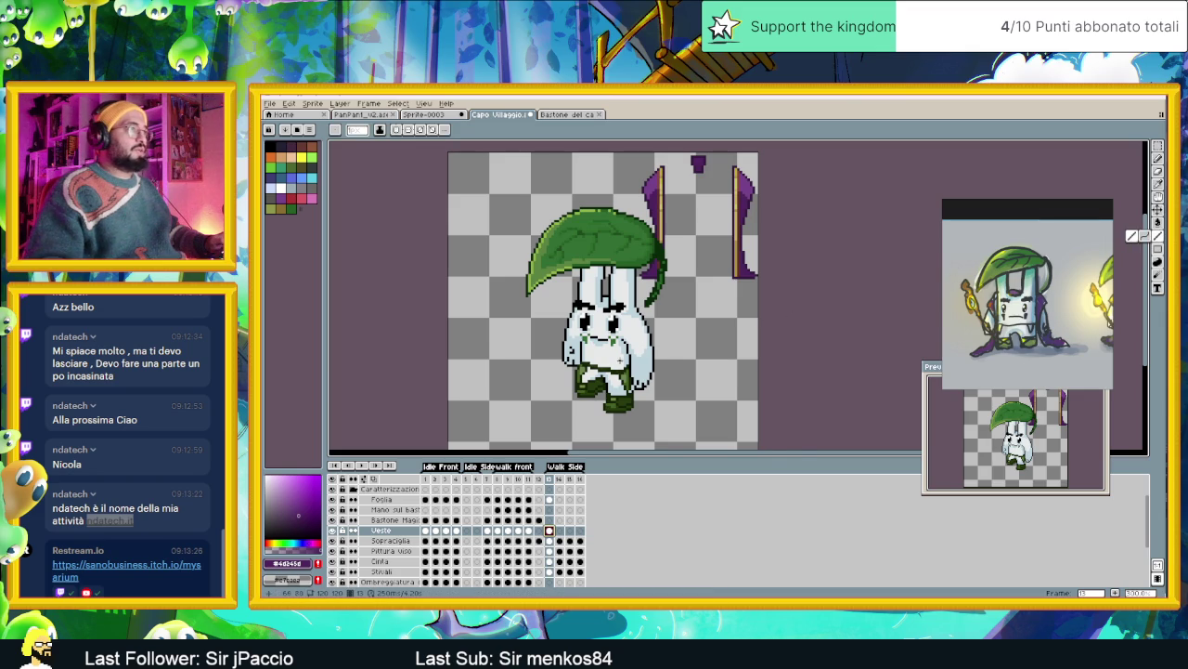
pyautogui.scroll(1, 620, 359)
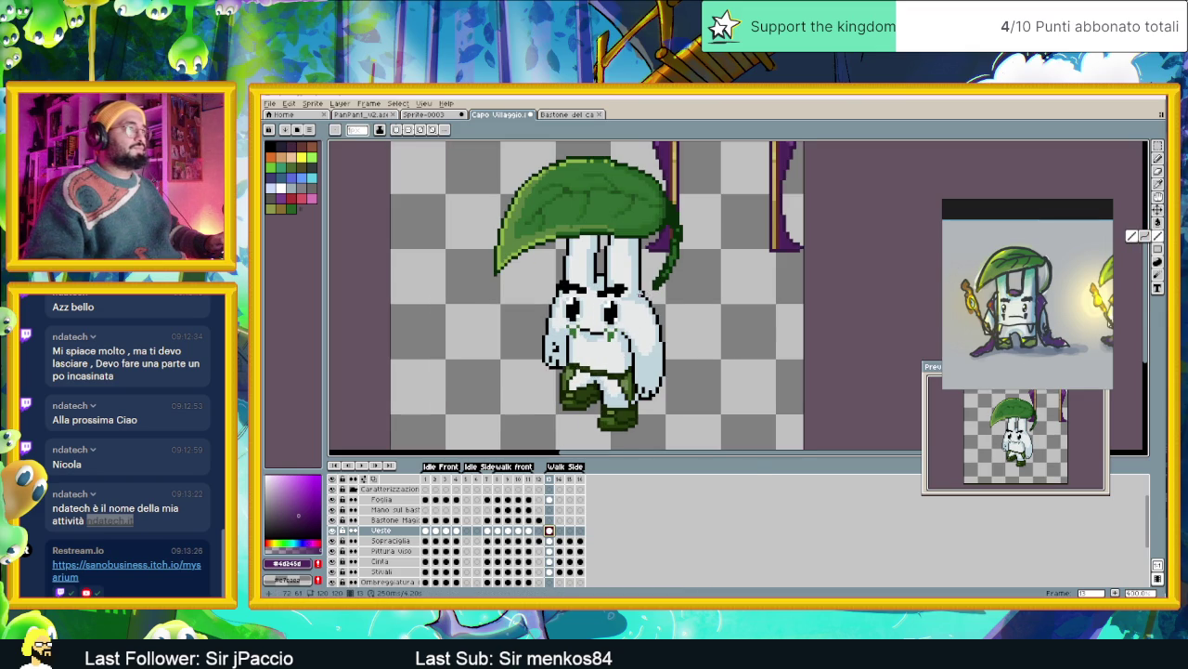
pyautogui.scroll(2, 651, 285)
pyautogui.press('alt')
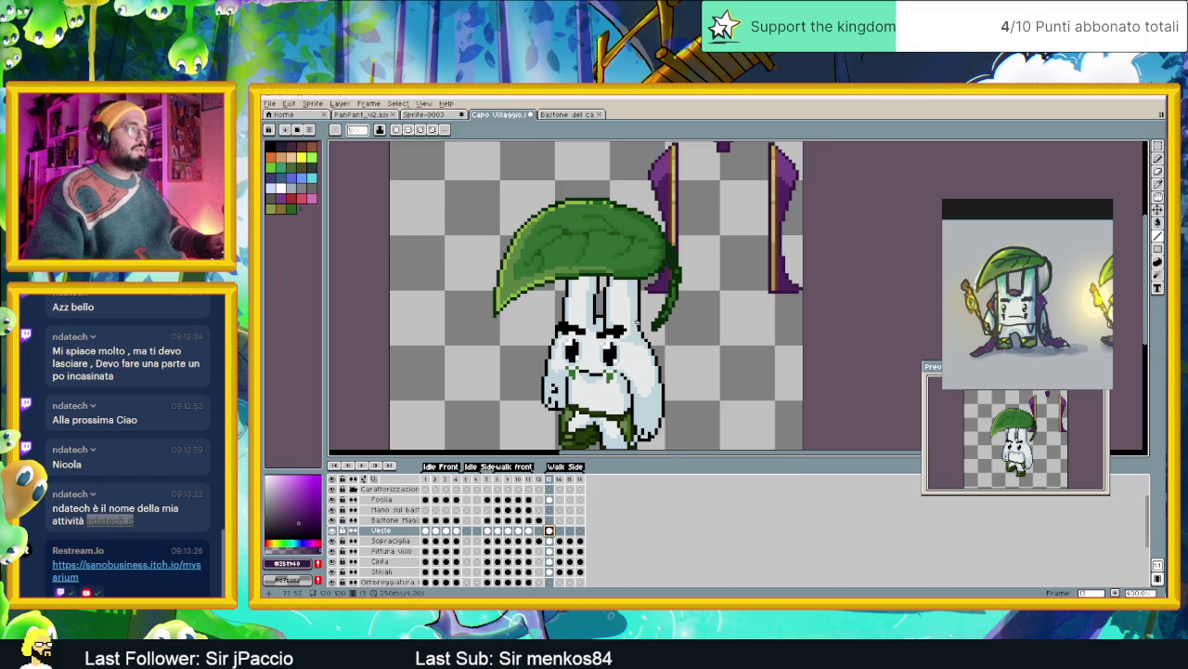
# Draw a purple line down the bunny's right side and a few pixels at its foot
pyautogui.scroll(1, 643, 336)
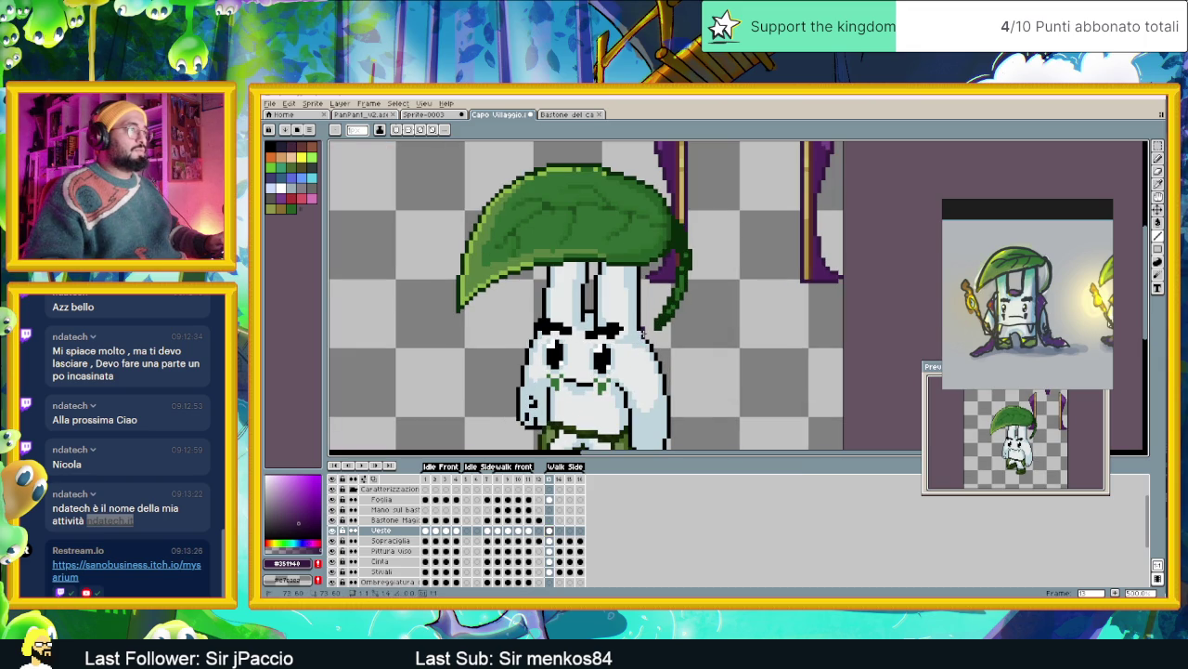
pyautogui.scroll(1, 639, 341)
pyautogui.scroll(2, 639, 341)
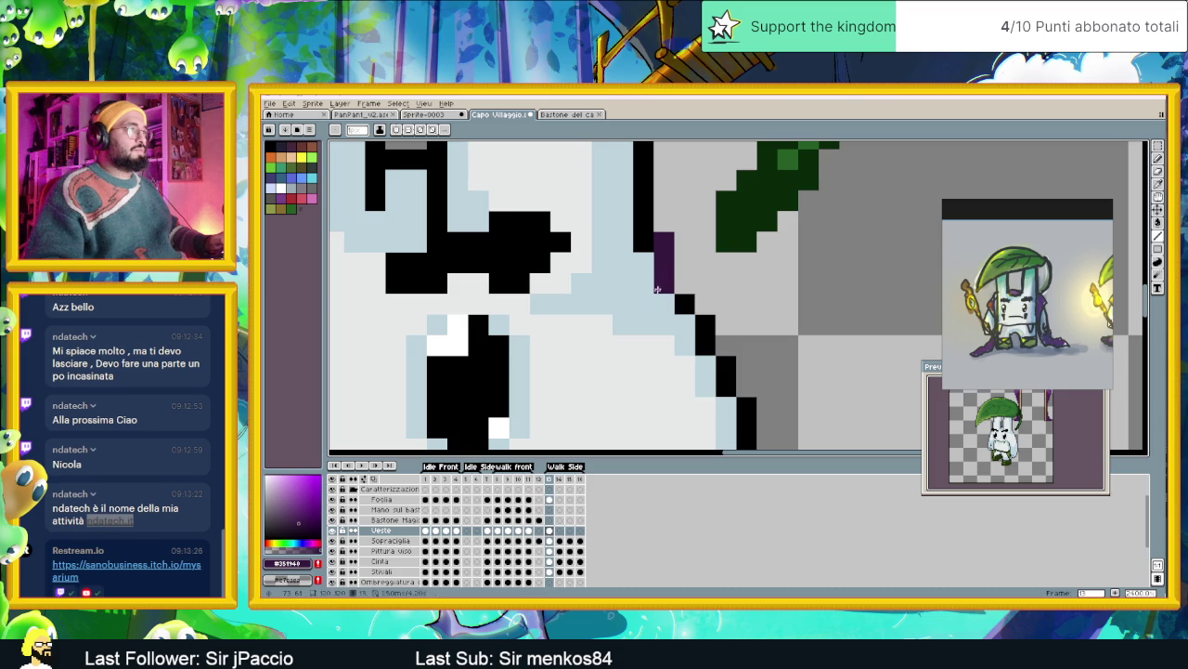
pyautogui.scroll(-2, 641, 306)
pyautogui.scroll(1, 622, 320)
pyautogui.scroll(-1, 604, 335)
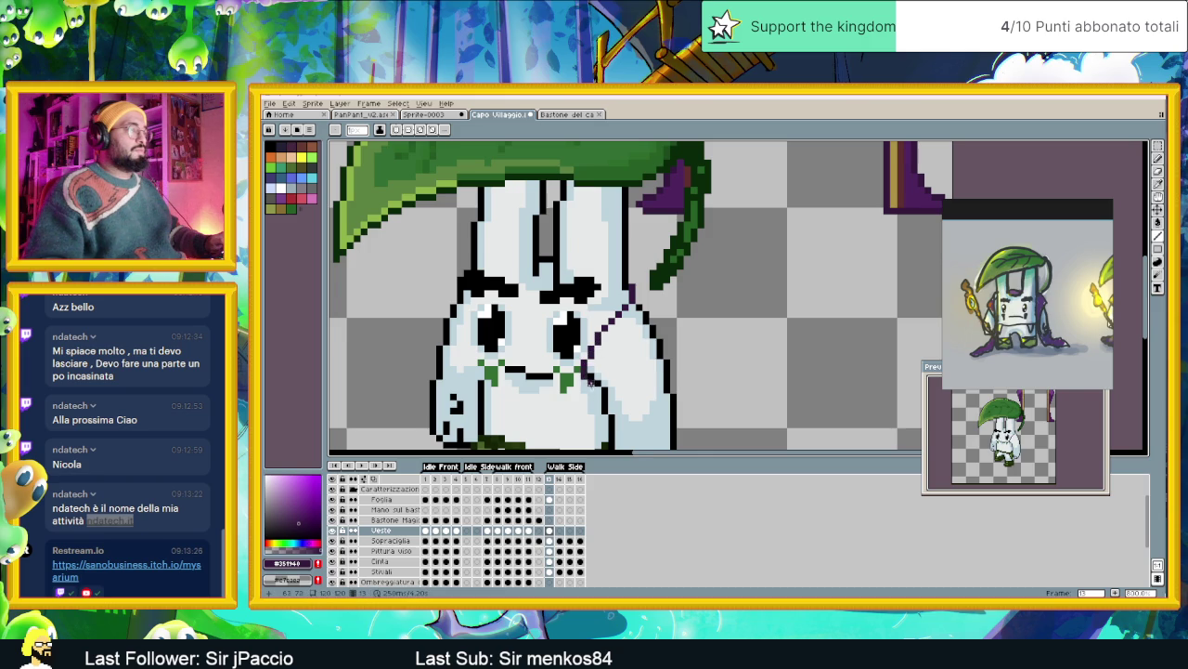
pyautogui.scroll(-2, 585, 364)
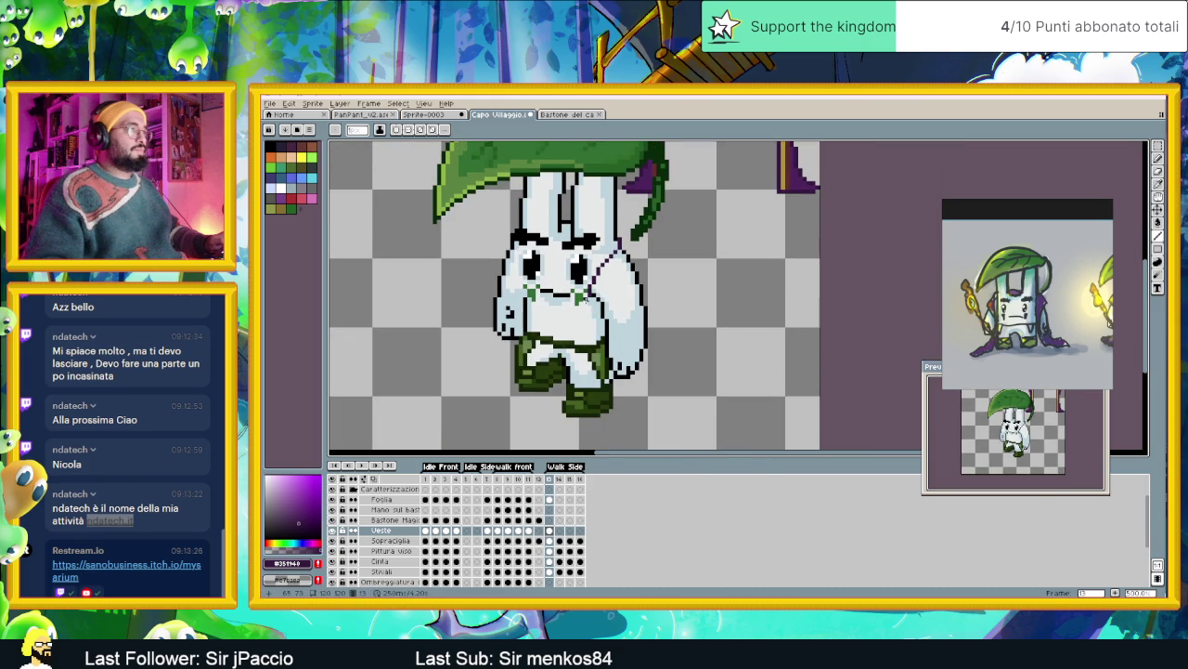
pyautogui.moveTo(587, 297); pyautogui.dragTo(586, 385)
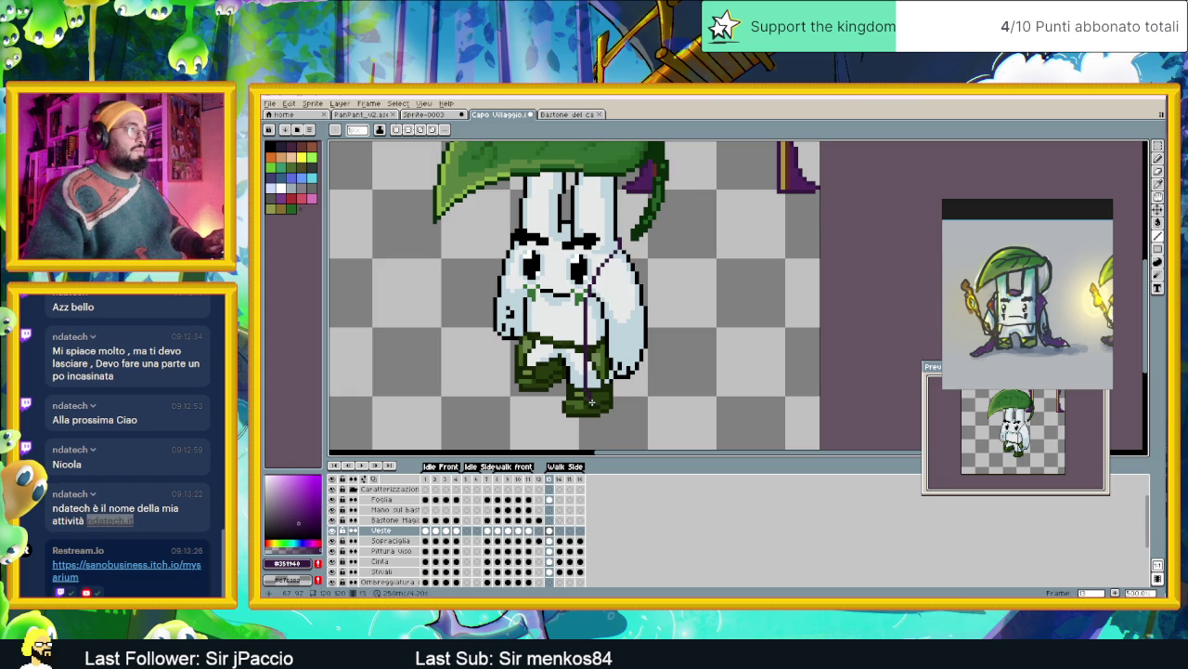
pyautogui.click(589, 399)
pyautogui.moveTo(591, 416); pyautogui.dragTo(594, 418)
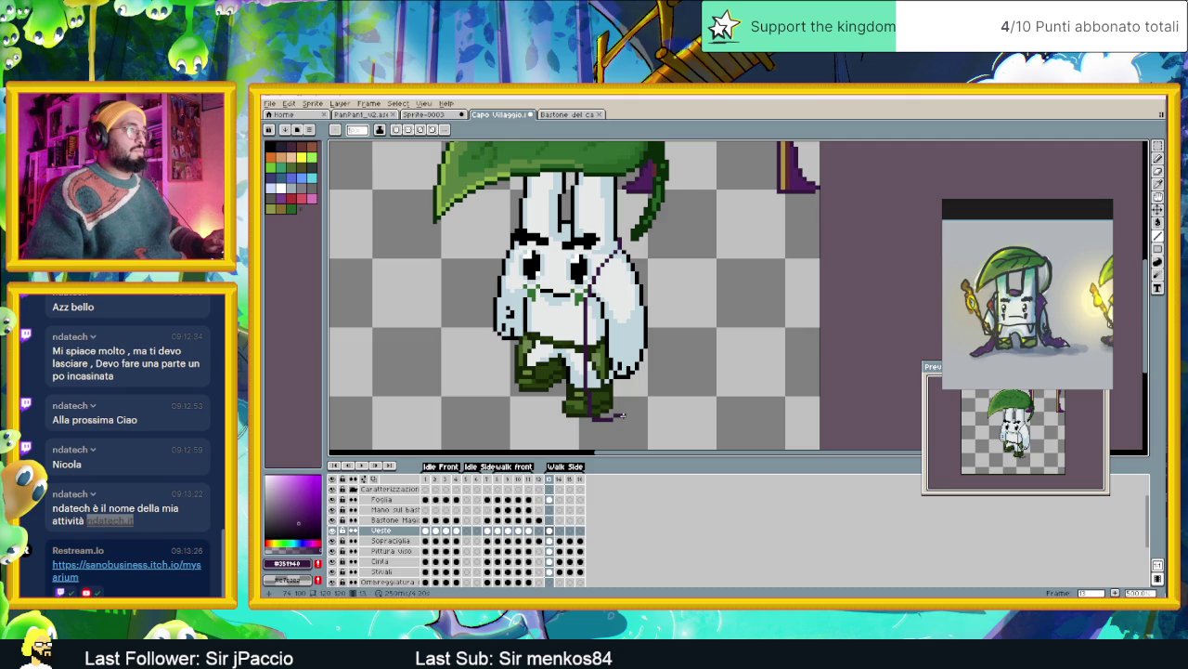
# Replace an overlong straight line with a short purple stroke extending right at the feet
pyautogui.moveTo(624, 415); pyautogui.dragTo(650, 404)
pyautogui.hotkey('ctrl', 'z')
pyautogui.press('b')
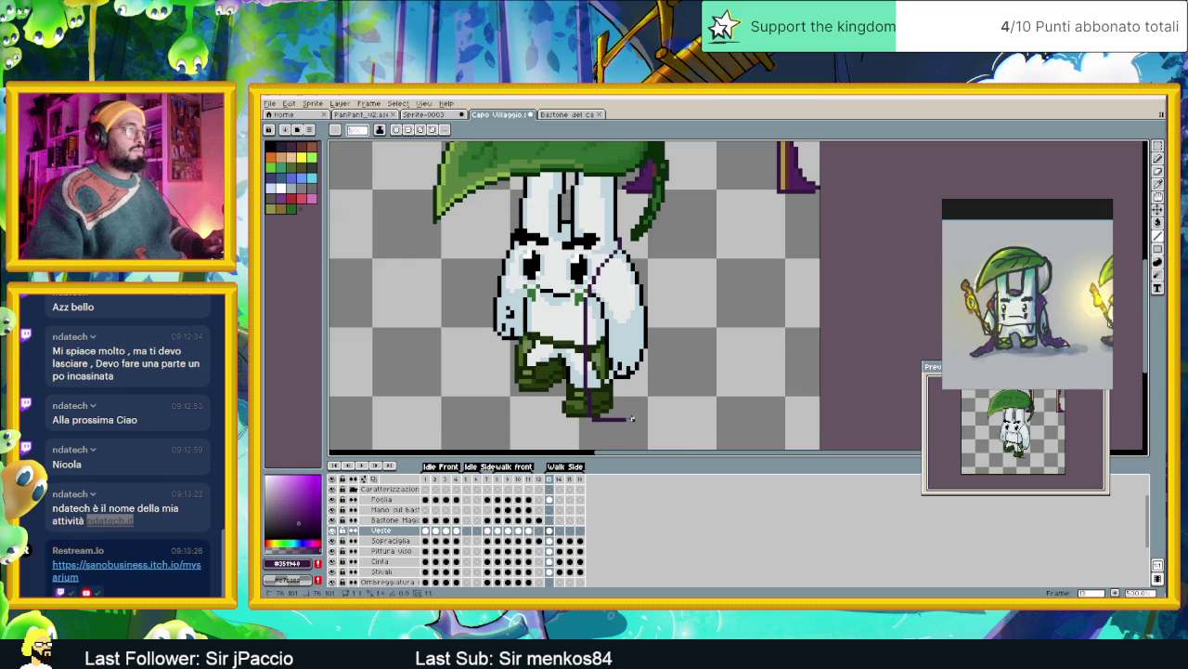
pyautogui.moveTo(615, 419); pyautogui.dragTo(637, 418)
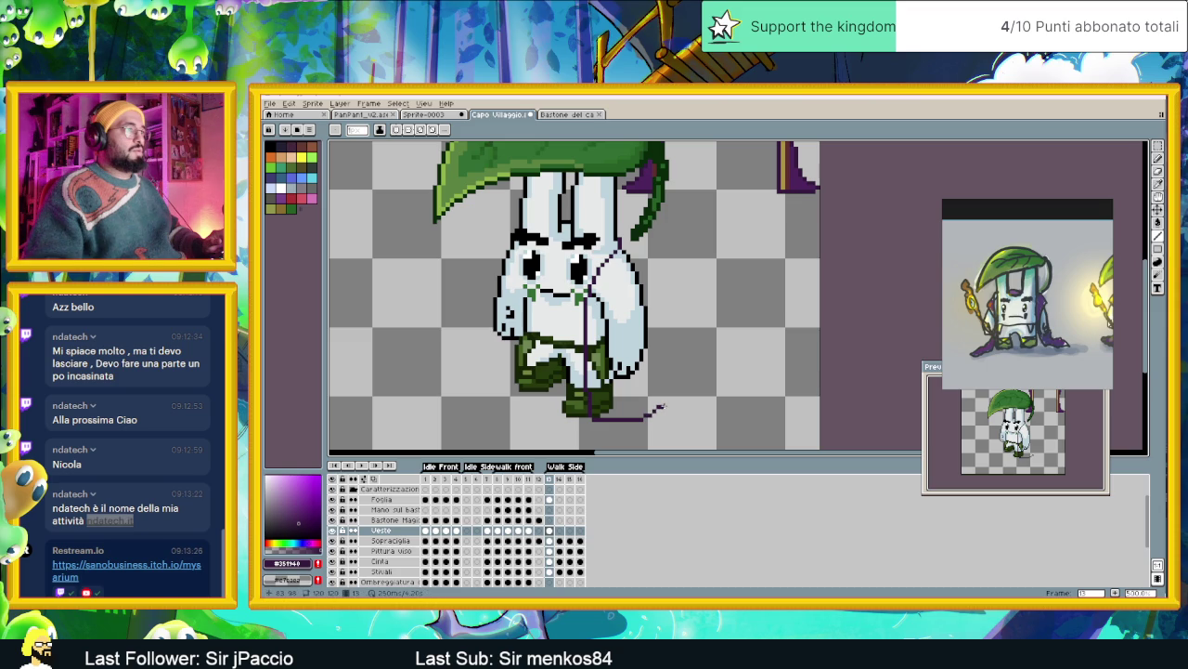
# Bring the leaf hat into view and add a straight dark outline along the cloak's right edge
pyautogui.press('shift')
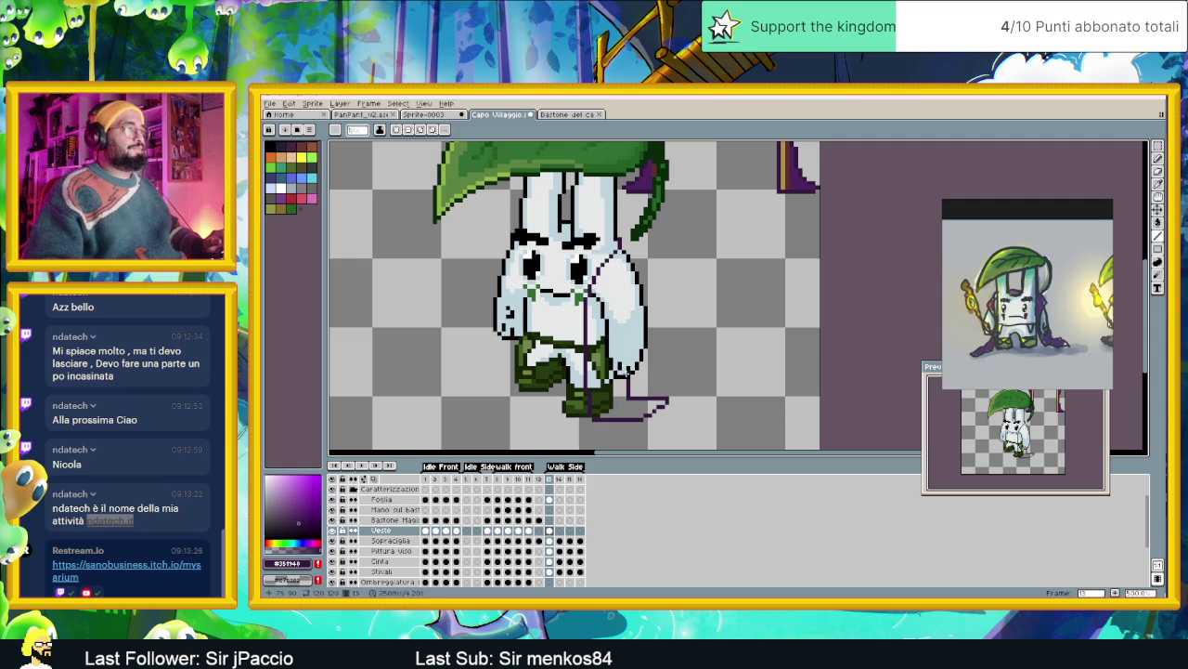
pyautogui.moveTo(628, 247); pyautogui.dragTo(632, 313)
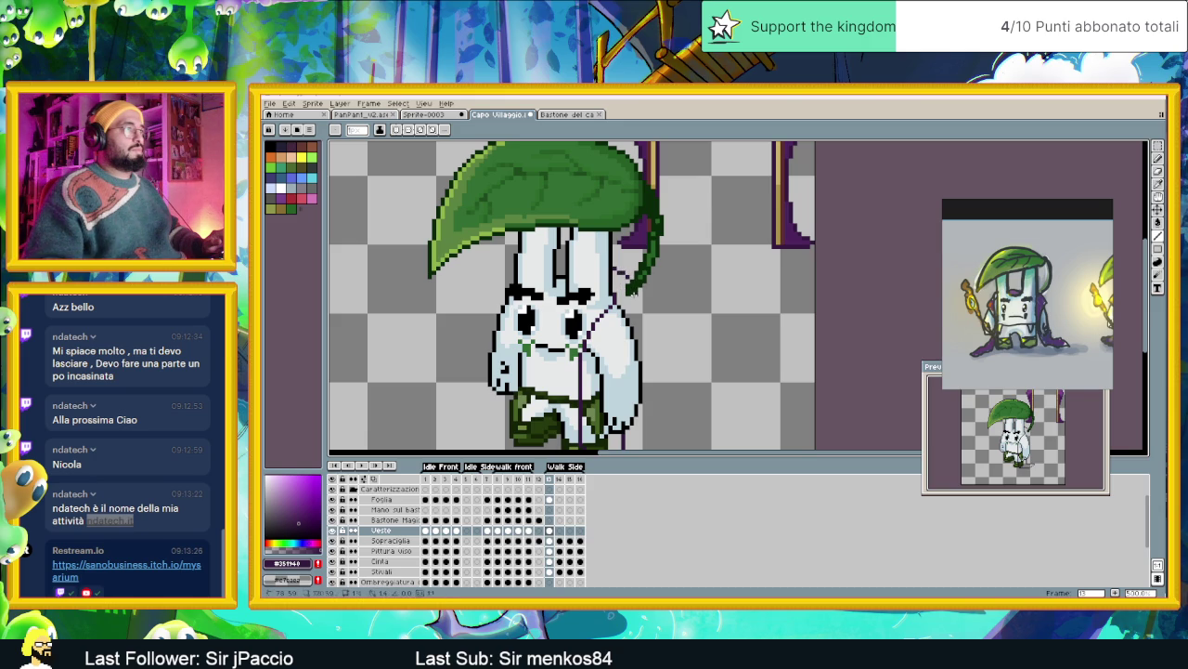
pyautogui.keyDown('shift'); pyautogui.click(635, 295); pyautogui.keyUp('shift')
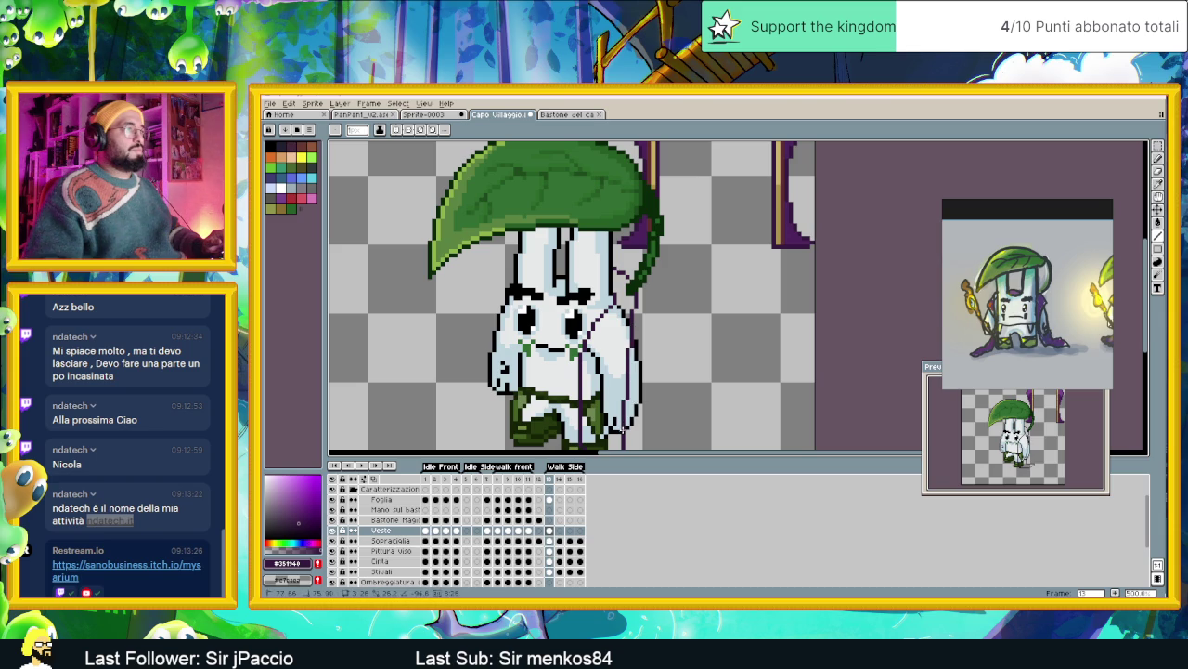
pyautogui.scroll(-2, 620, 307)
# Start a purple outline stroke at the bunny body's left edge
pyautogui.scroll(-1, 621, 307)
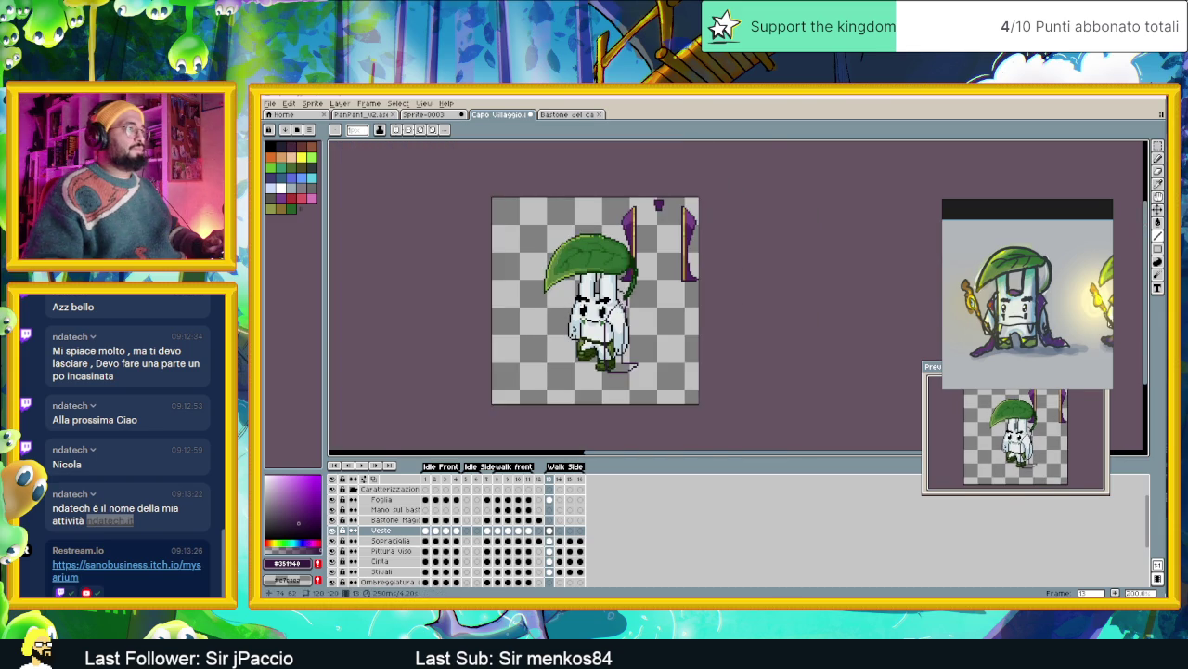
pyautogui.scroll(2, 635, 366)
pyautogui.scroll(2, 650, 307)
pyautogui.scroll(-1, 678, 278)
pyautogui.scroll(-1, 687, 269)
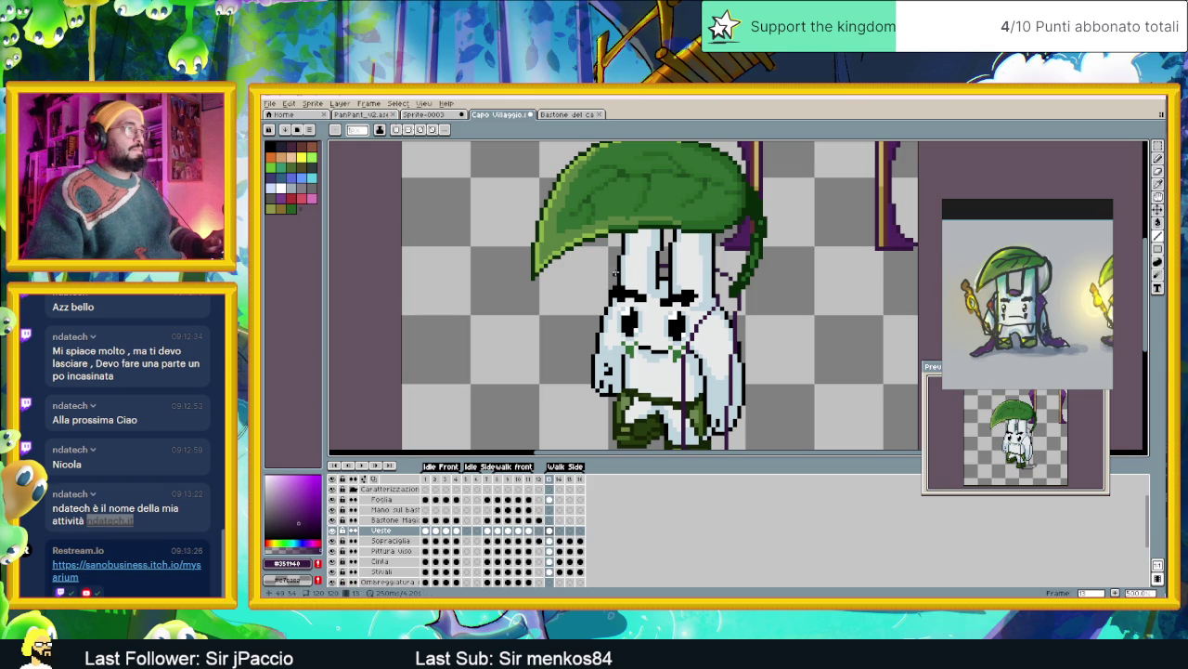
pyautogui.moveTo(601, 299); pyautogui.dragTo(605, 279)
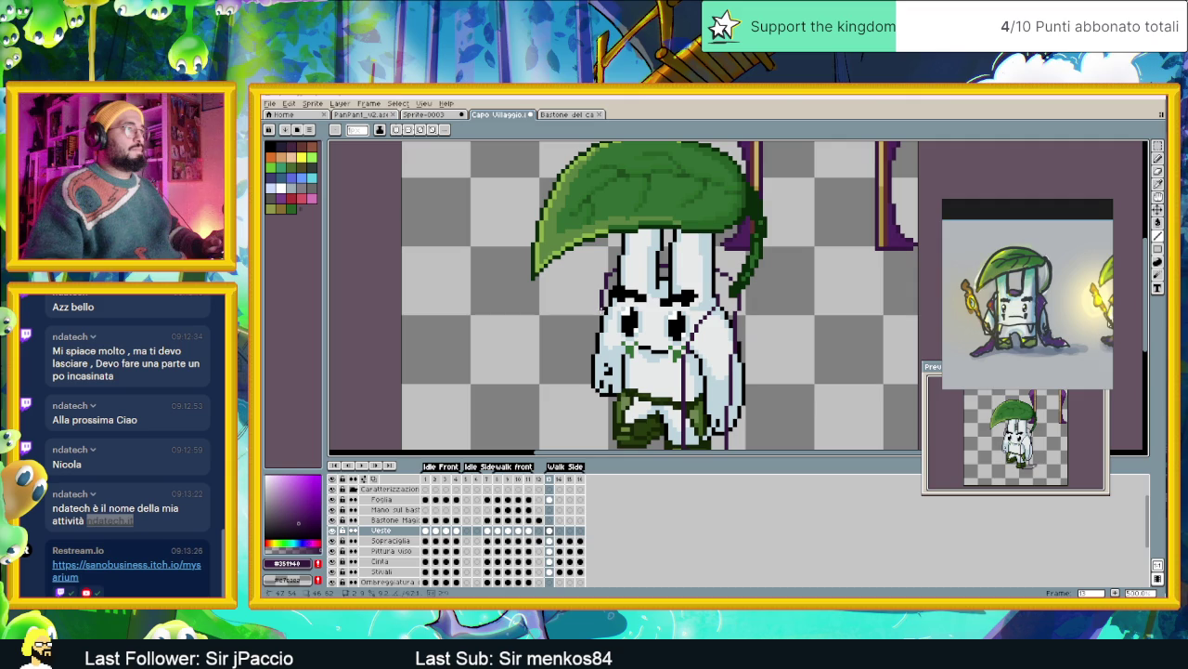
# Continue the cloak outline down the bunny's left side to its lower-left edge near the feet
pyautogui.scroll(-3, 754, 370)
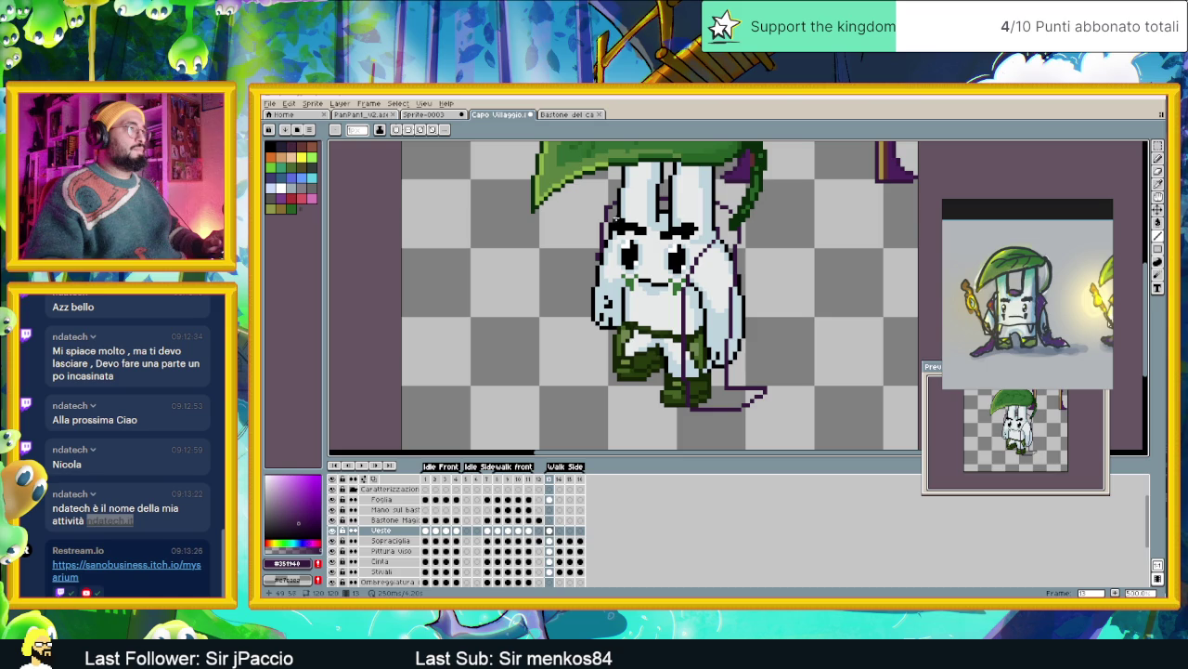
pyautogui.moveTo(614, 215)
pyautogui.mouseDown()
pyautogui.moveTo(613, 378)
pyautogui.moveTo(618, 265)
pyautogui.moveTo(623, 274)
pyautogui.mouseUp()
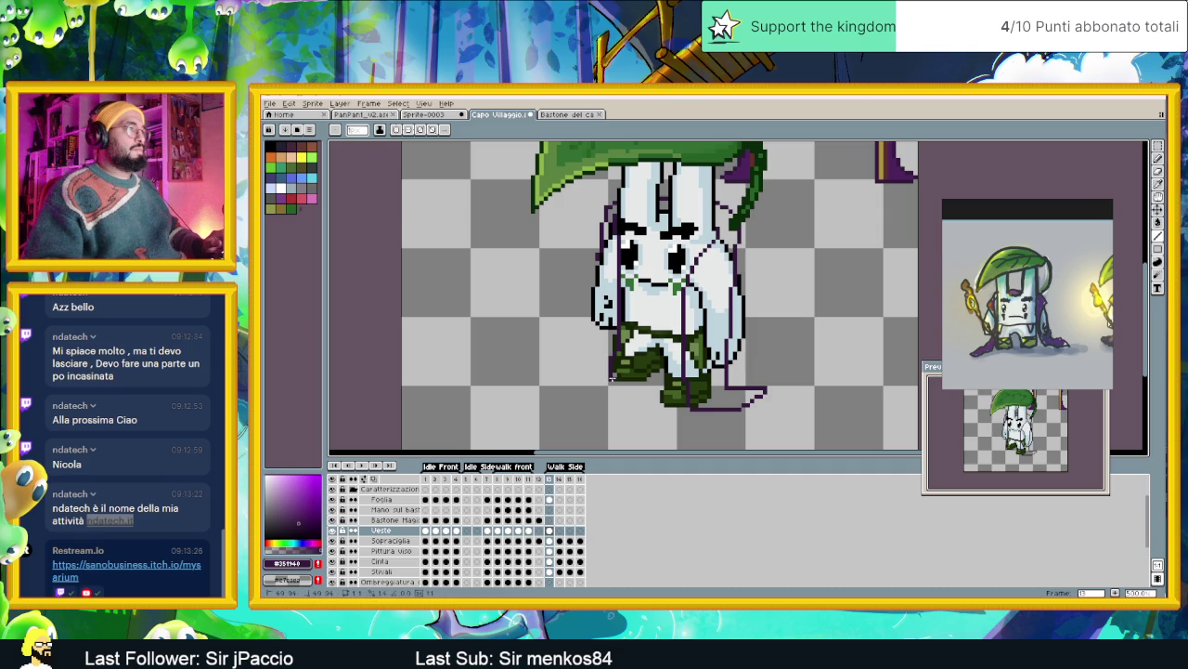
pyautogui.moveTo(590, 375)
pyautogui.mouseDown()
pyautogui.moveTo(583, 362)
pyautogui.moveTo(609, 350)
pyautogui.moveTo(600, 256)
pyautogui.mouseUp()
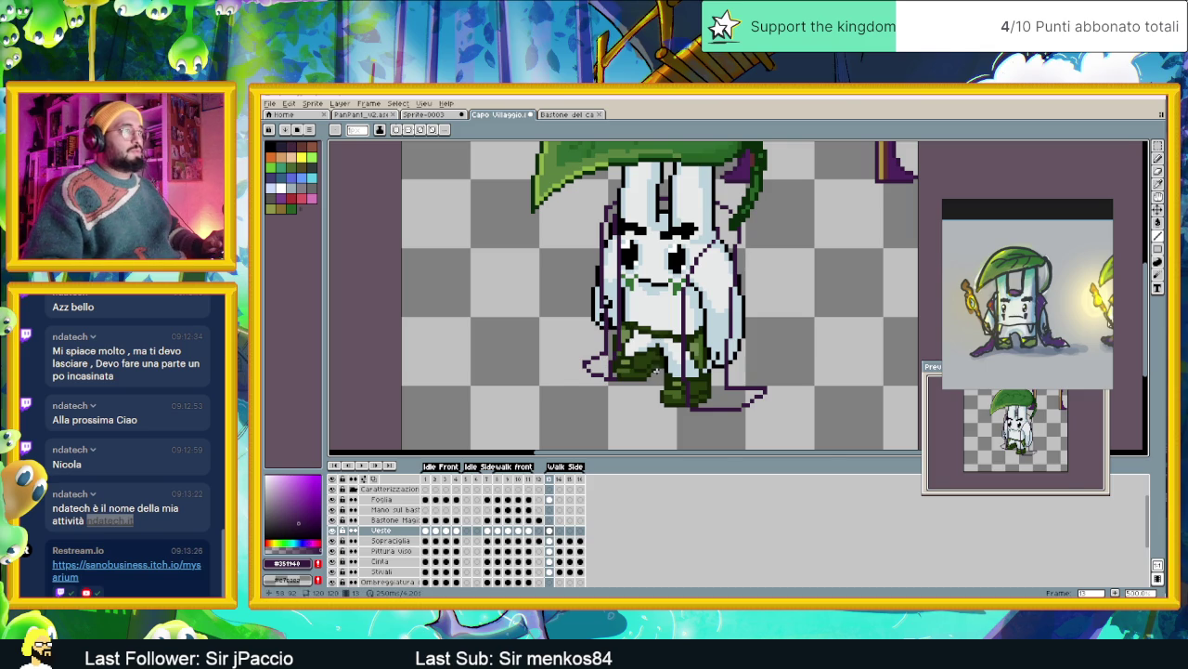
pyautogui.scroll(-3, 656, 370)
pyautogui.scroll(1, 687, 352)
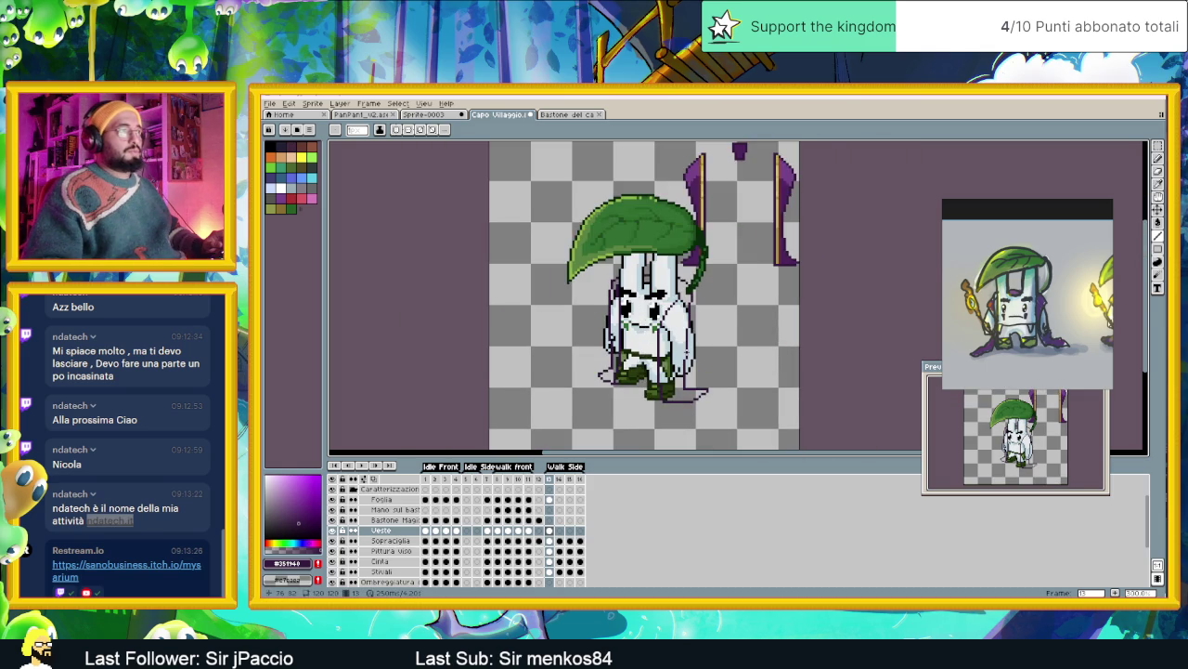
pyautogui.scroll(1, 685, 334)
pyautogui.scroll(1, 684, 313)
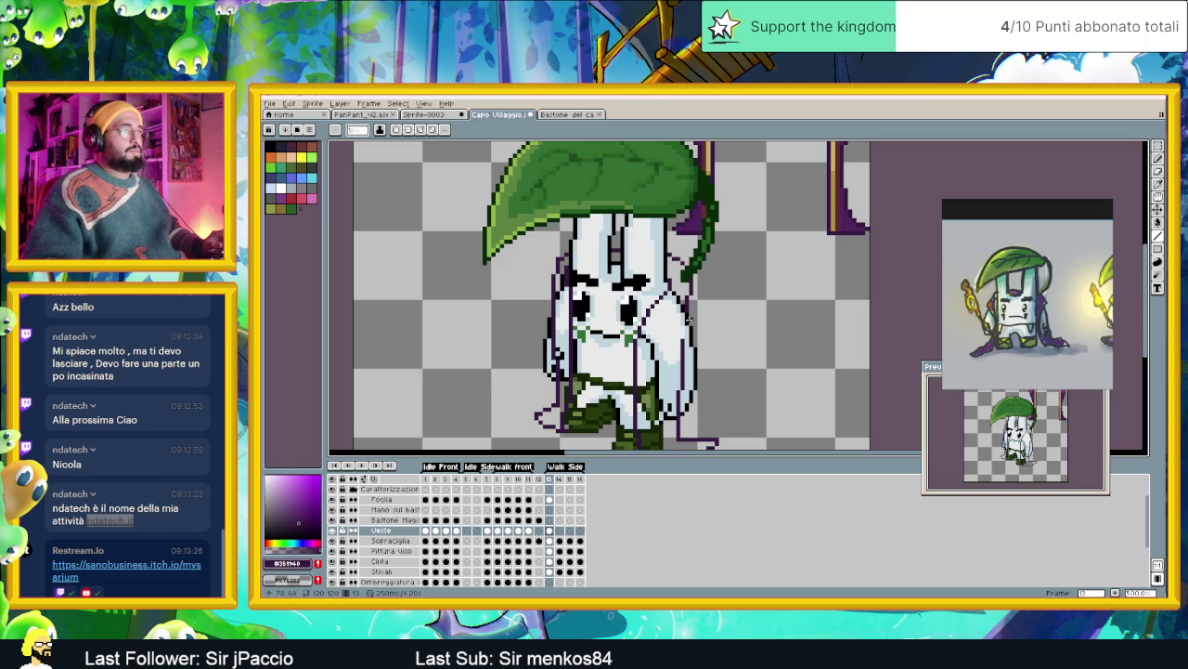
# Draw short purple lines on the bunny's right side, undoing and redrawing the misplaced one
pyautogui.moveTo(683, 343); pyautogui.dragTo(682, 388)
pyautogui.moveTo(673, 290); pyautogui.dragTo(692, 297)
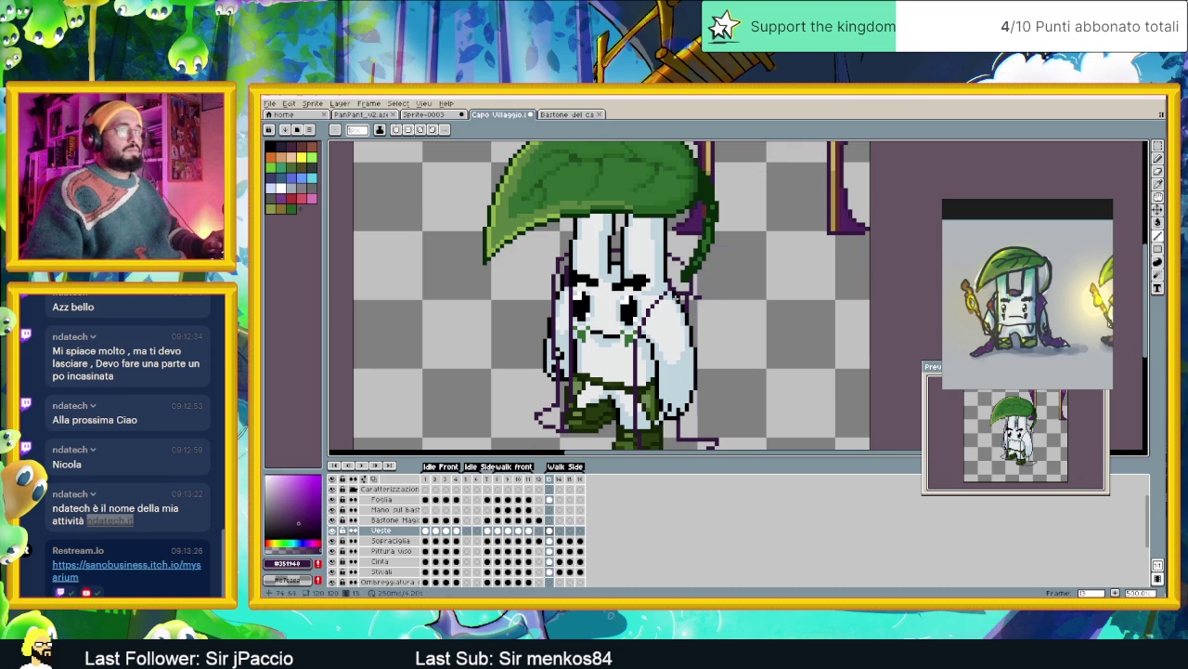
pyautogui.hotkey('ctrl', 'z')
pyautogui.moveTo(670, 285); pyautogui.dragTo(687, 295)
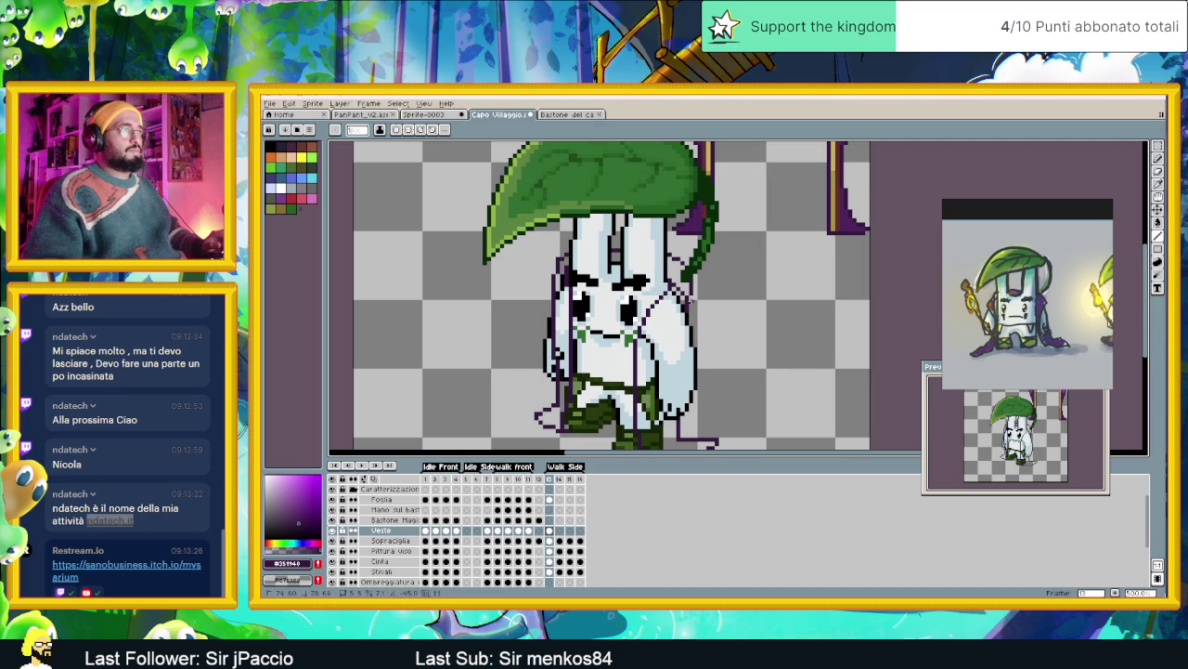
pyautogui.moveTo(689, 299); pyautogui.dragTo(654, 356)
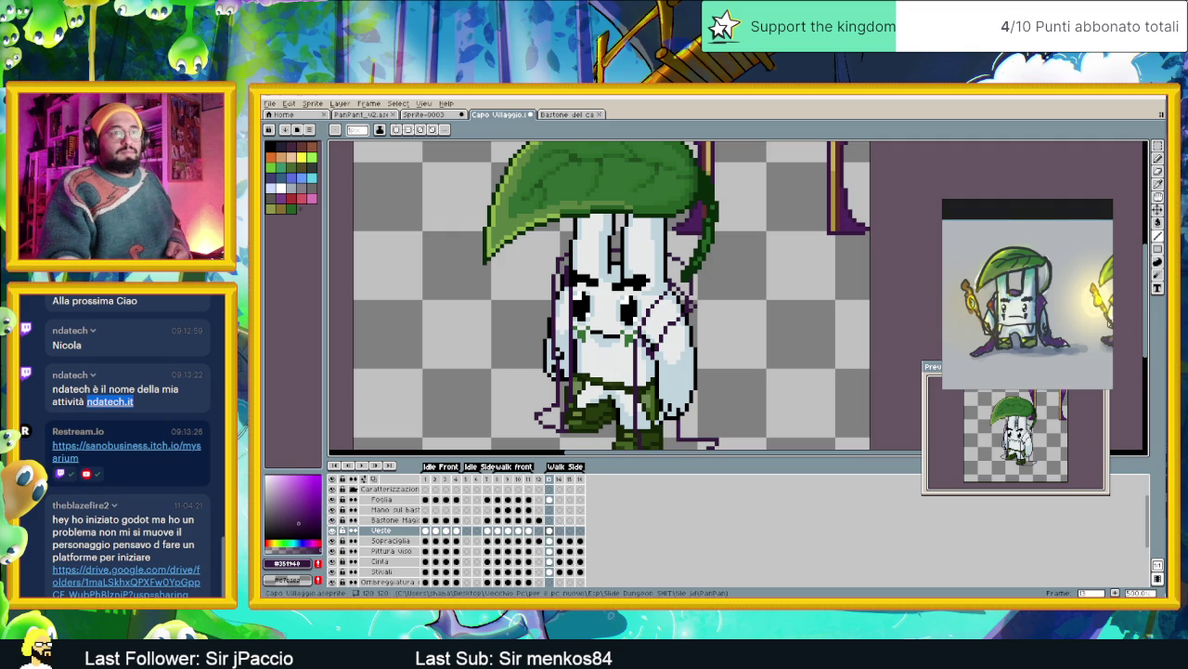
pyautogui.hotkey('alt', 'Tab')
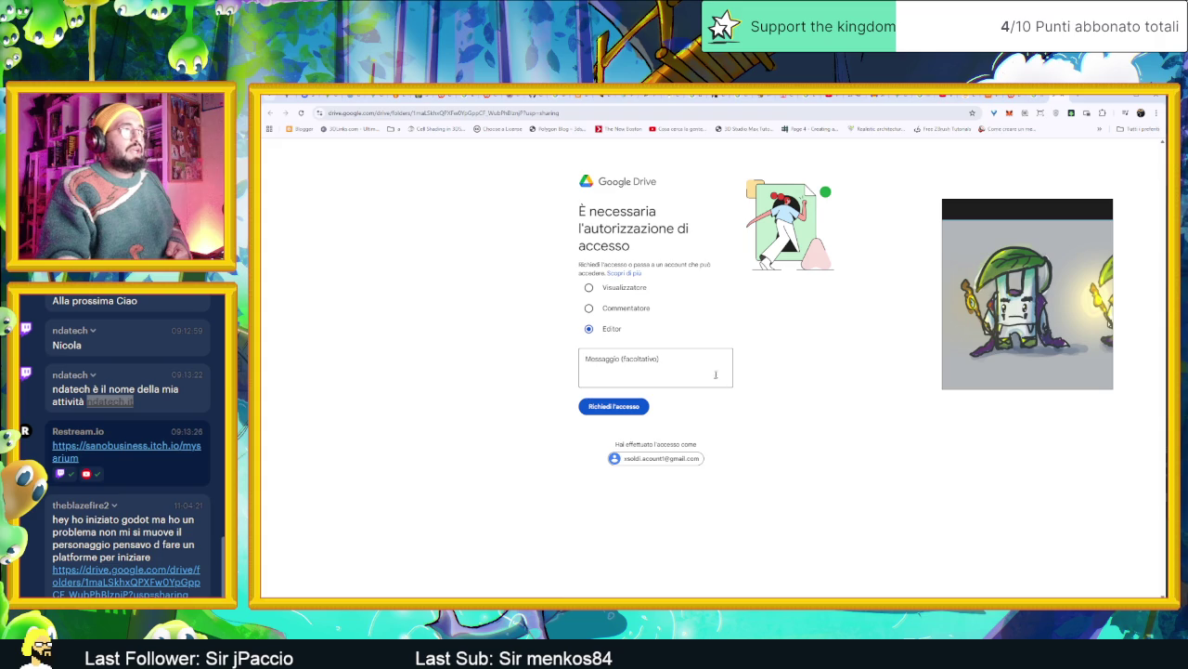
pyautogui.click(637, 293)
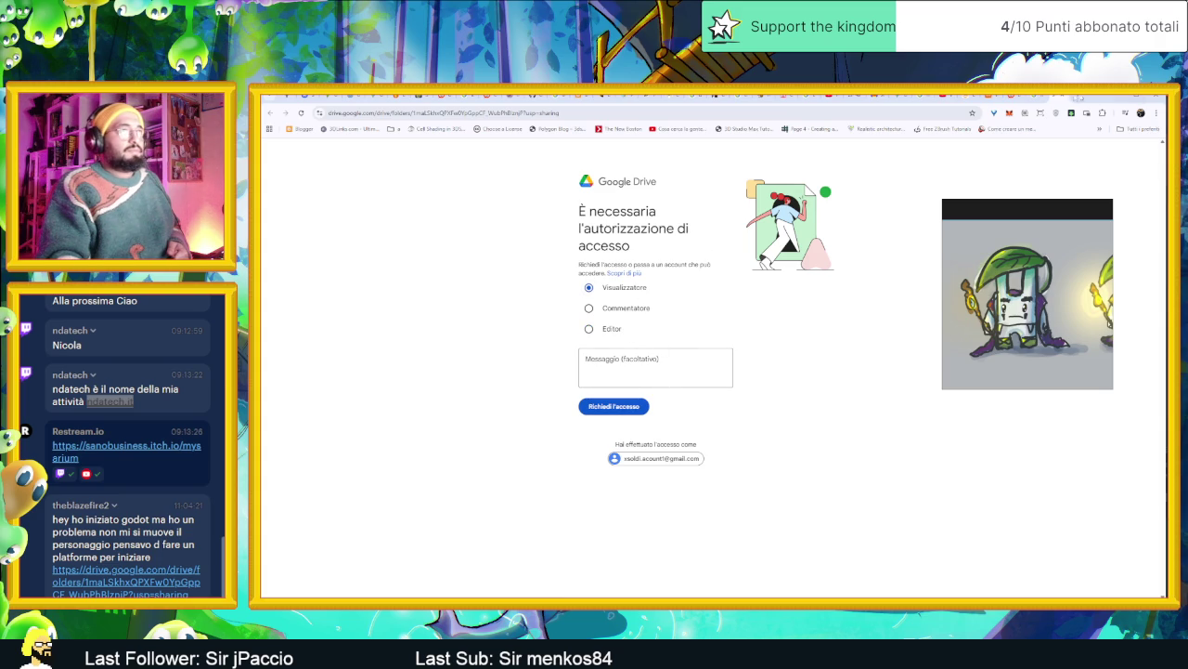
pyautogui.click(1060, 97)
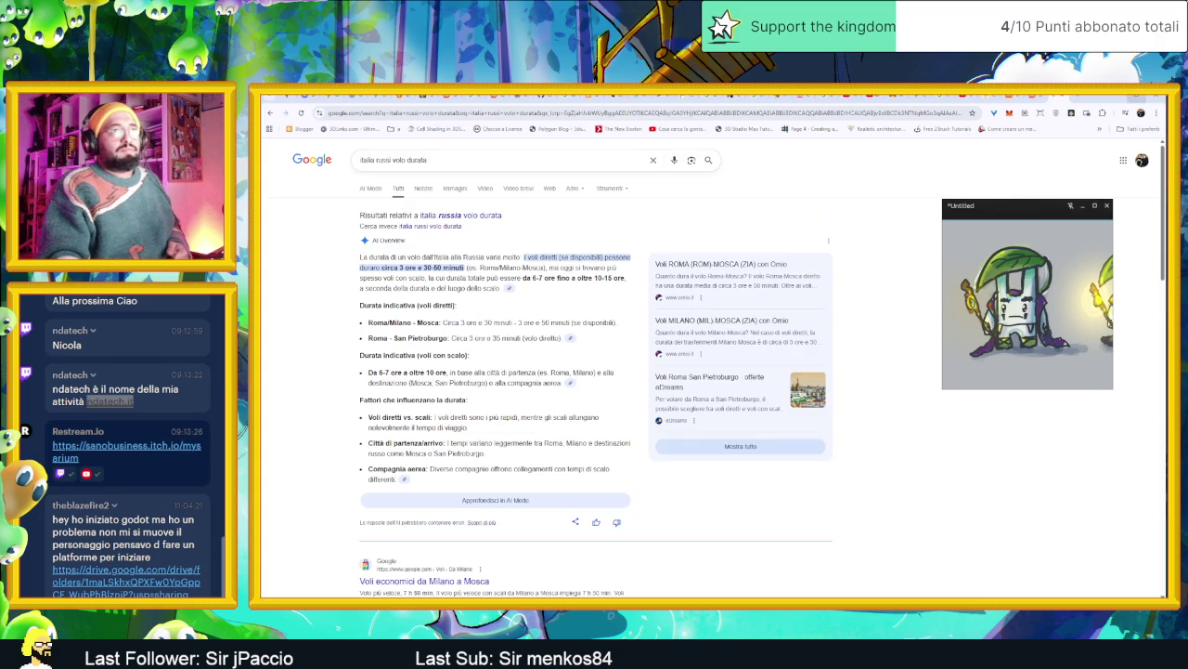
pyautogui.hotkey('alt', 'Tab')
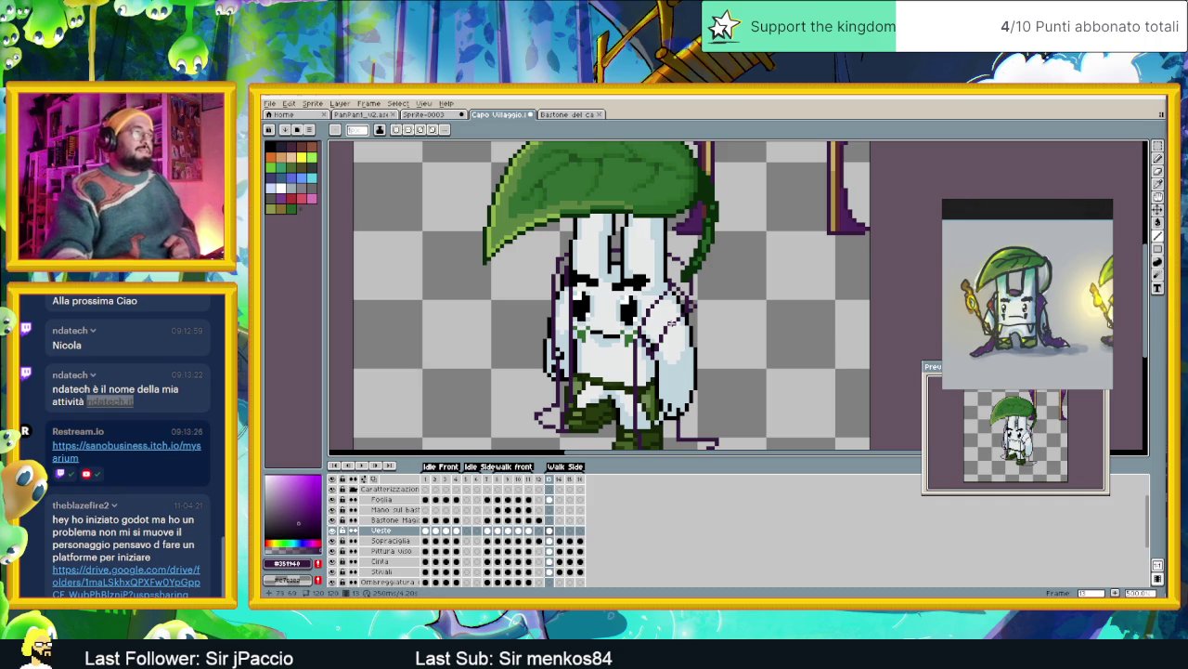
# Zoom and pan around the Walk Side bunny sprite, clicking once on the canvas
pyautogui.scroll(1, 562, 288)
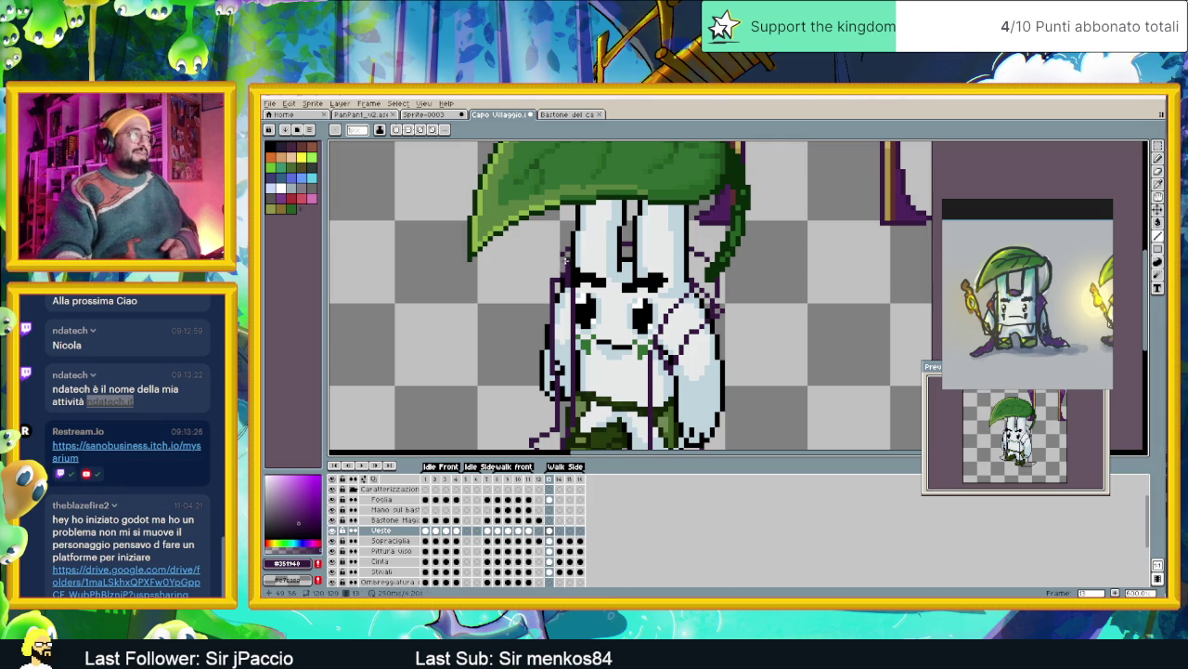
pyautogui.scroll(-1, 601, 288)
pyautogui.hscroll(-2, 602, 288)
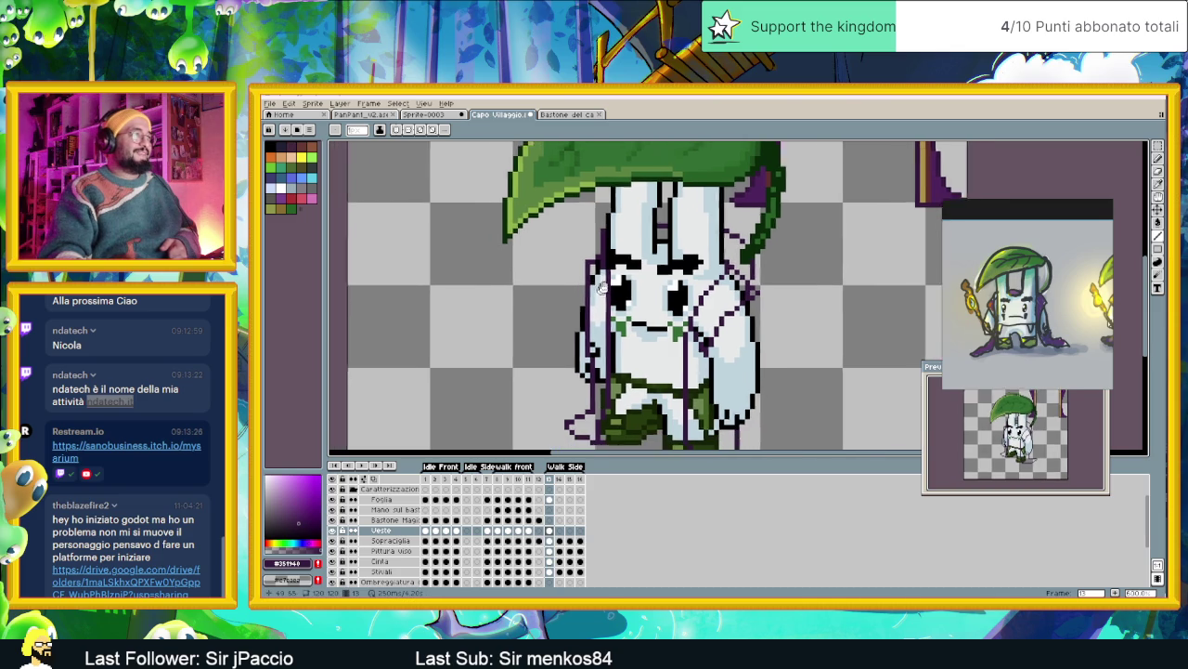
pyautogui.scroll(-1, 603, 288)
pyautogui.hscroll(-1, 602, 288)
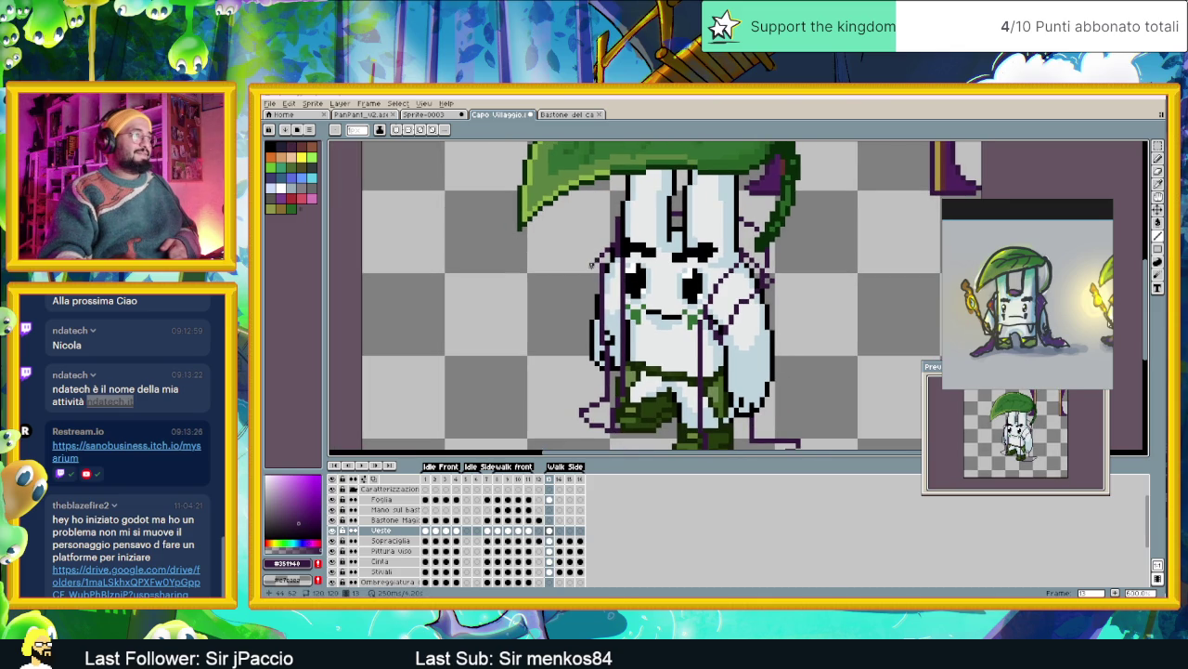
pyautogui.click(591, 265)
pyautogui.scroll(-1, 630, 336)
pyautogui.scroll(-1, 630, 336)
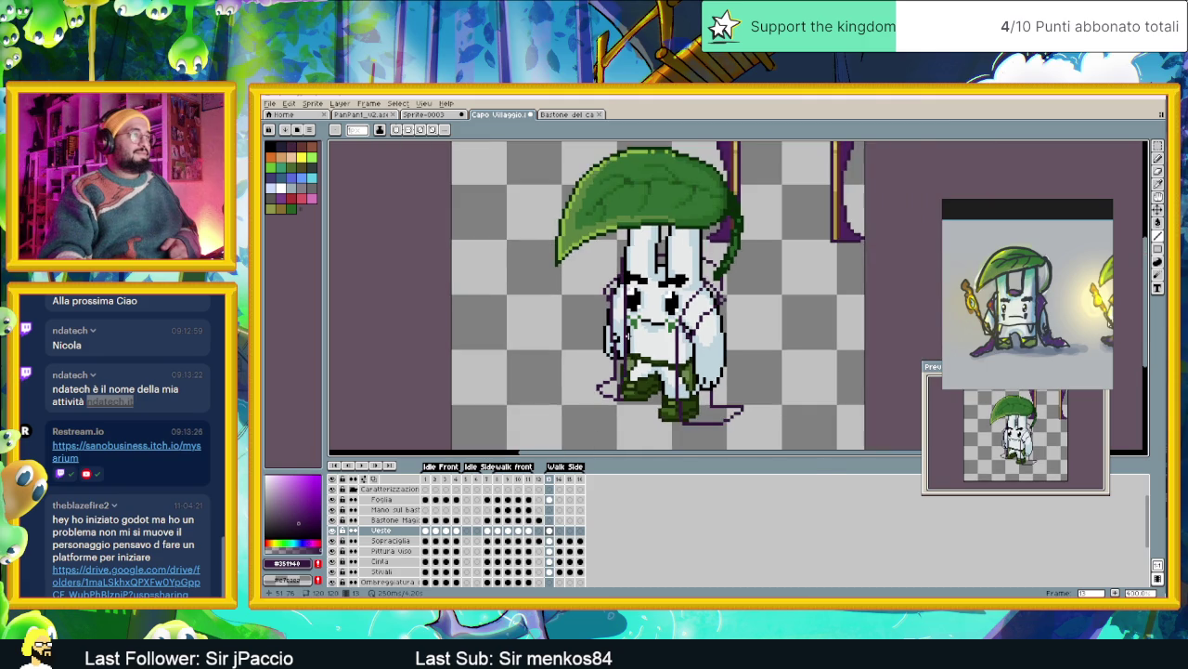
pyautogui.scroll(1, 631, 335)
pyautogui.scroll(1, 631, 334)
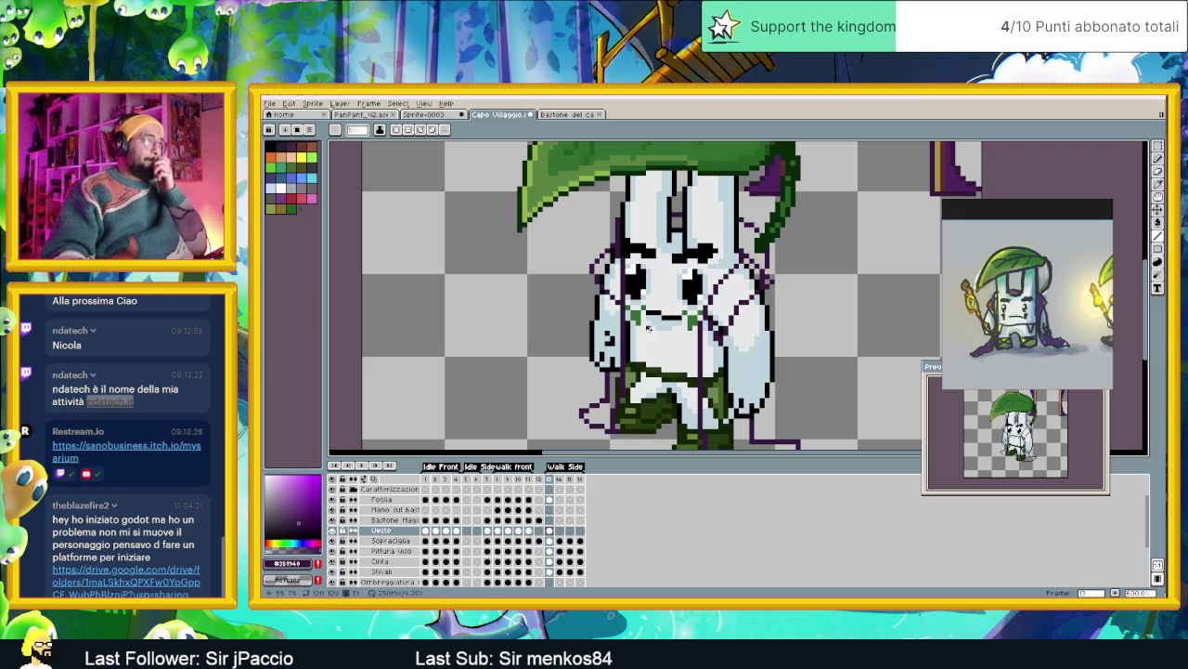
# Retouch the outline along the bunny's boot with a short stroke
pyautogui.scroll(-1, 676, 330)
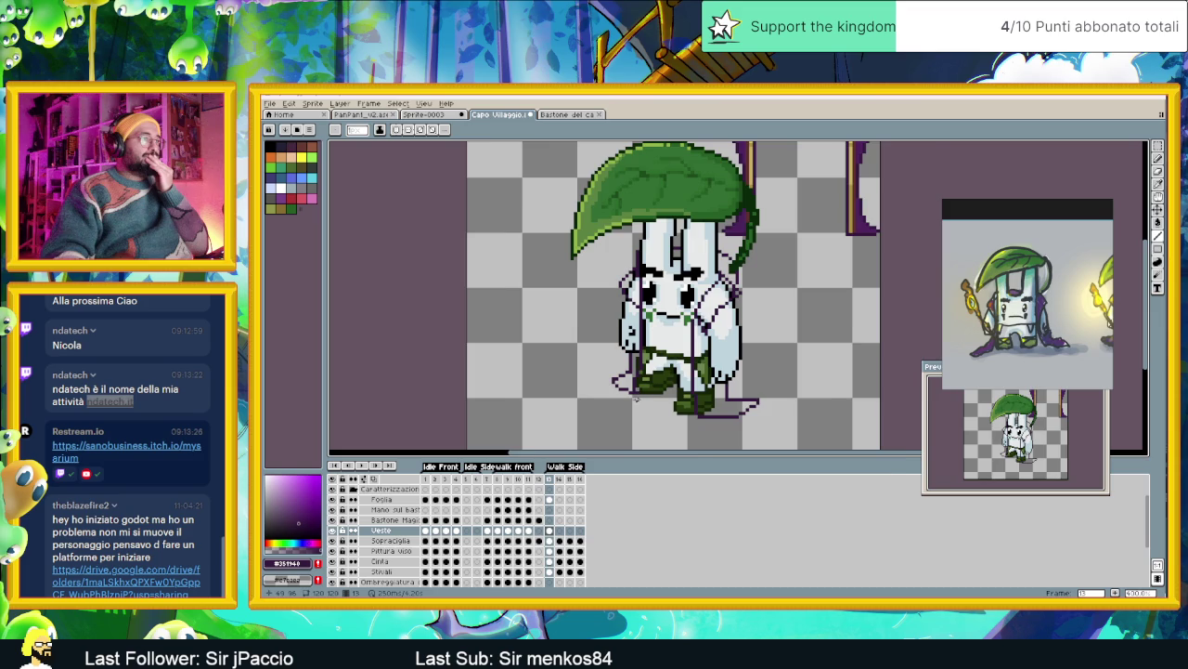
pyautogui.scroll(1, 635, 400)
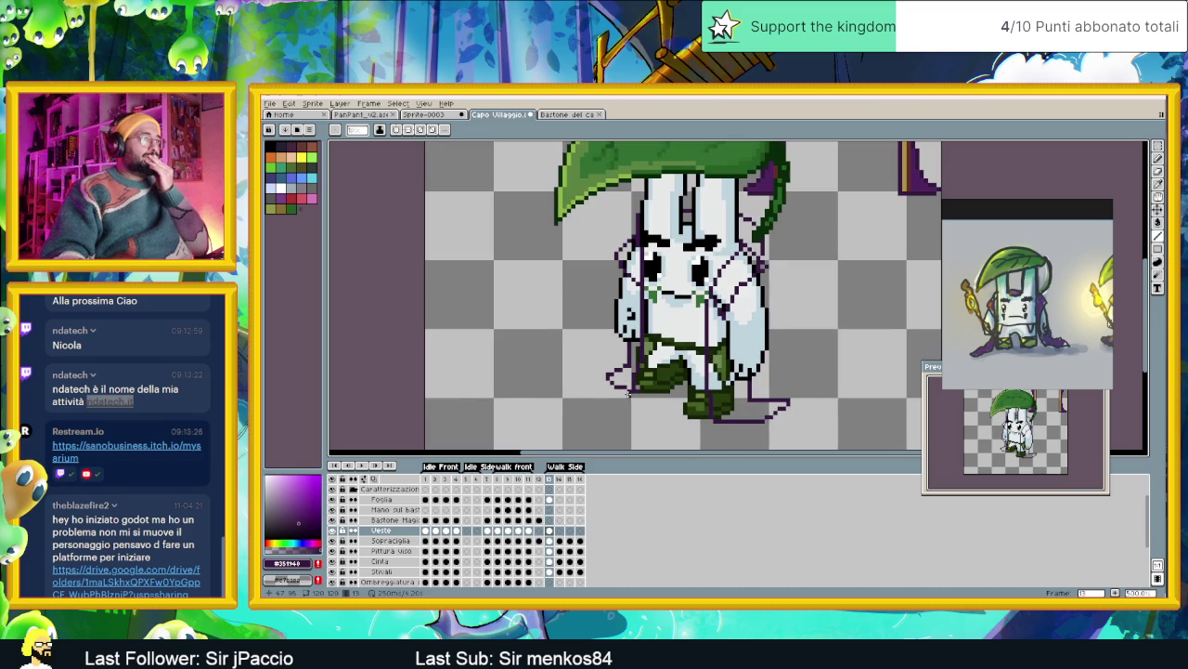
pyautogui.scroll(1, 626, 394)
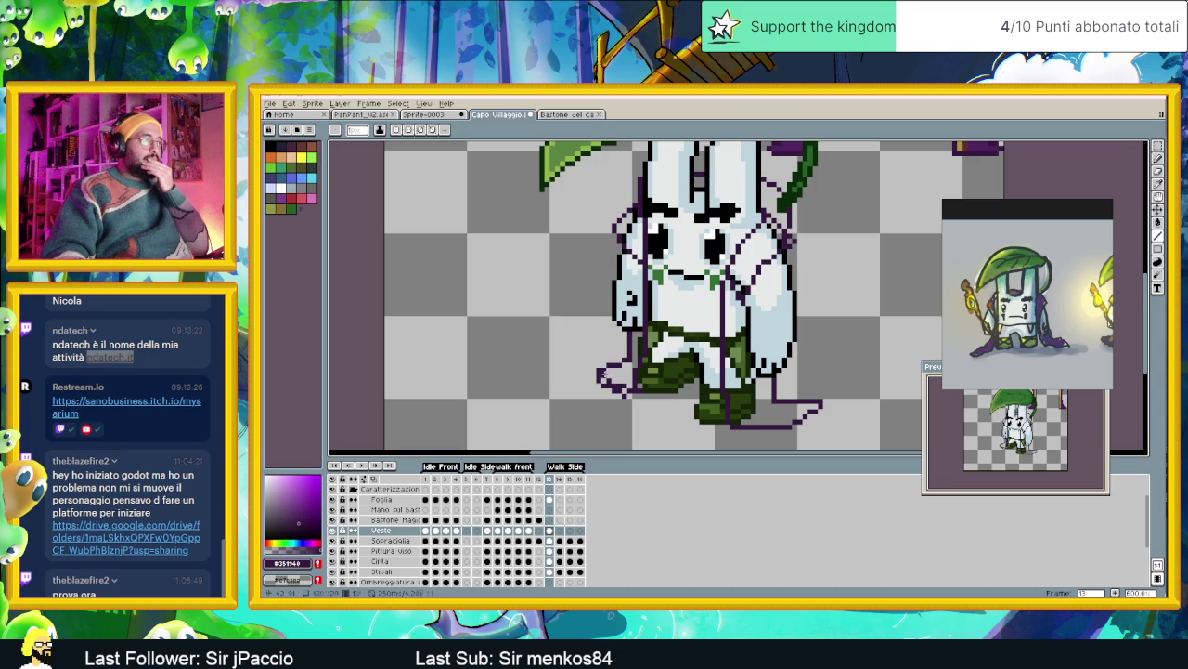
pyautogui.moveTo(614, 383); pyautogui.dragTo(617, 384)
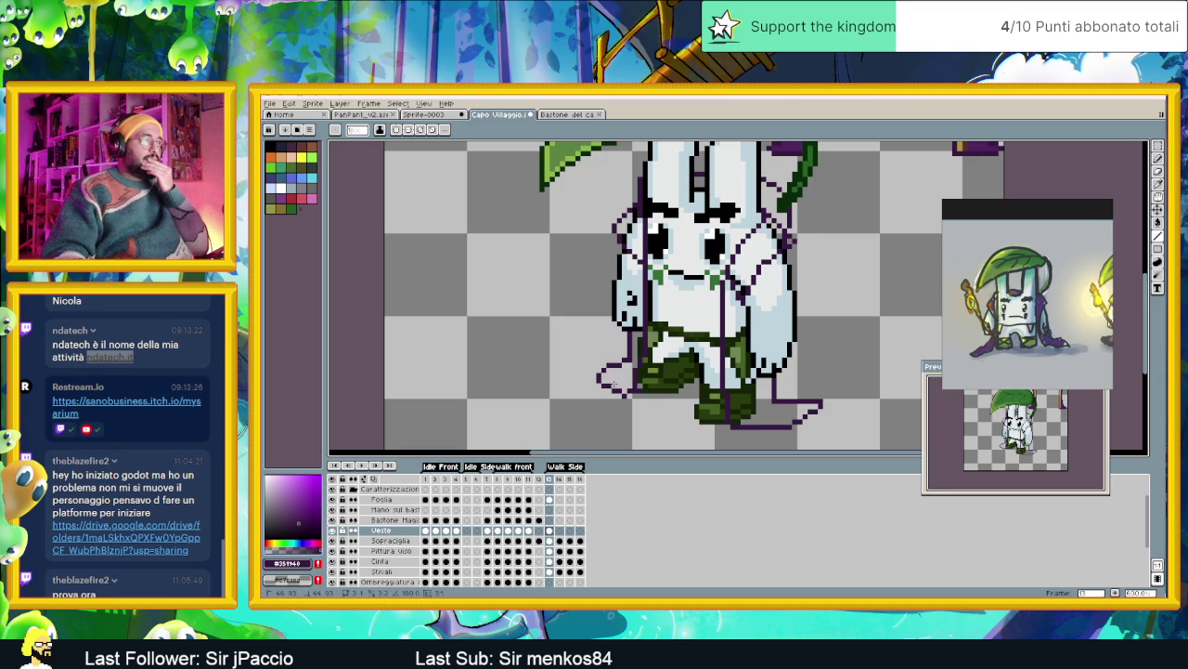
pyautogui.scroll(-2, 614, 383)
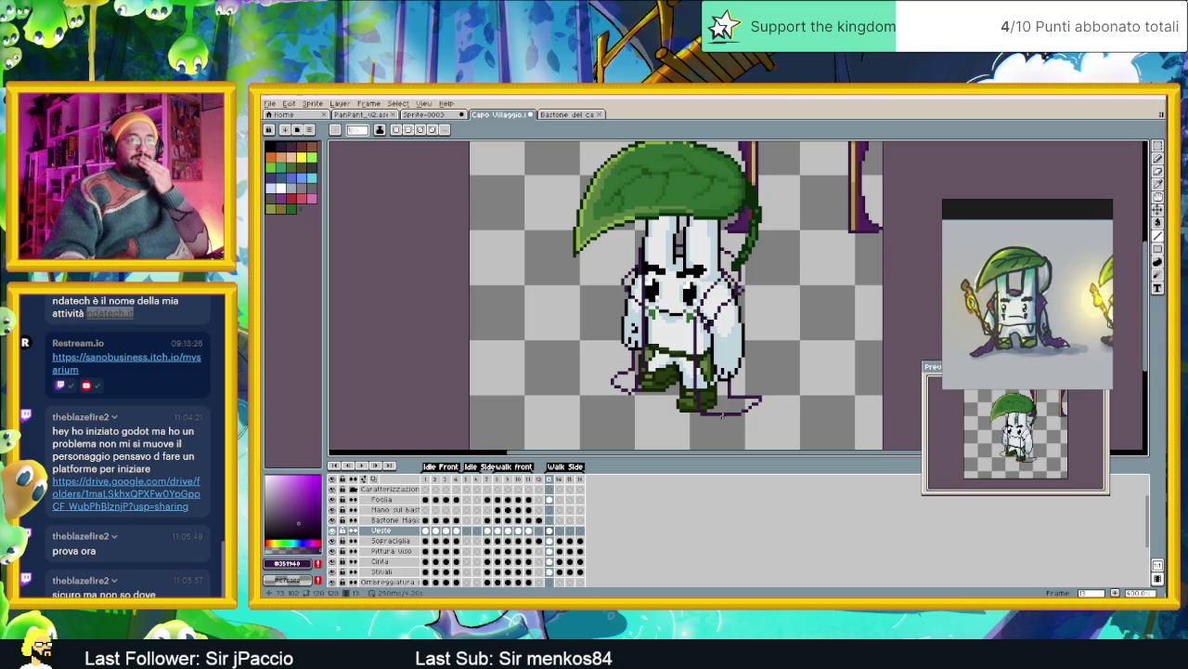
pyautogui.scroll(3, 725, 411)
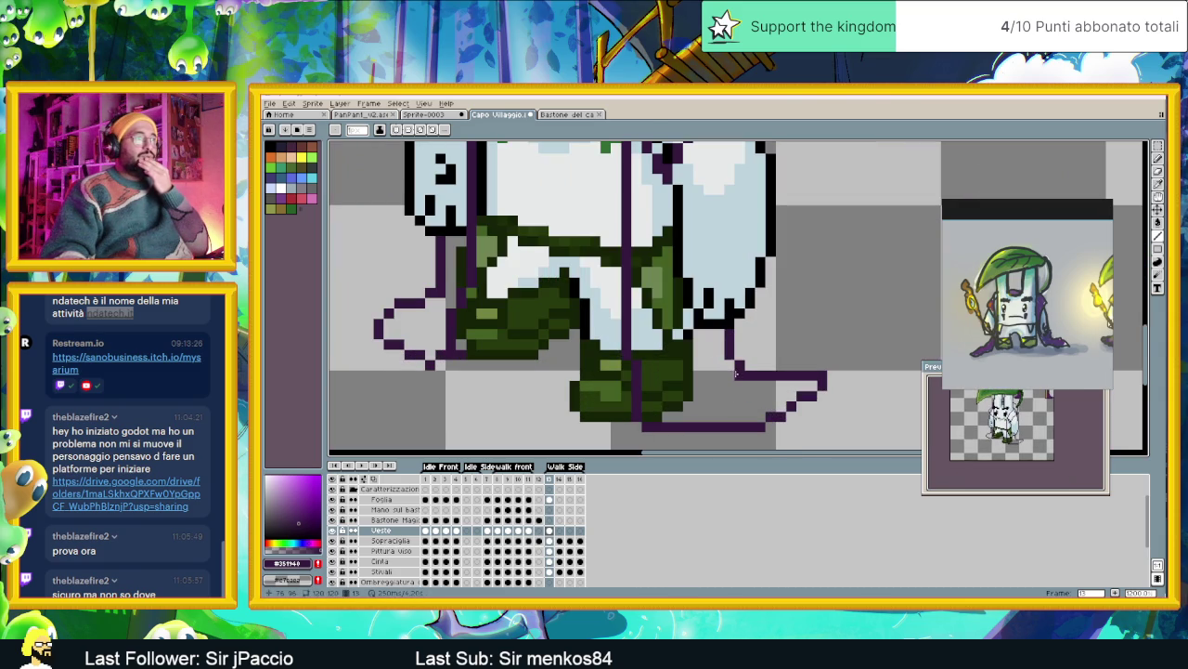
pyautogui.scroll(-4, 748, 397)
pyautogui.scroll(1, 775, 395)
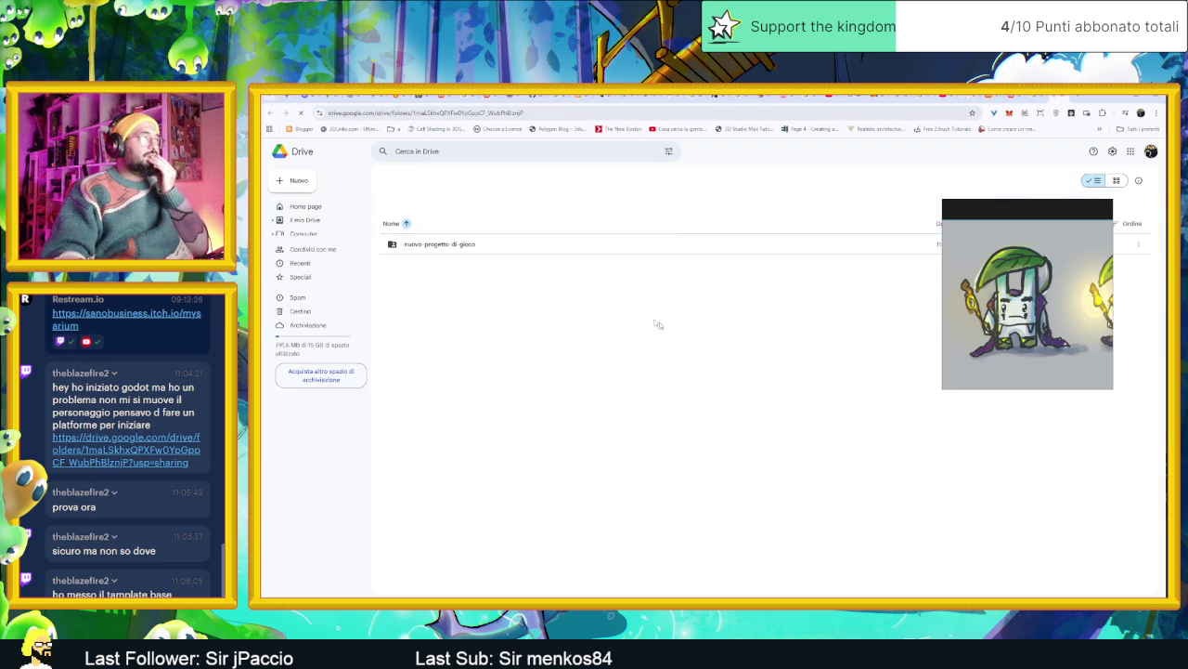
# Download player.gd from the nuovo progetto di gioco scenes folder, then start a new tab
pyautogui.click(463, 246)
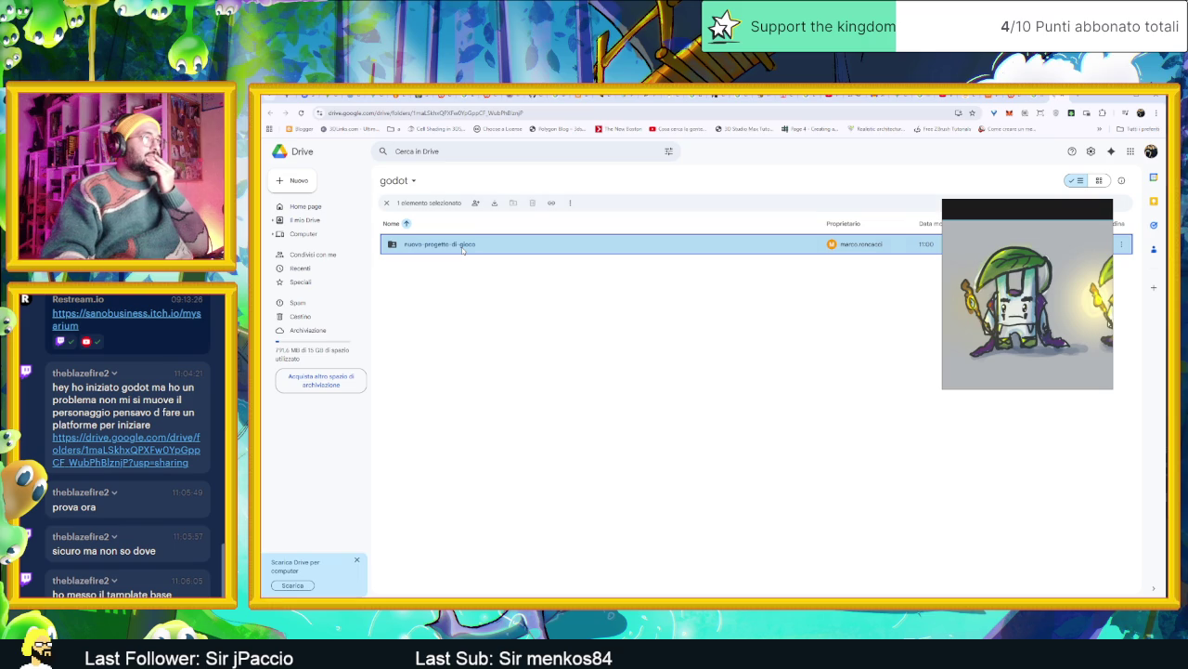
pyautogui.doubleClick(462, 247)
pyautogui.doubleClick(427, 264)
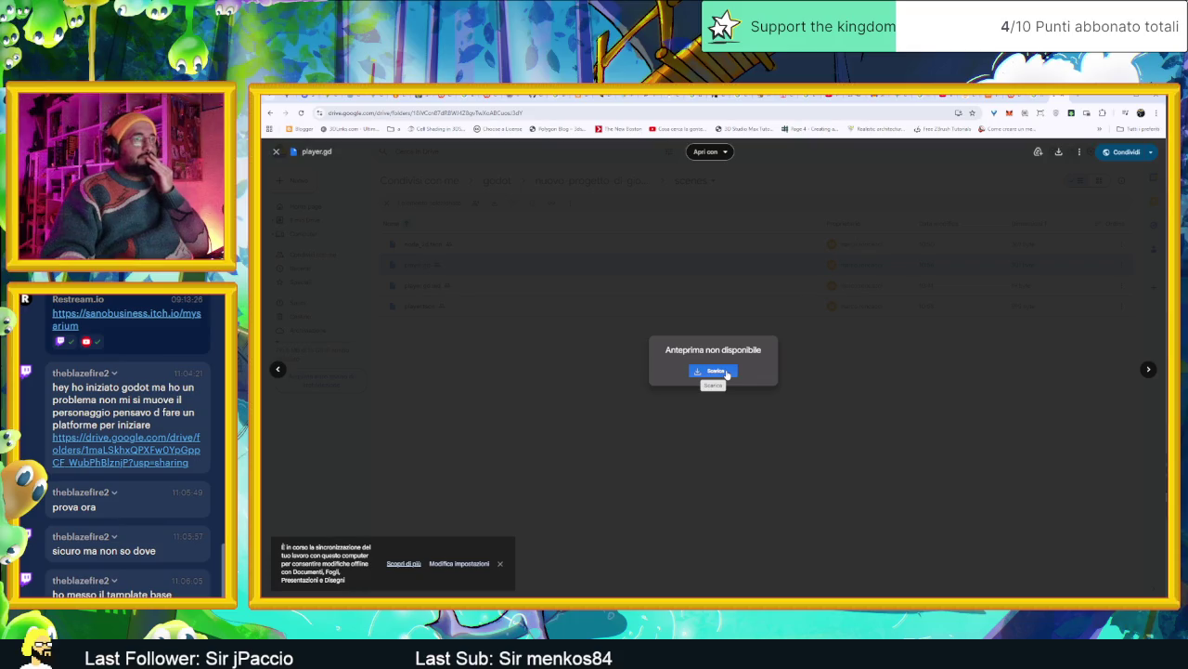
pyautogui.click(726, 372)
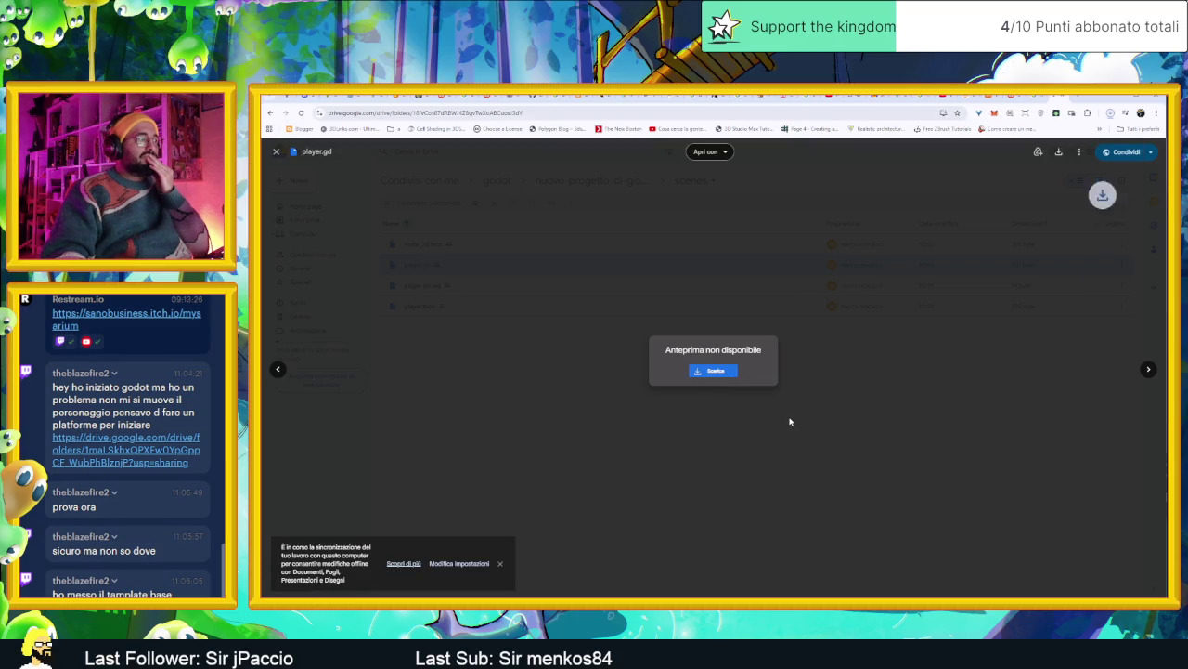
pyautogui.click(1109, 113)
pyautogui.moveTo(1040, 135)
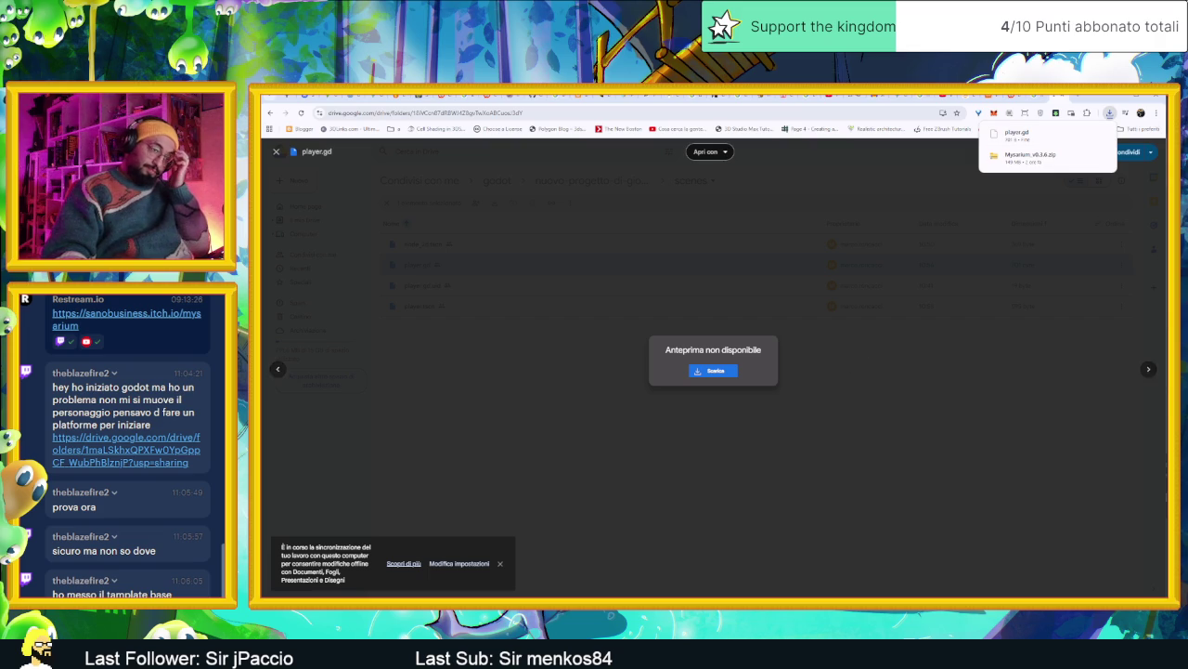
pyautogui.click(1068, 96)
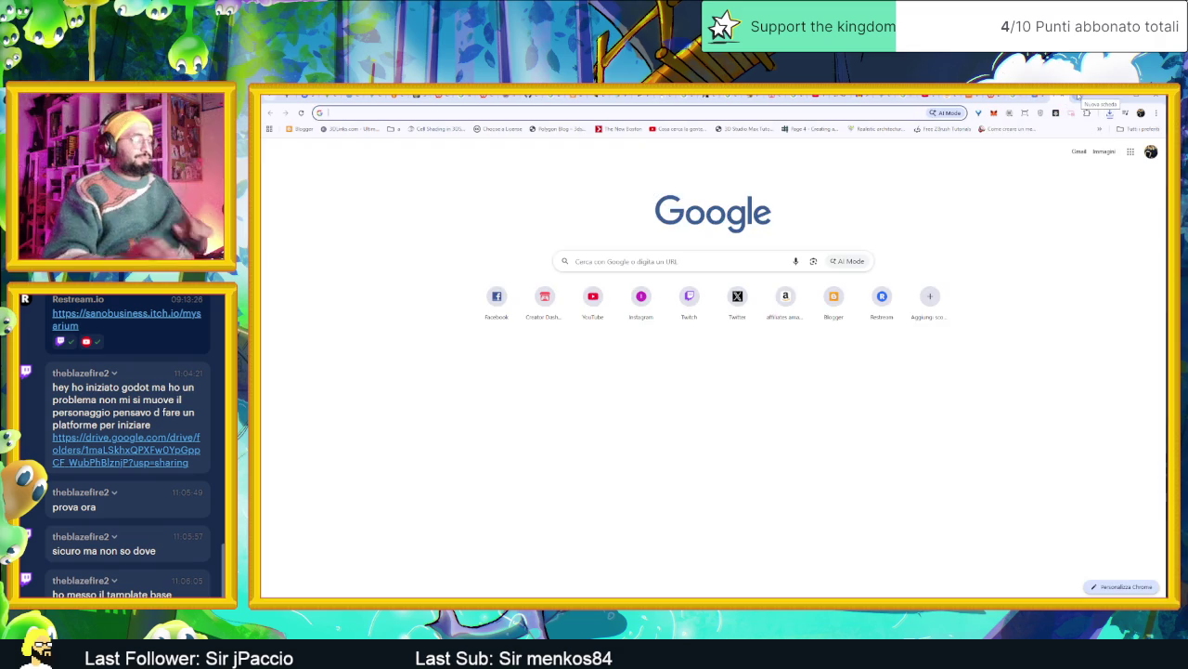
# Search for 'vs code' and download the Windows installer from code.visualstudio.com
pyautogui.write('vs code')
pyautogui.press('Return')
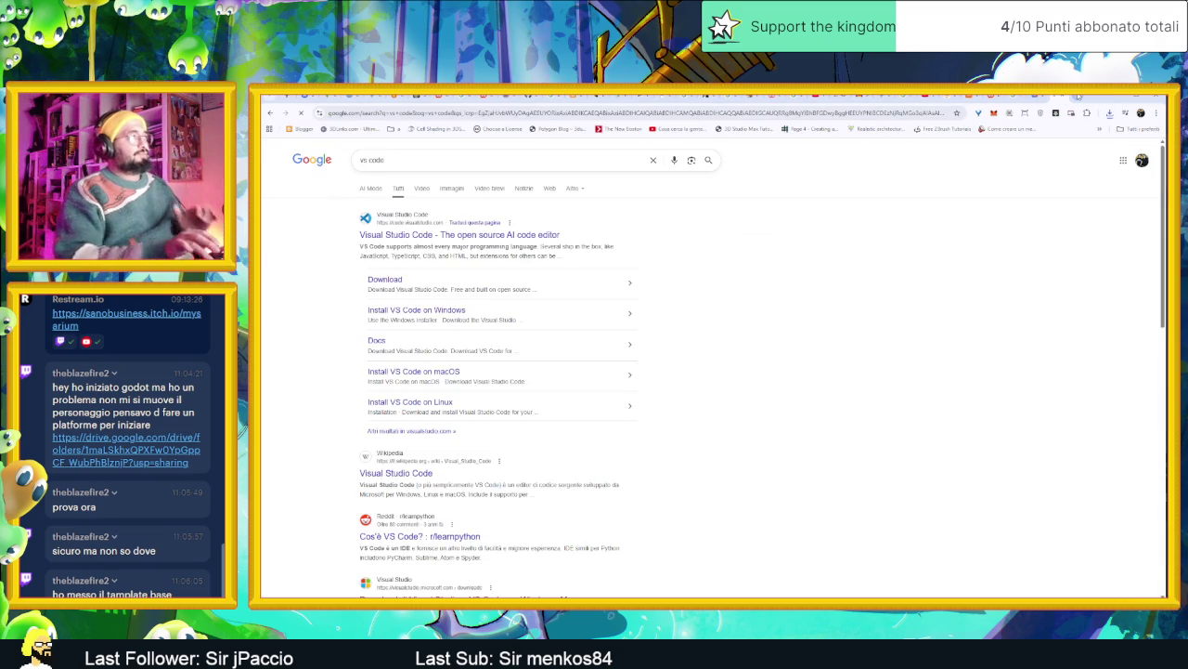
pyautogui.click(459, 235)
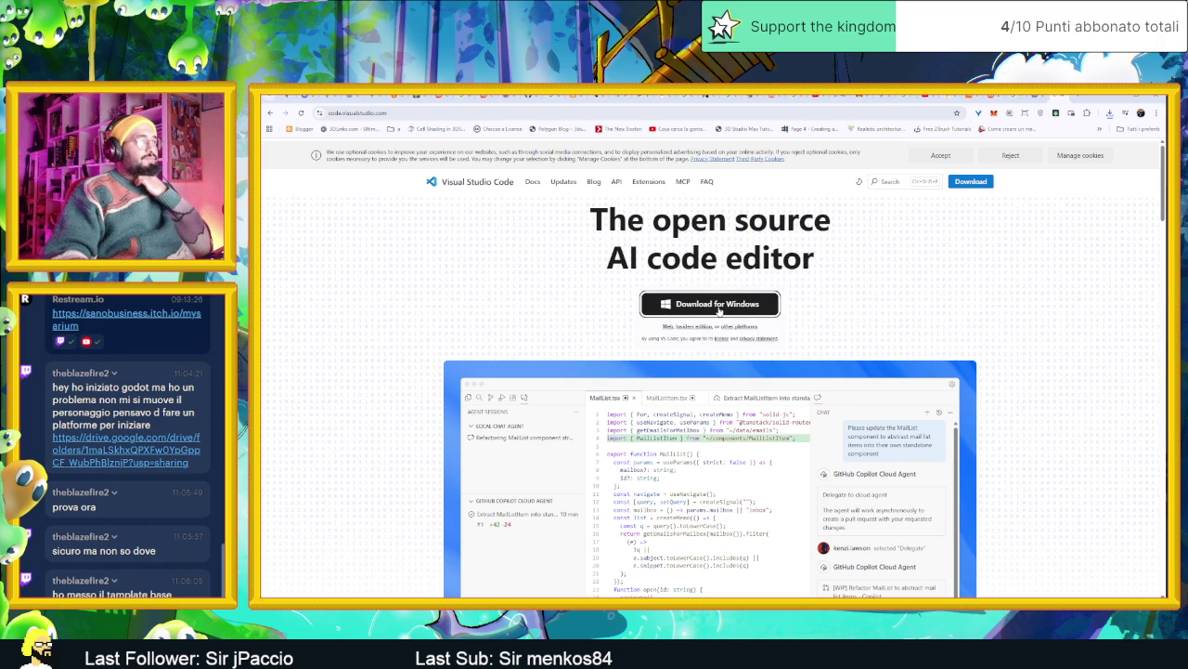
pyautogui.click(720, 311)
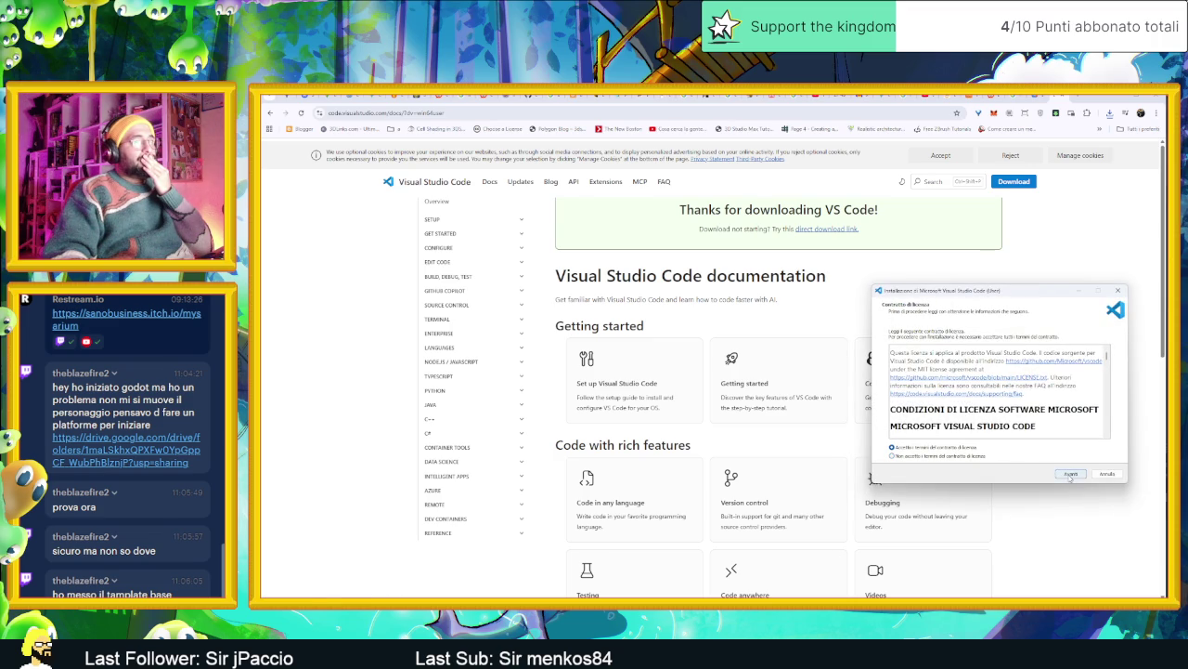
# Install VS Code with the default options and launch it when setup finishes
pyautogui.click(1068, 474)
pyautogui.click(1069, 476)
pyautogui.click(1069, 476)
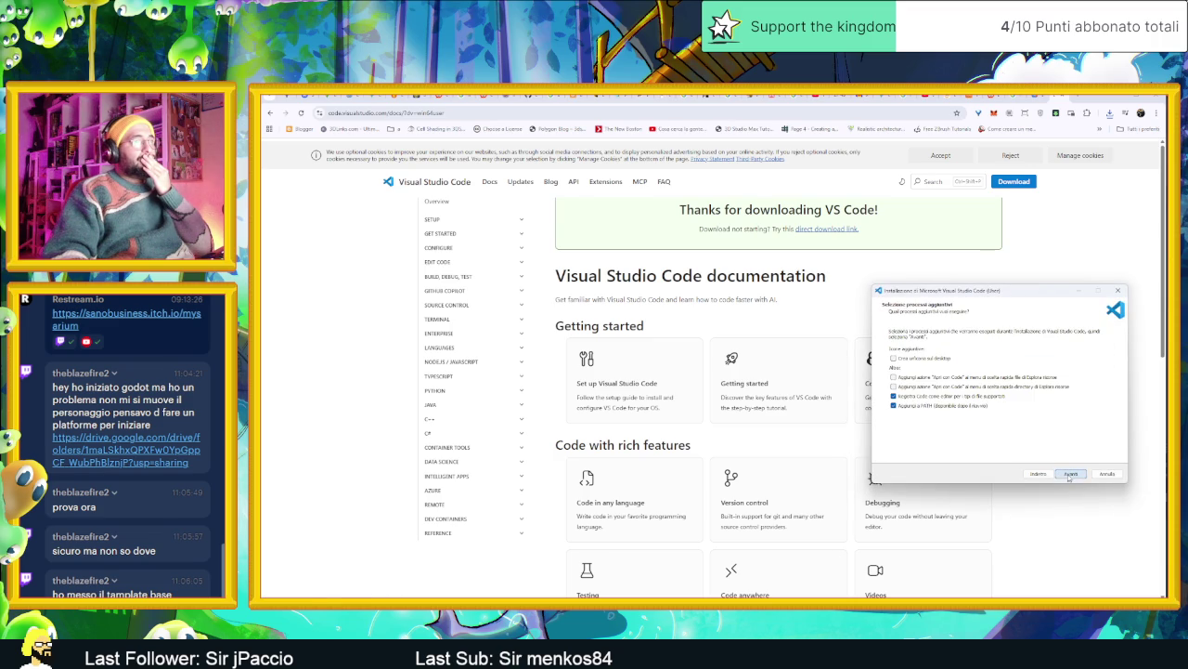
pyautogui.click(1070, 476)
pyautogui.click(1070, 477)
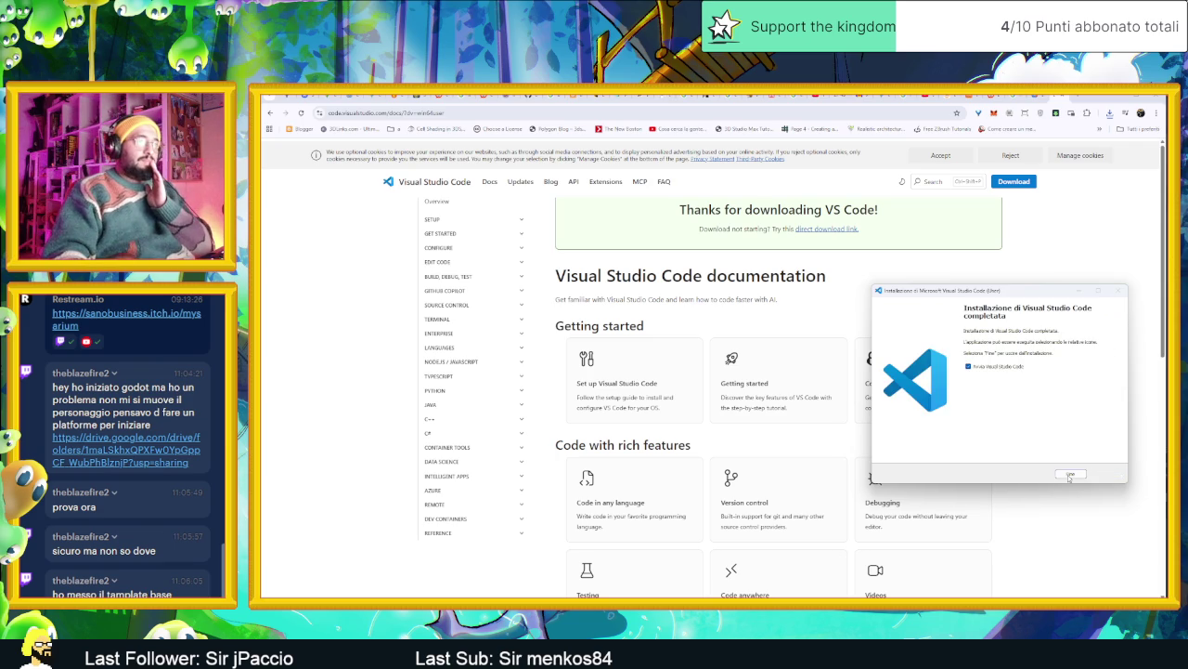
pyautogui.click(1070, 474)
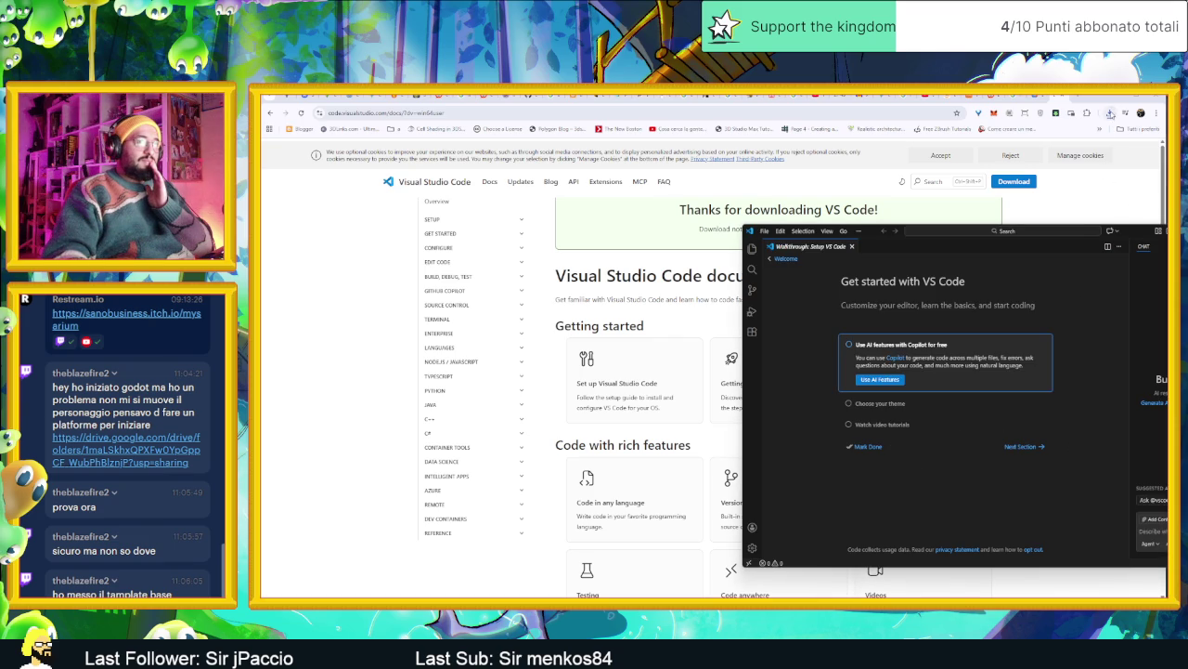
# Open the downloaded player.gd in VS Code as trusted, close the walkthrough, and maximize the window
pyautogui.click(1109, 112)
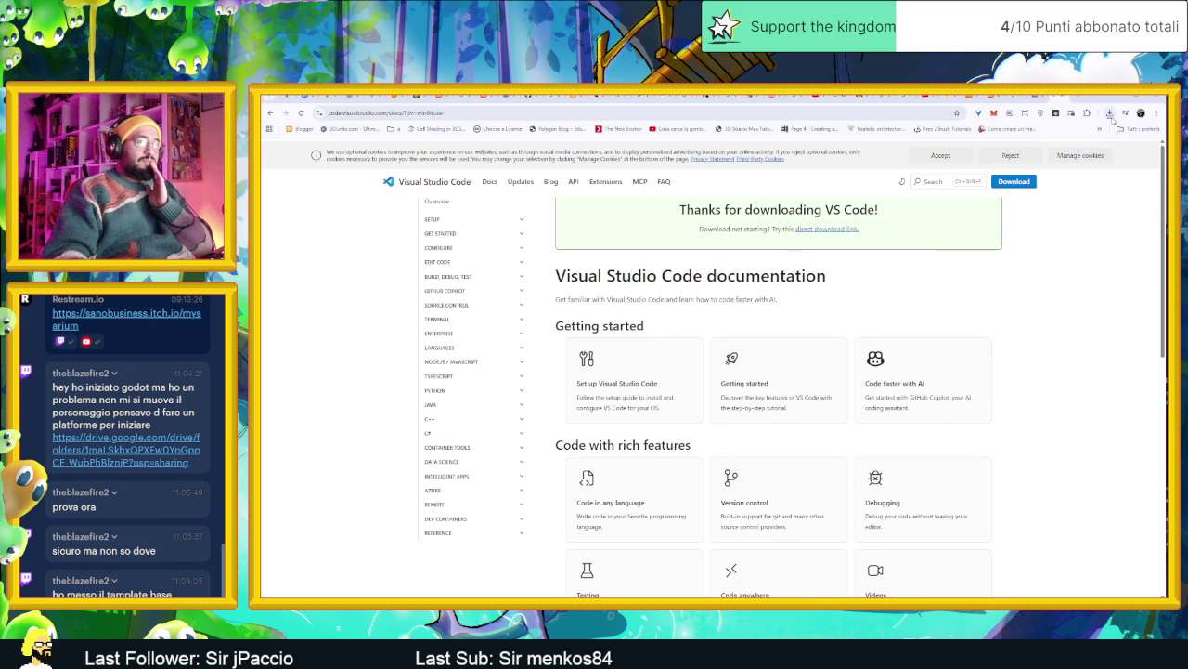
pyautogui.moveTo(1045, 152)
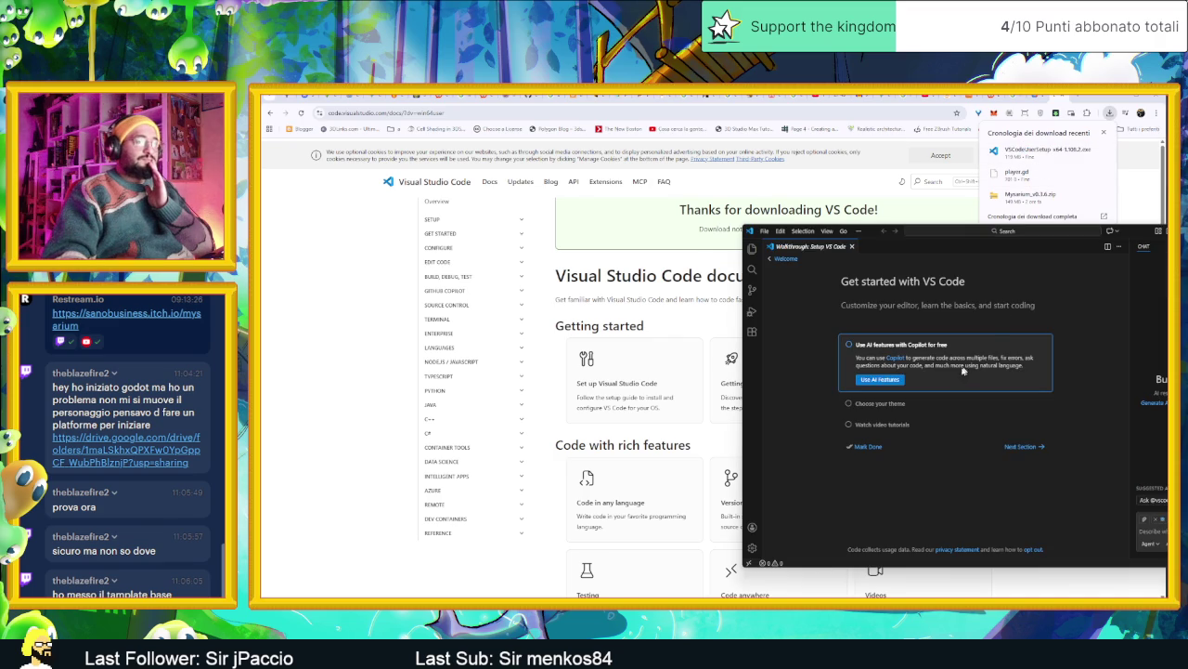
pyautogui.moveTo(1138, 234)
pyautogui.mouseDown()
pyautogui.moveTo(1159, 295)
pyautogui.moveTo(1187, 295)
pyautogui.mouseUp()
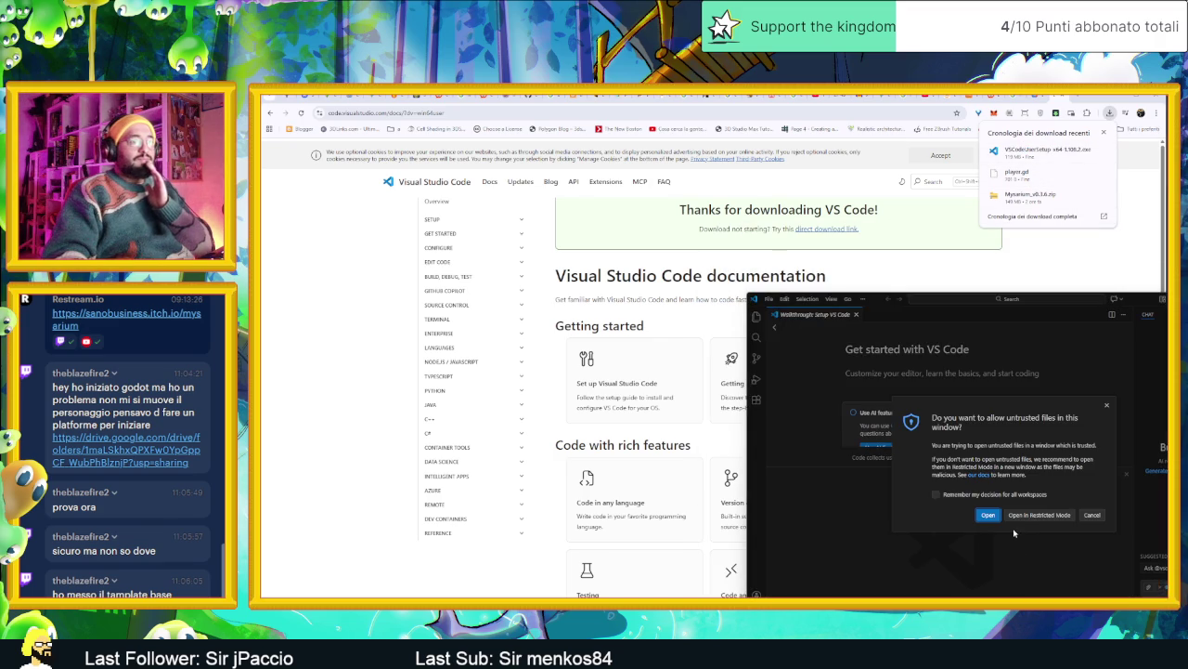
pyautogui.click(992, 511)
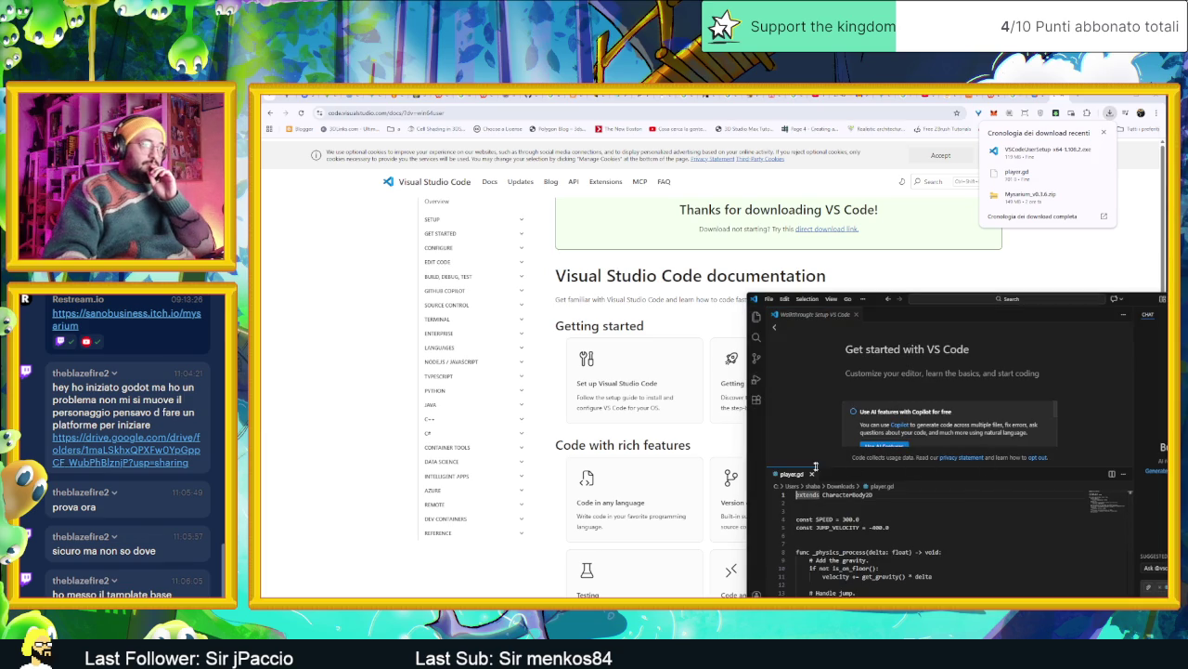
pyautogui.click(855, 315)
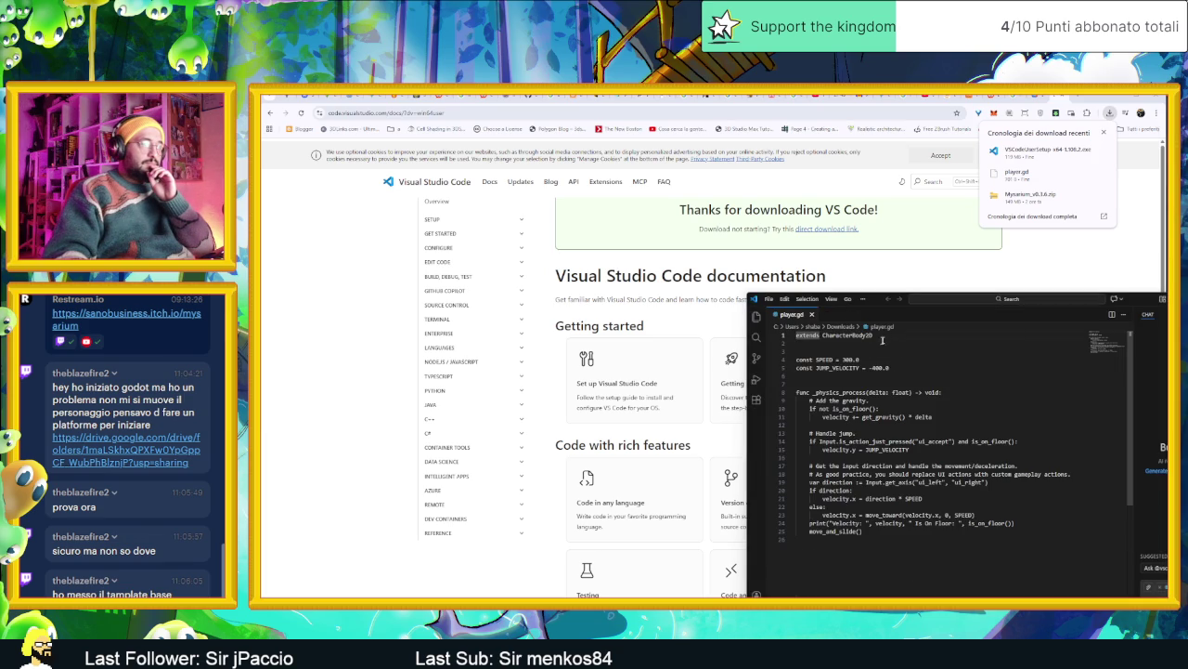
pyautogui.click(865, 299)
pyautogui.press('super+Up')
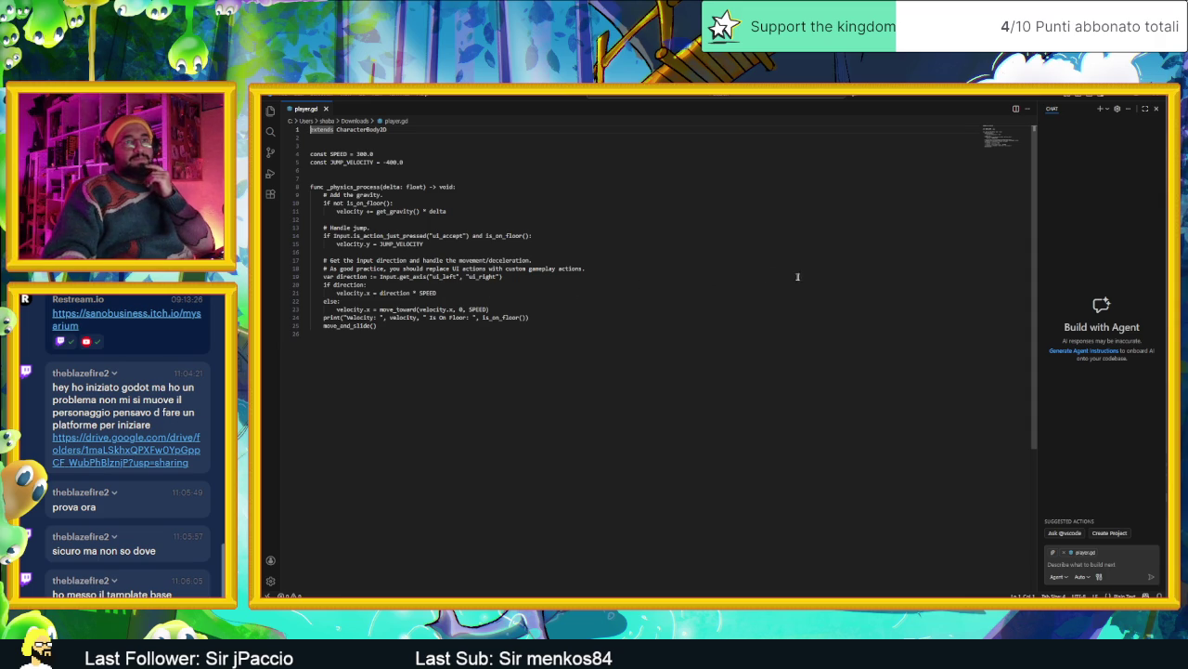
# Select the ui_left and ui_right arguments on line 19, then close VS Code
pyautogui.moveTo(433, 277); pyautogui.dragTo(492, 277)
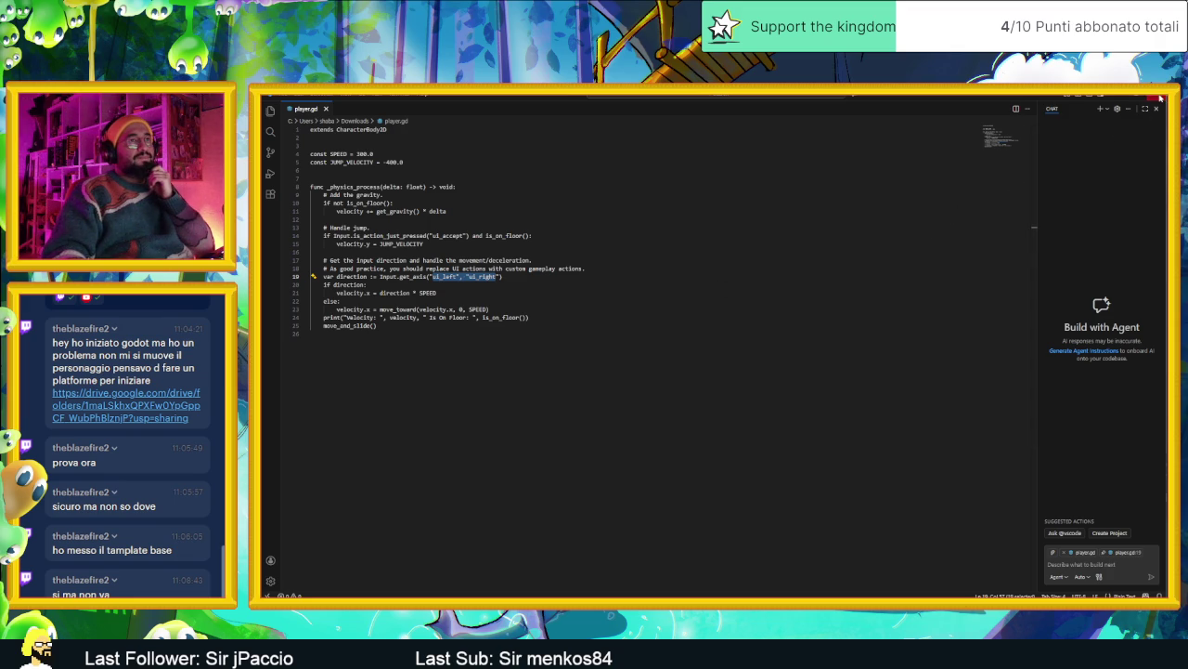
pyautogui.click(1159, 97)
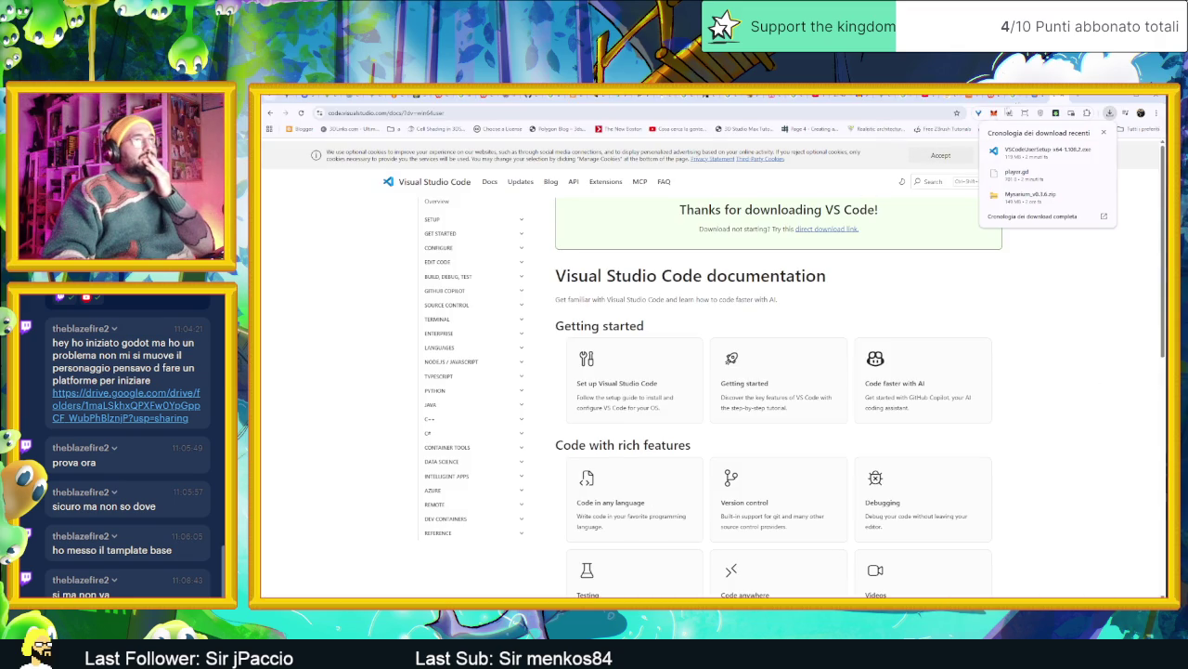
# Go up to the godot folder in Drive and download nuovo-progetto-di-gioco as a zip
pyautogui.click(1033, 97)
pyautogui.click(526, 364)
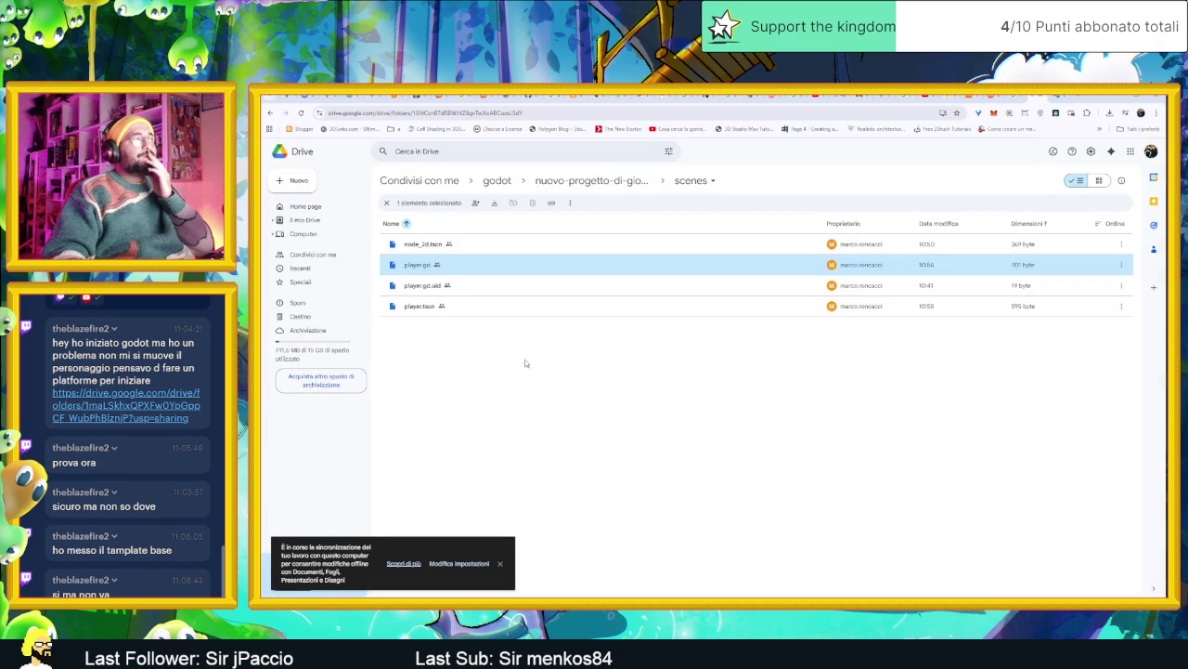
pyautogui.doubleClick(424, 245)
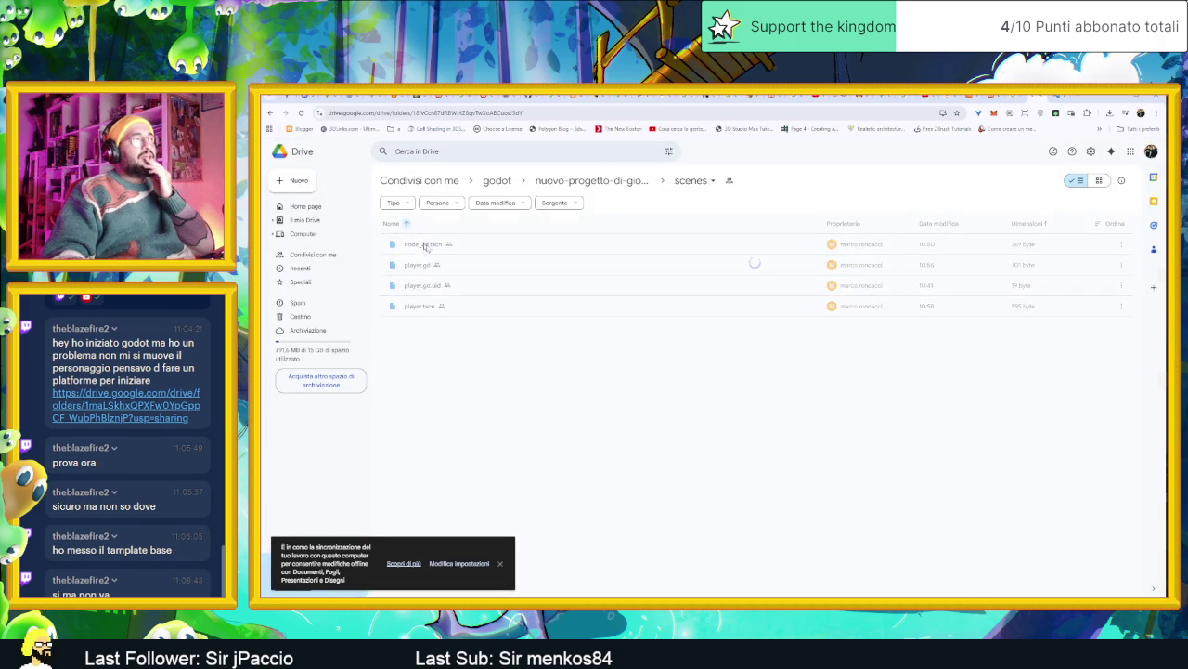
pyautogui.click(580, 183)
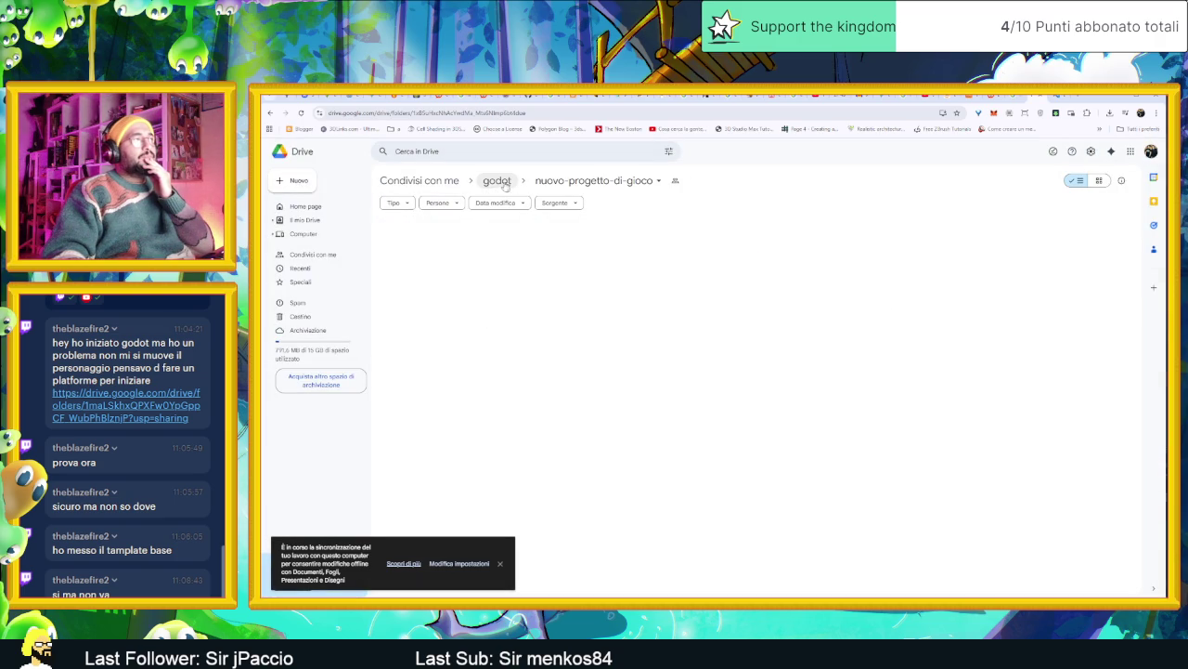
pyautogui.click(588, 183)
pyautogui.click(508, 185)
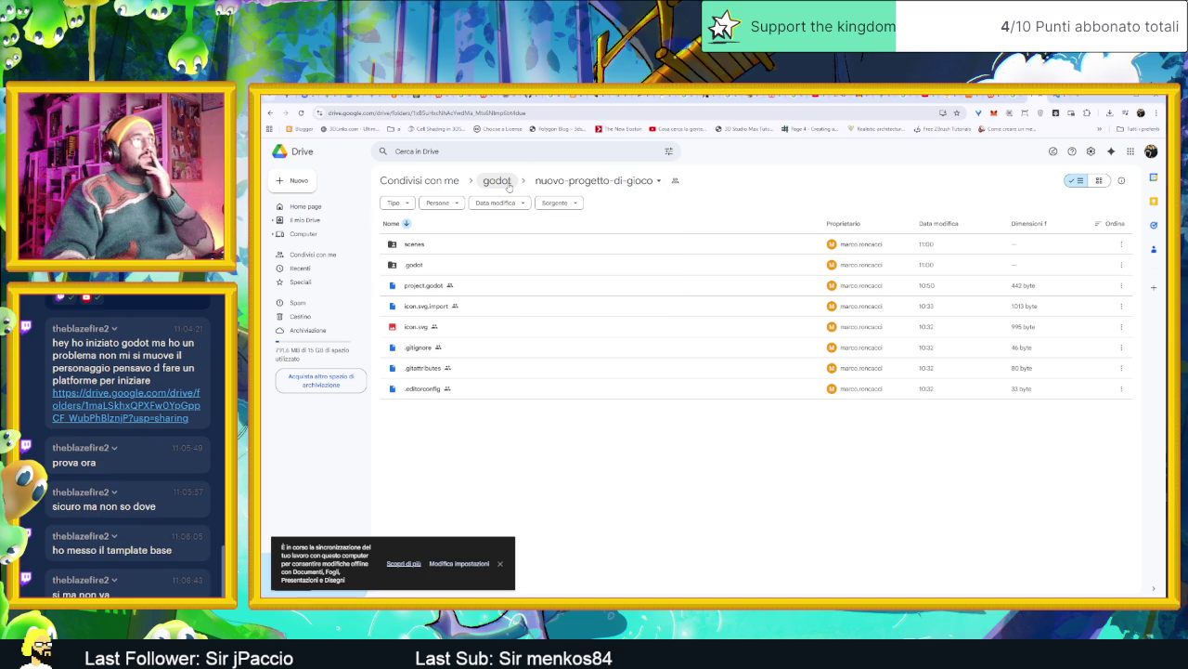
pyautogui.click(497, 181)
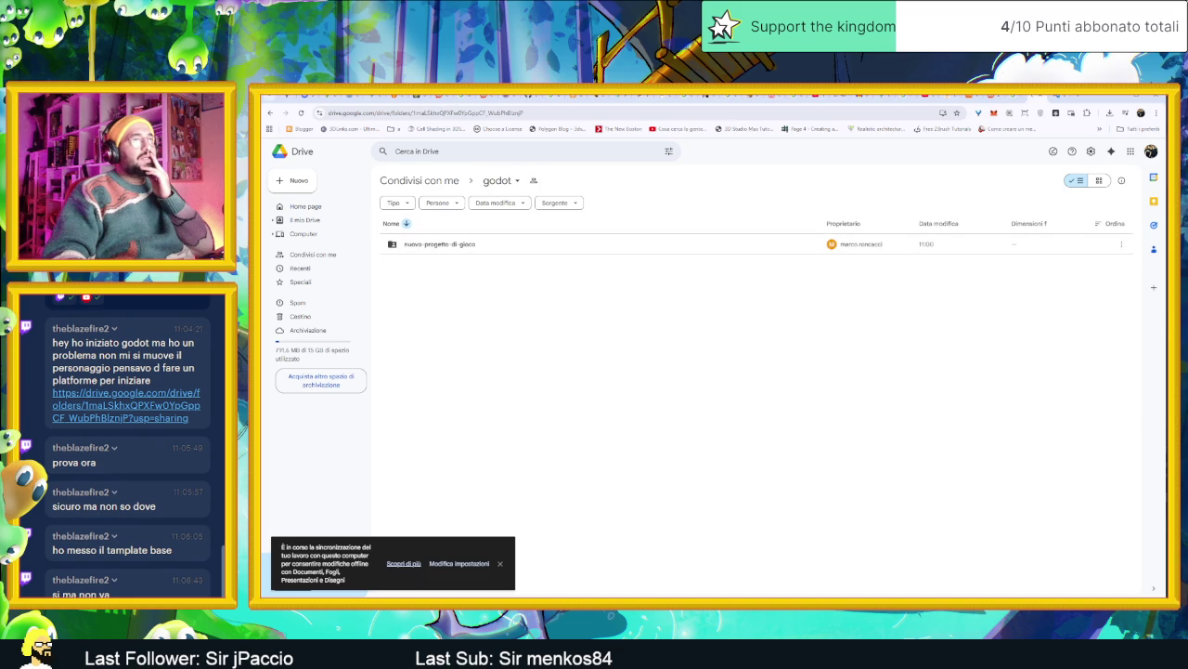
pyautogui.click(1121, 243)
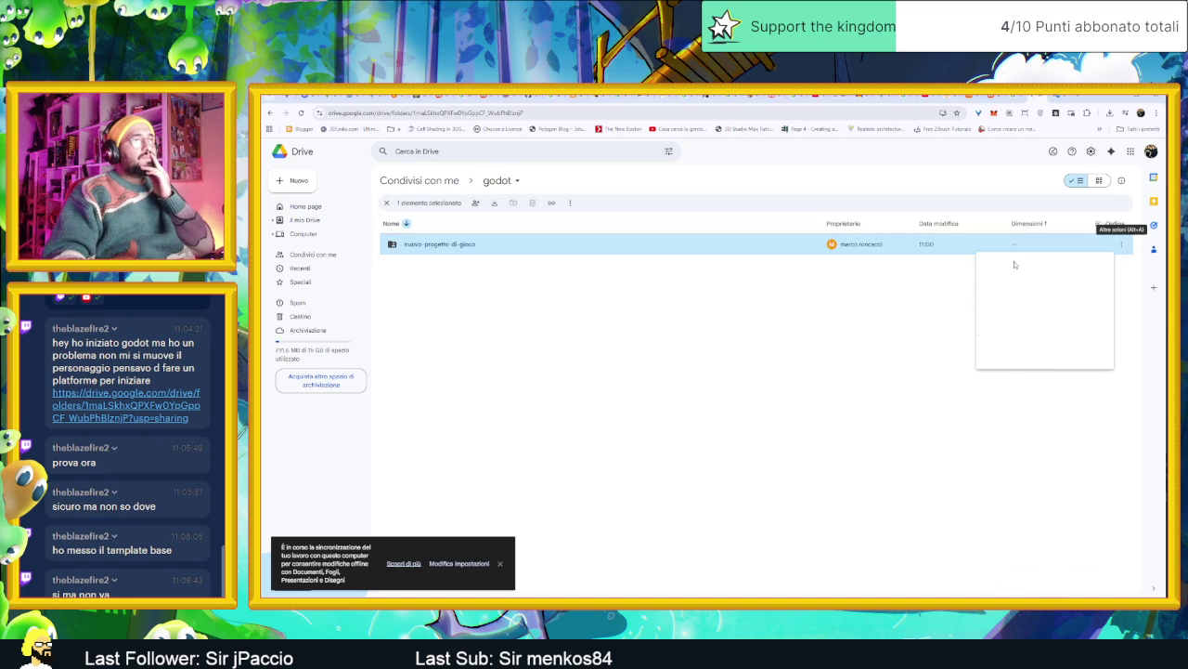
pyautogui.click(1015, 264)
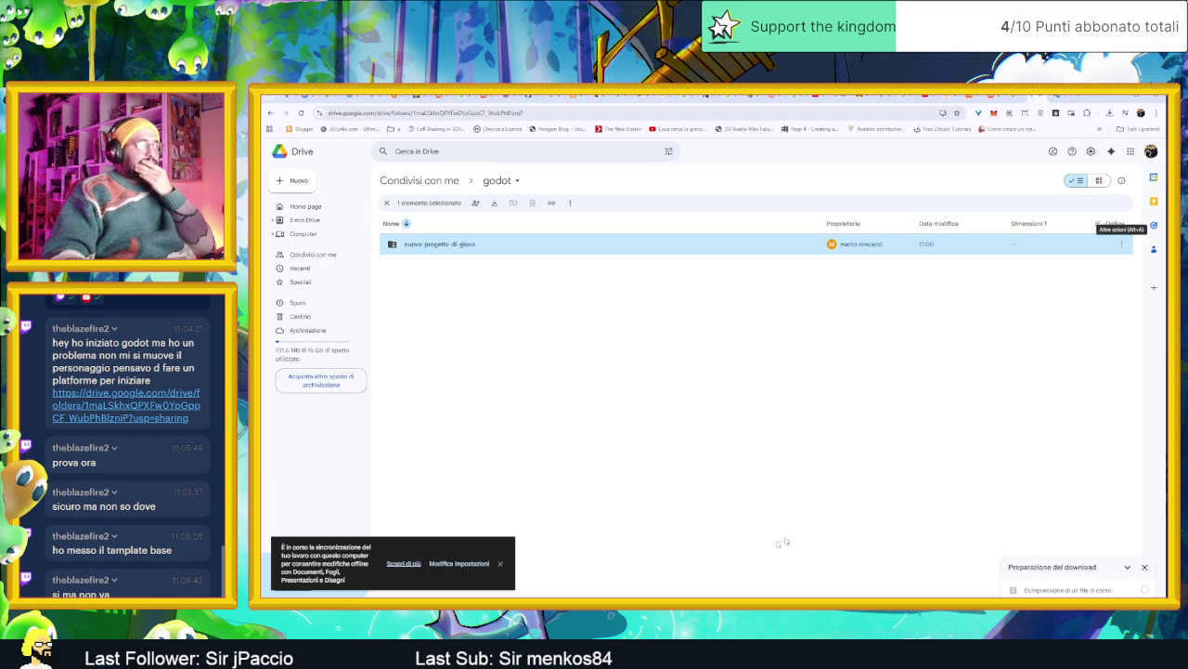
pyautogui.click(501, 563)
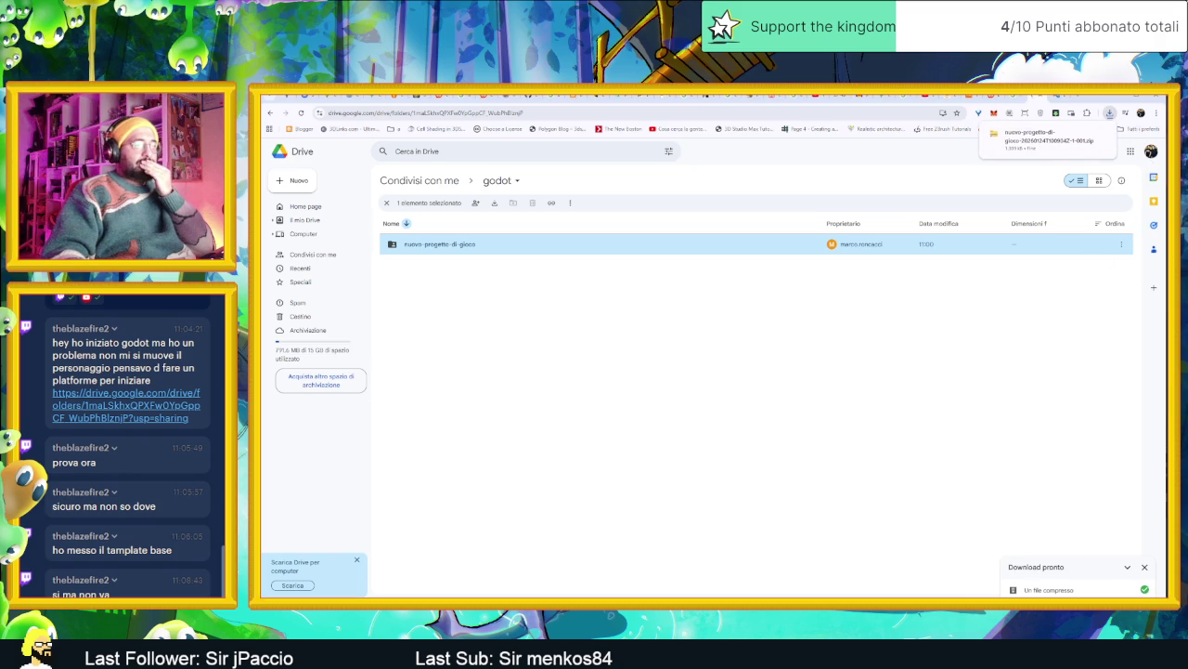
# Launch Godot and drag the downloaded project zip in to install it
pyautogui.press('super')
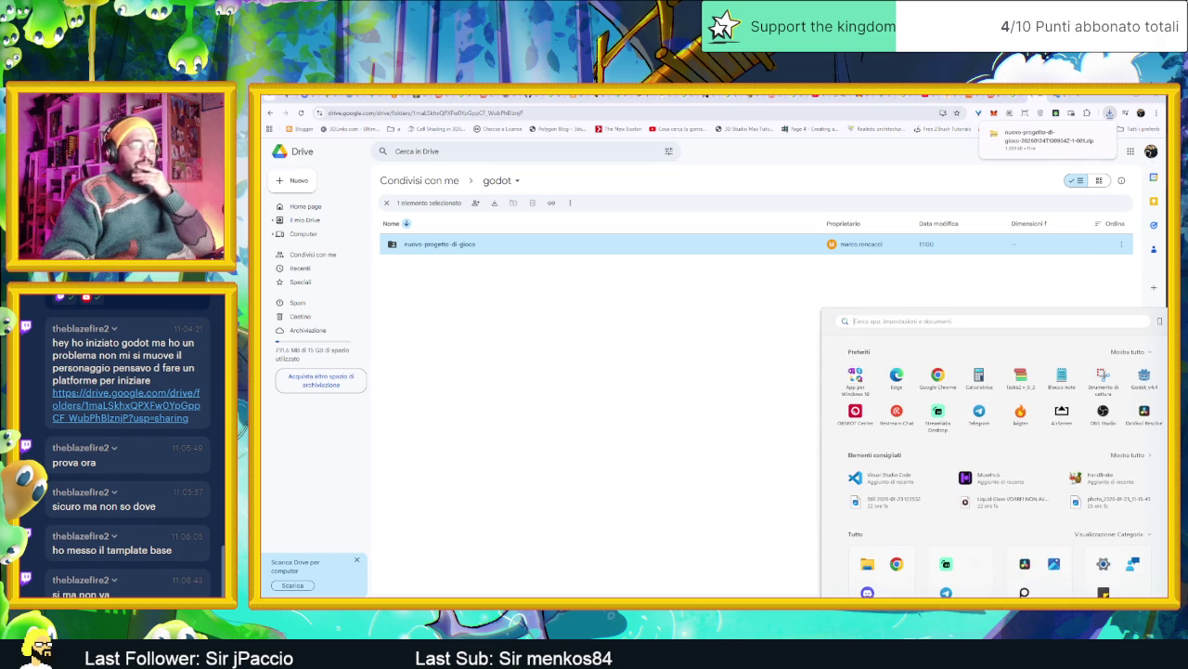
pyautogui.click(1145, 381)
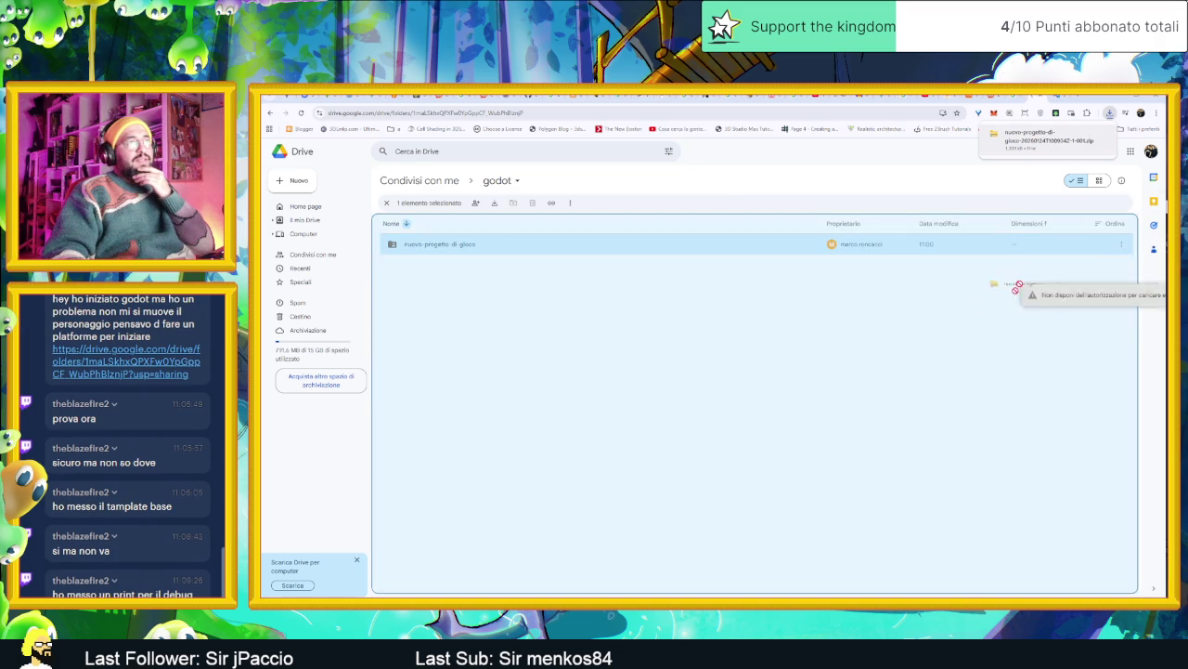
pyautogui.click(1070, 175)
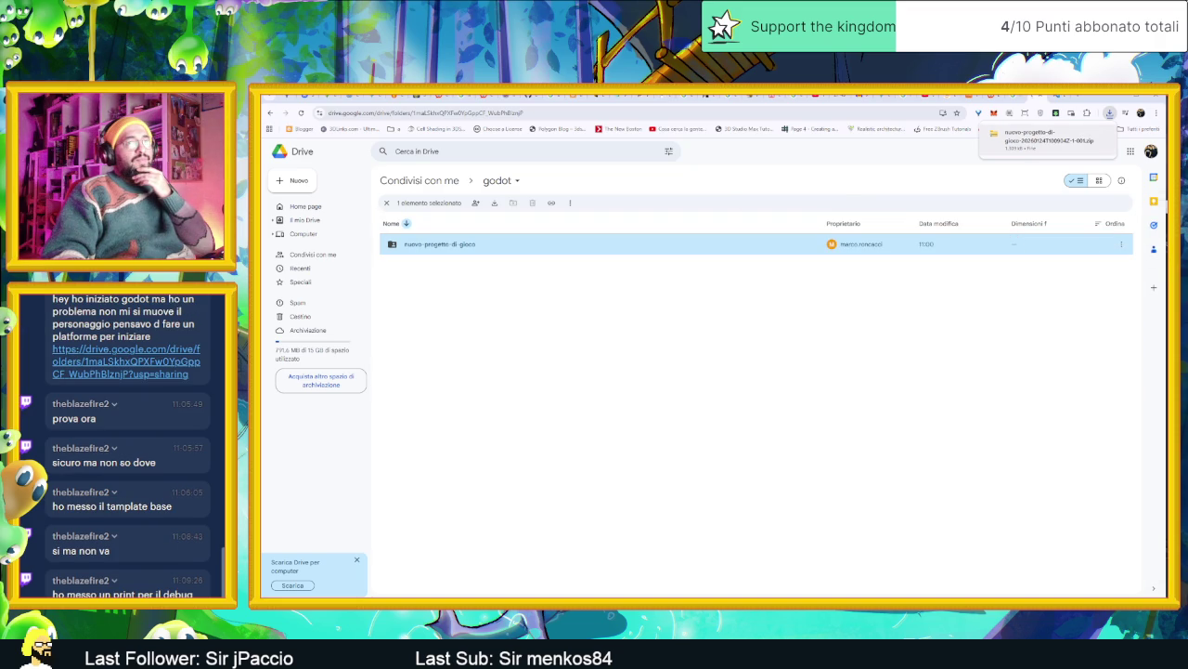
pyautogui.moveTo(1040, 139); pyautogui.dragTo(956, 371)
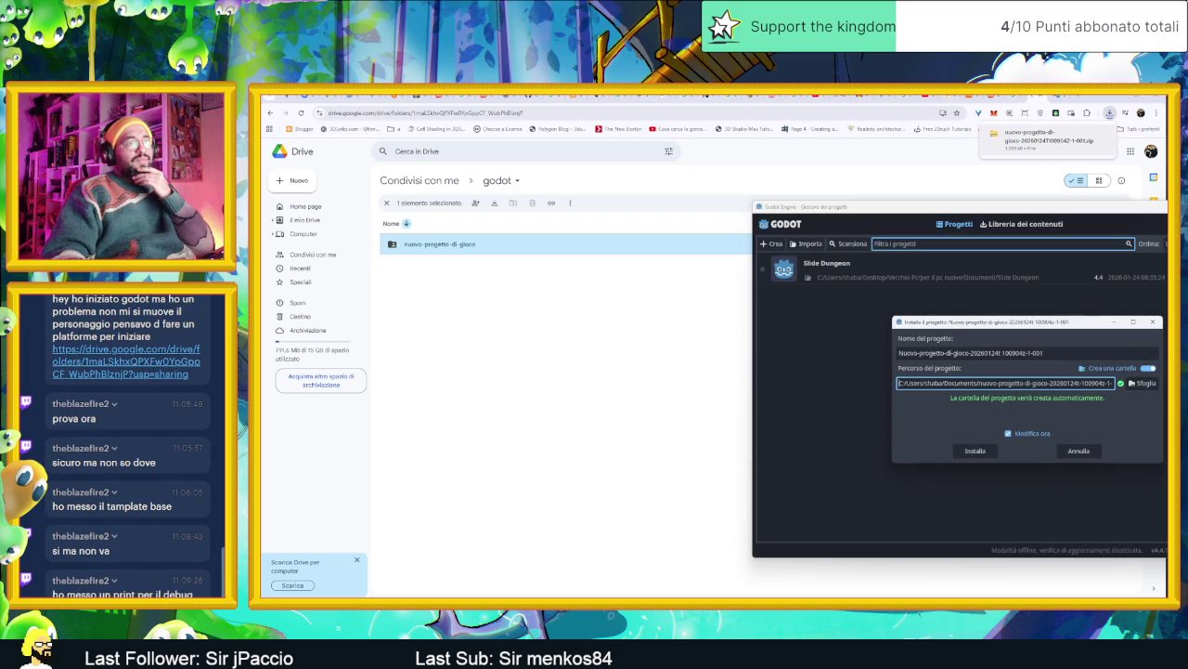
pyautogui.click(981, 453)
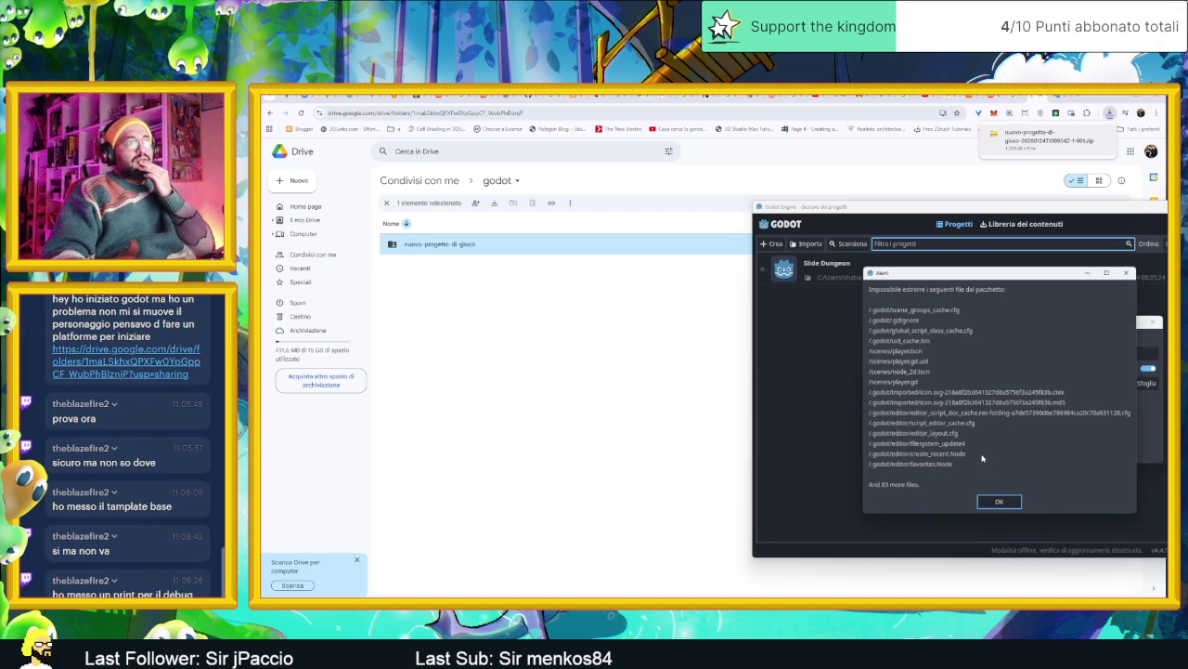
# After the unextracted-files alerts, cancel the install and open nuovo-progetto-di-gioco in Drive
pyautogui.click(1014, 500)
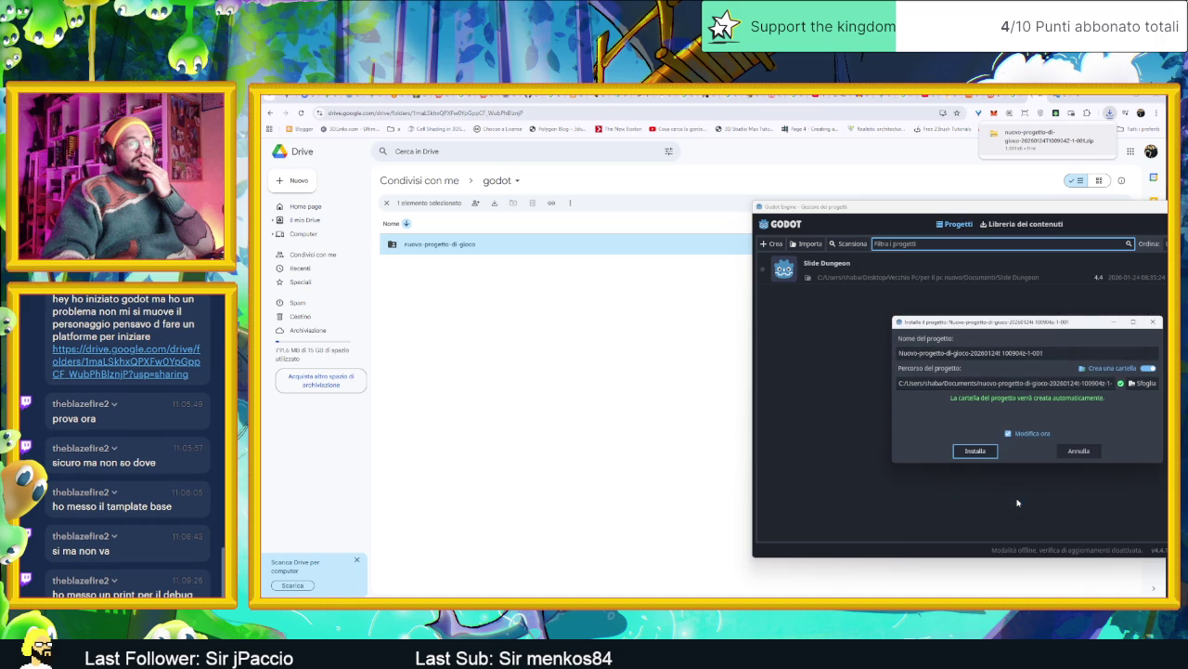
pyautogui.click(986, 455)
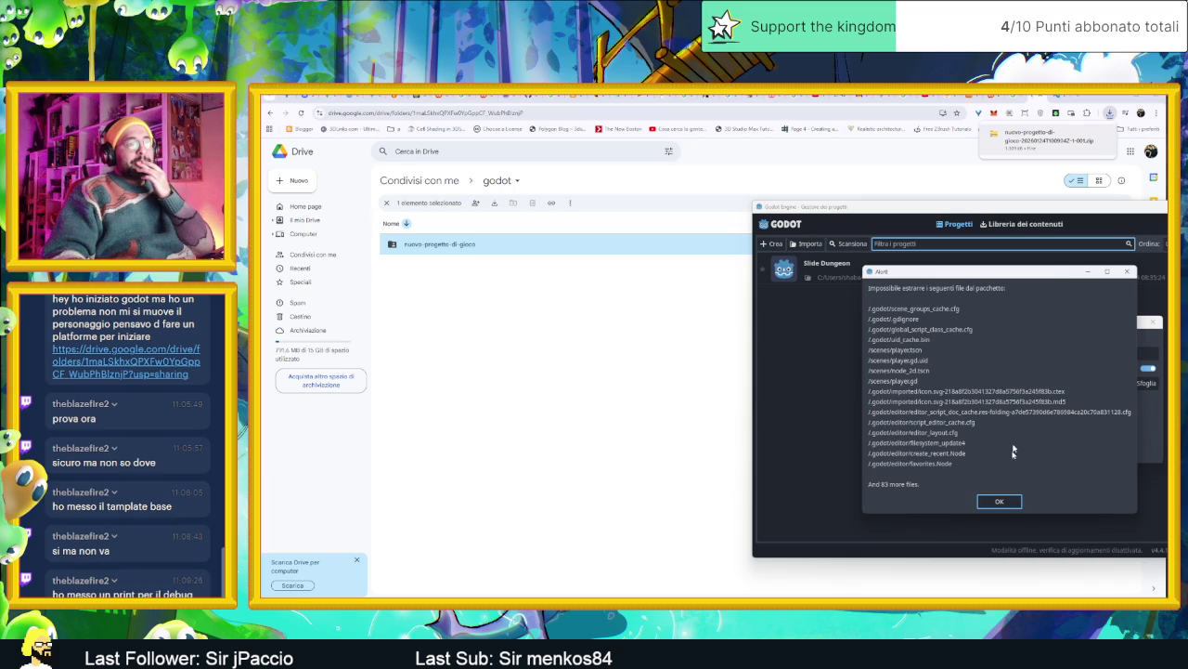
pyautogui.click(998, 502)
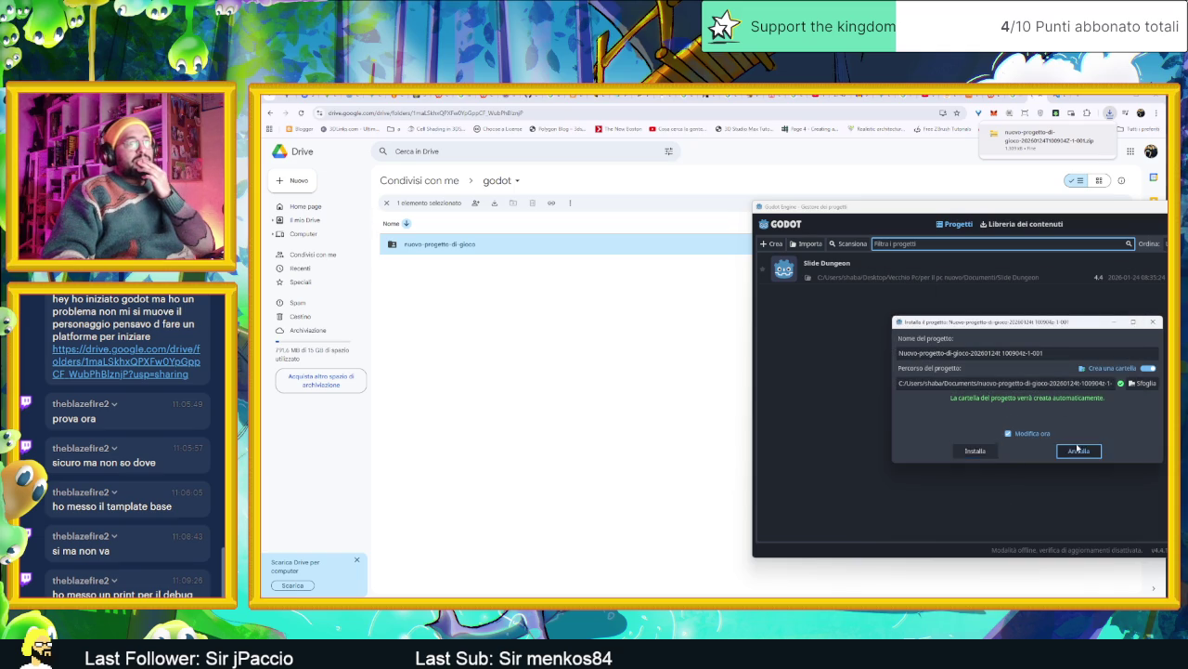
pyautogui.click(1079, 450)
pyautogui.click(415, 249)
pyautogui.doubleClick(415, 249)
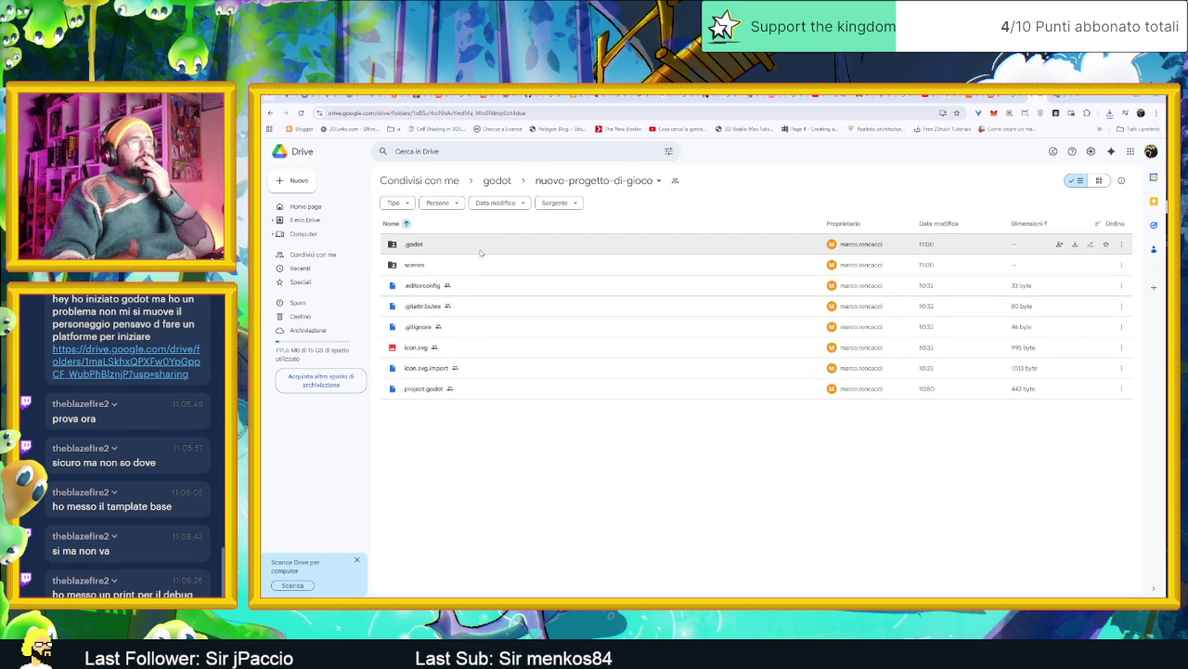
# Browse the .godot folder and preview scene_groups_cache.cfg, which is blank even in Google Docs
pyautogui.click(481, 249)
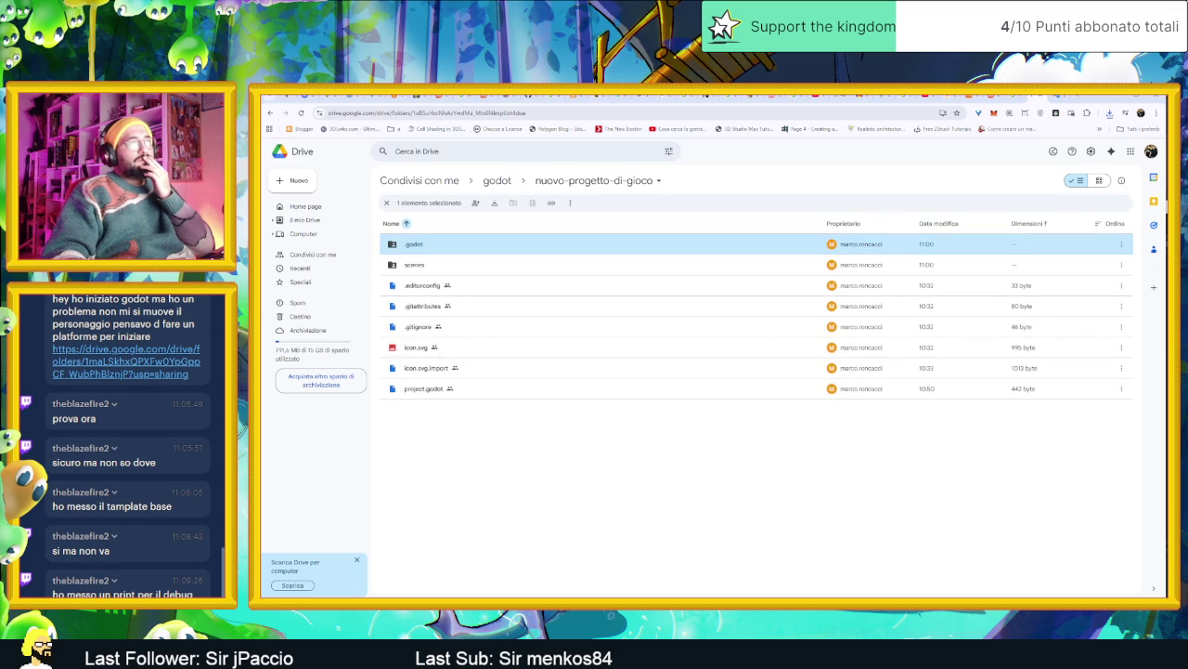
pyautogui.doubleClick(434, 244)
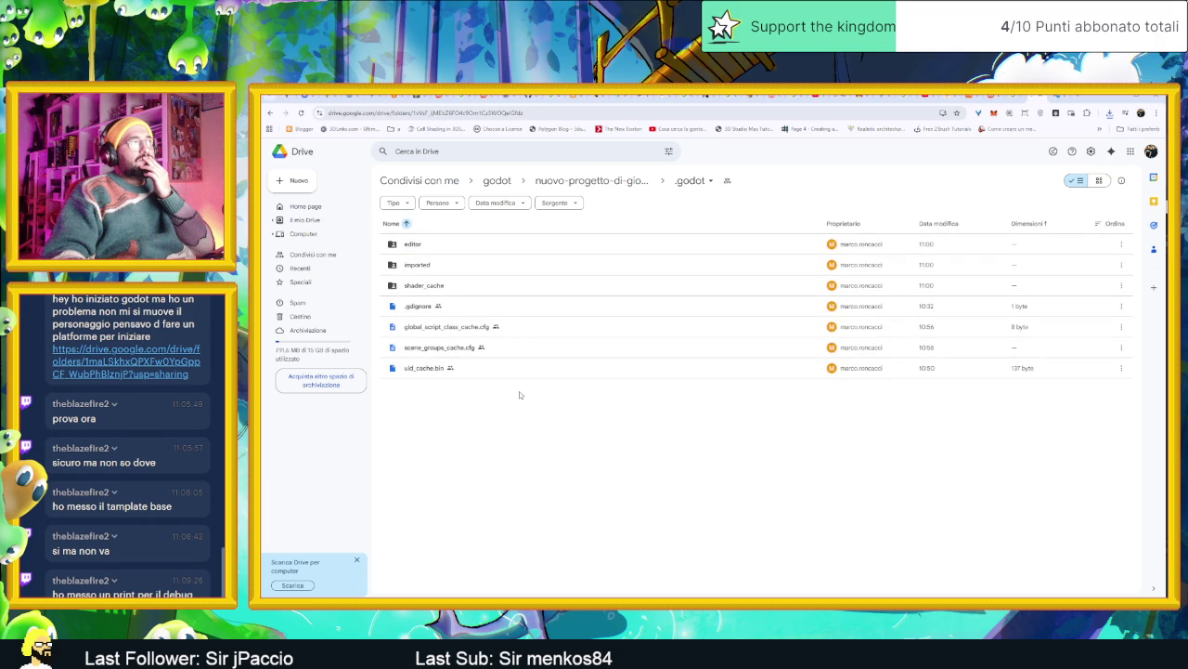
pyautogui.doubleClick(465, 265)
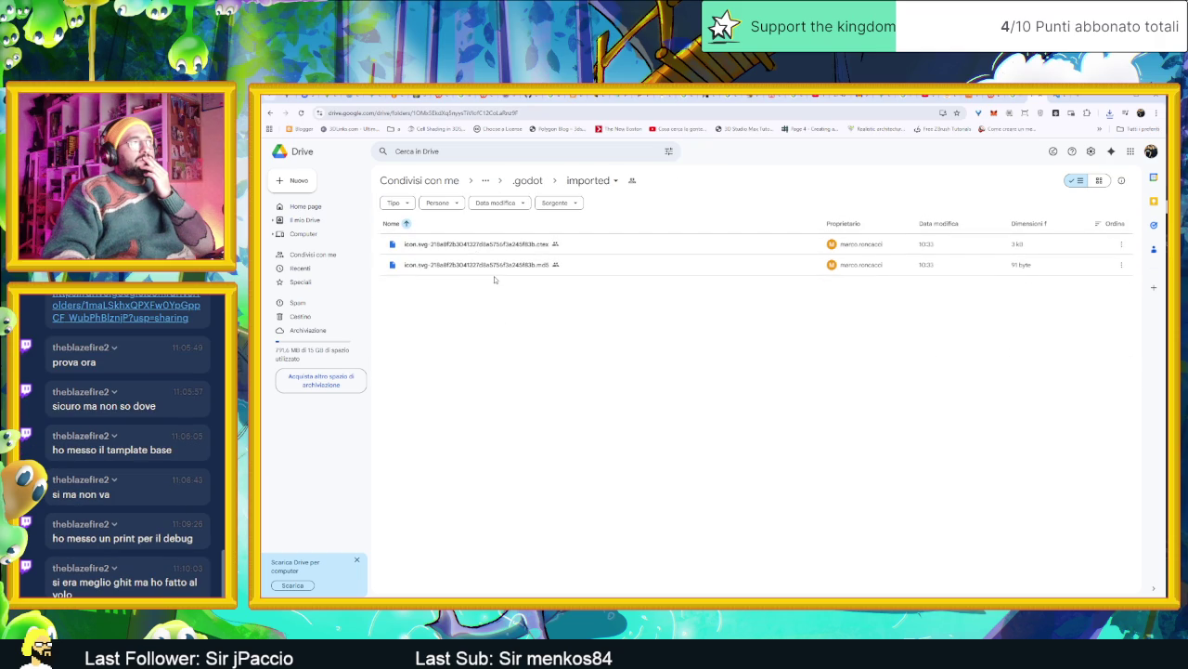
pyautogui.hotkey('alt', 'Left')
pyautogui.hotkey('alt', 'Left')
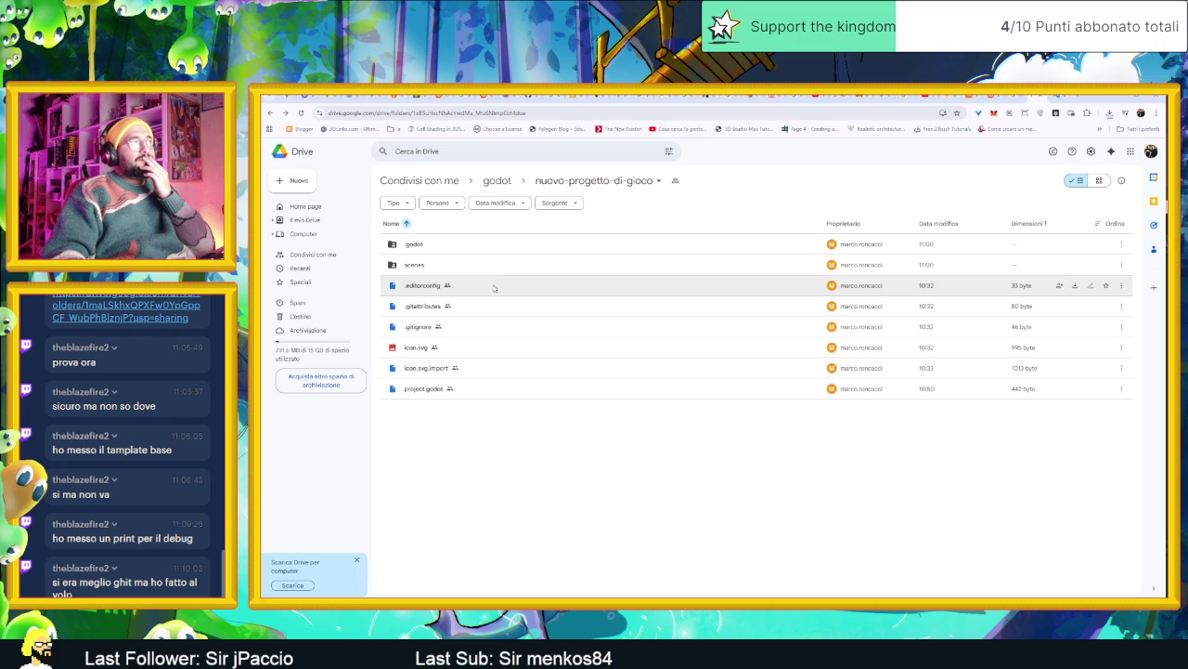
pyautogui.doubleClick(446, 244)
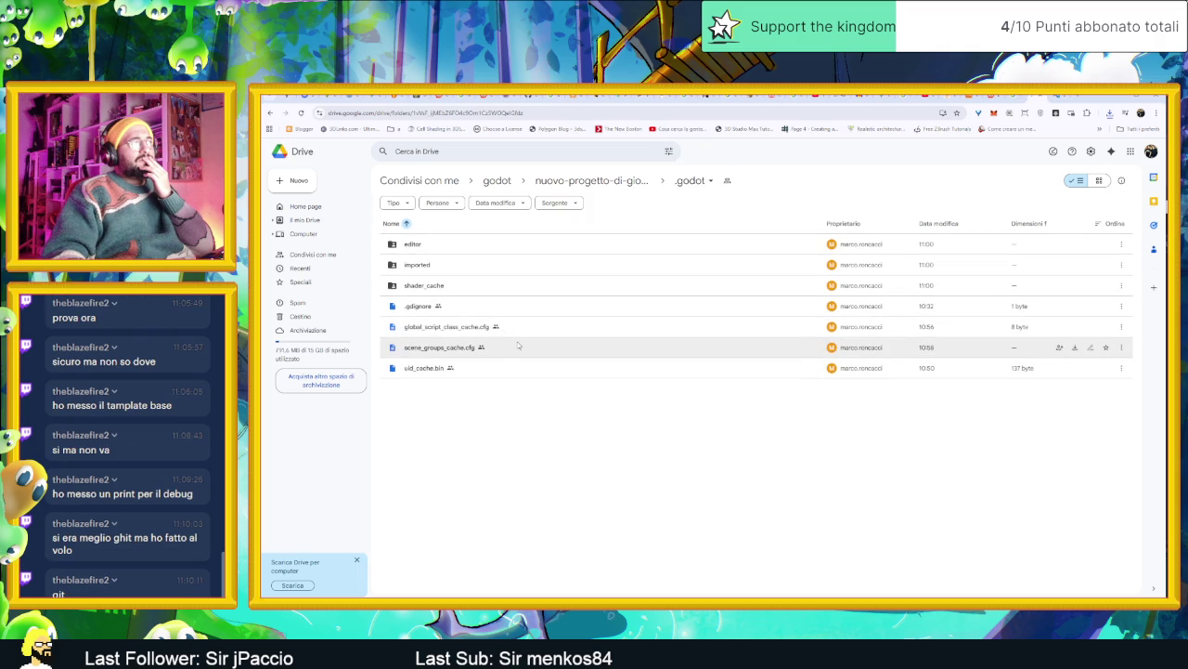
pyautogui.click(519, 345)
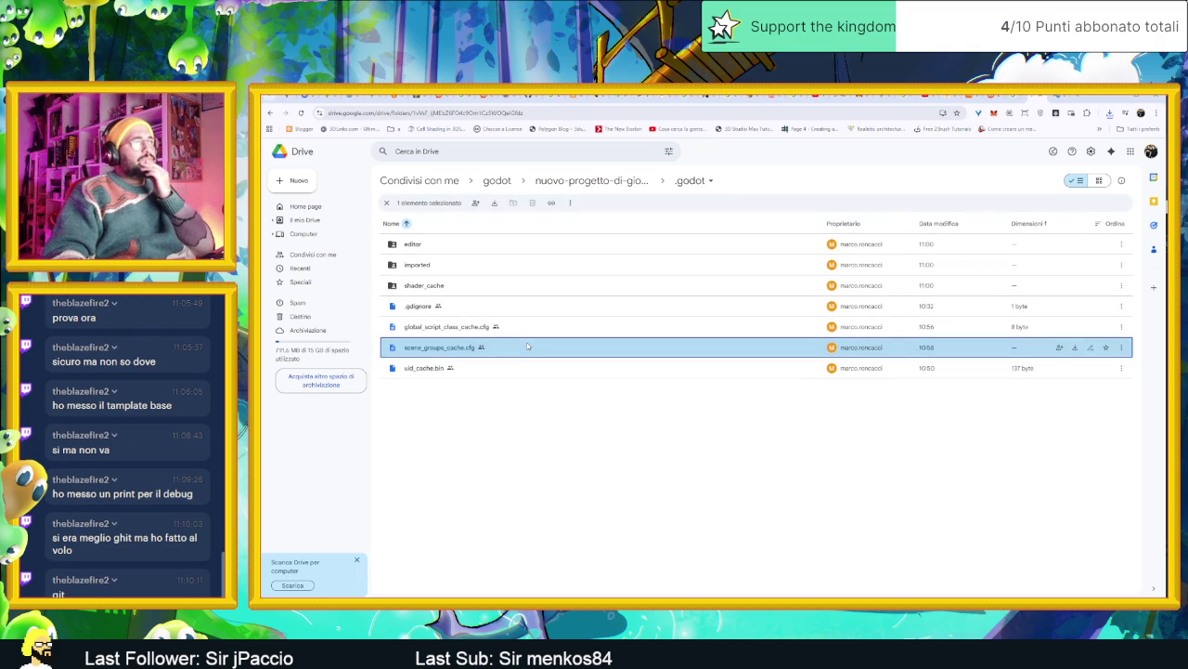
pyautogui.doubleClick(527, 346)
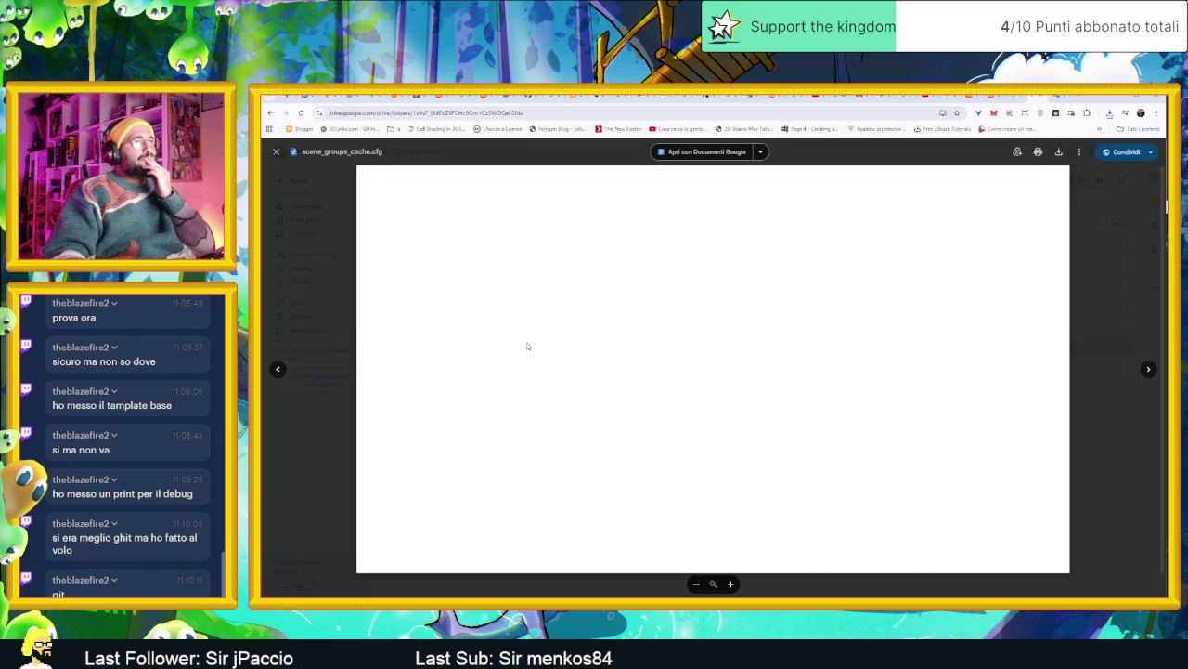
pyautogui.click(705, 152)
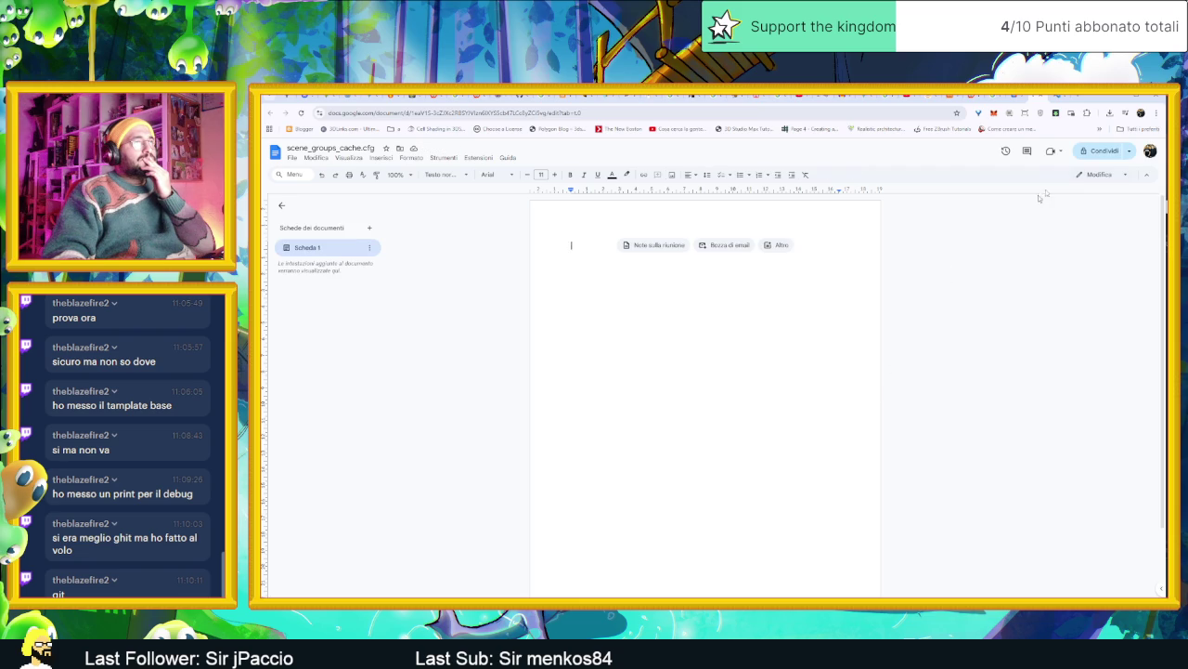
pyautogui.click(1055, 96)
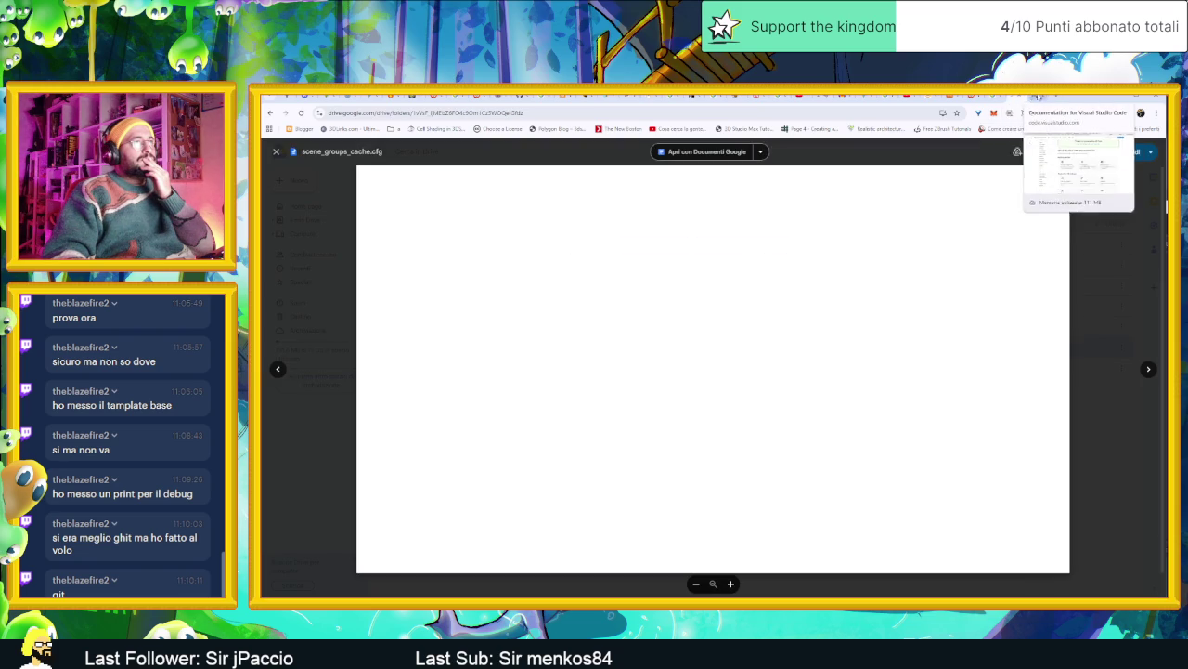
# Open the downloaded nuovo-progetto-di-gioco zip and browse into its .godot/editor files
pyautogui.click(1040, 96)
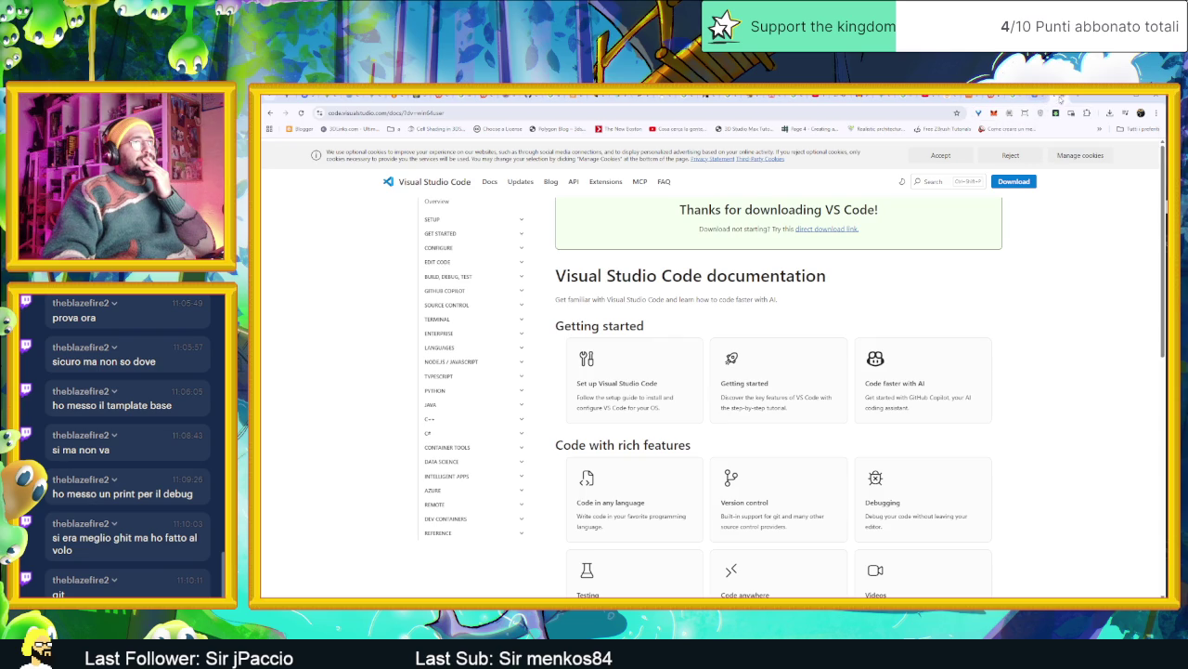
pyautogui.click(1063, 97)
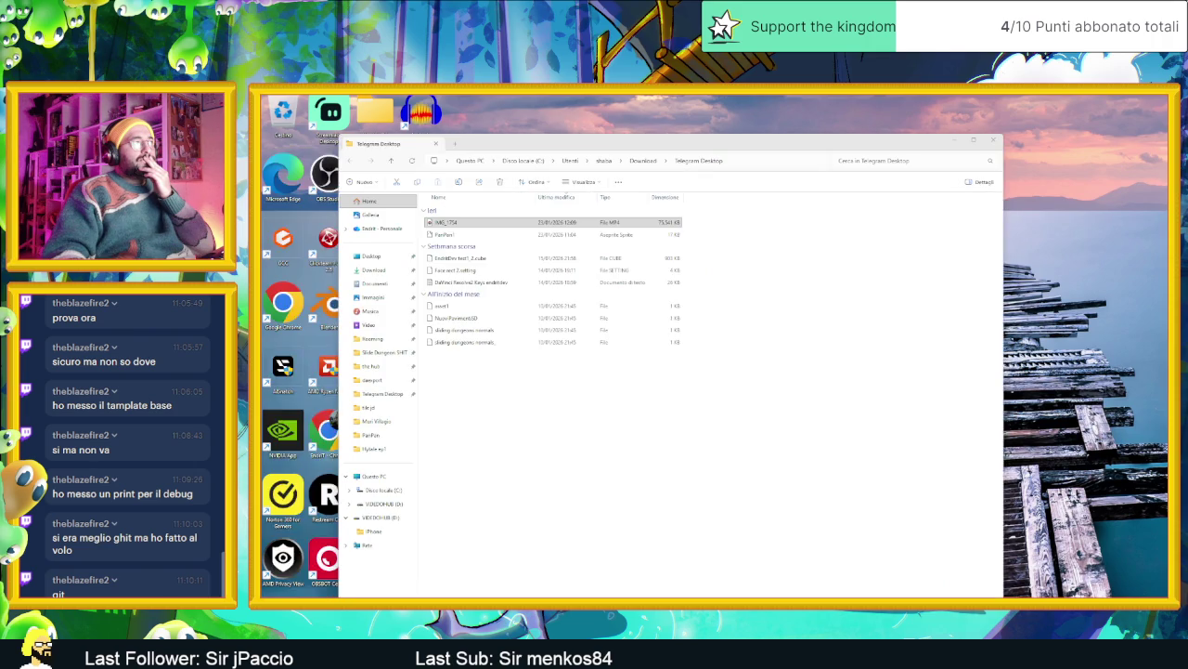
pyautogui.click(493, 160)
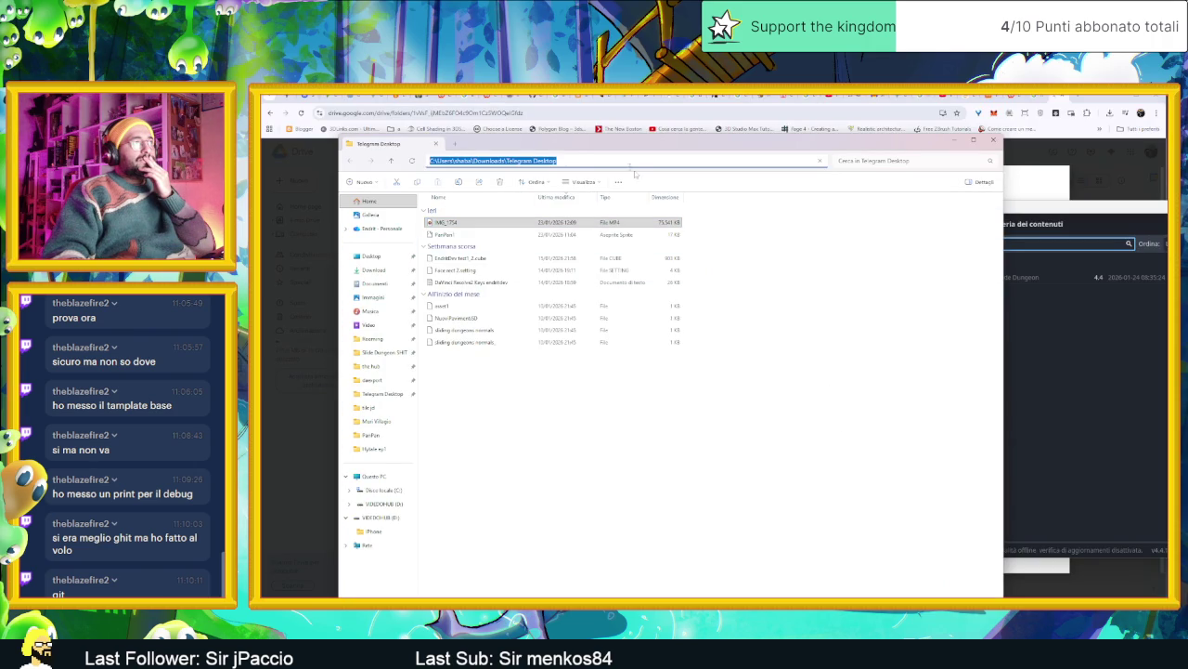
pyautogui.hotkey('alt', 'Up')
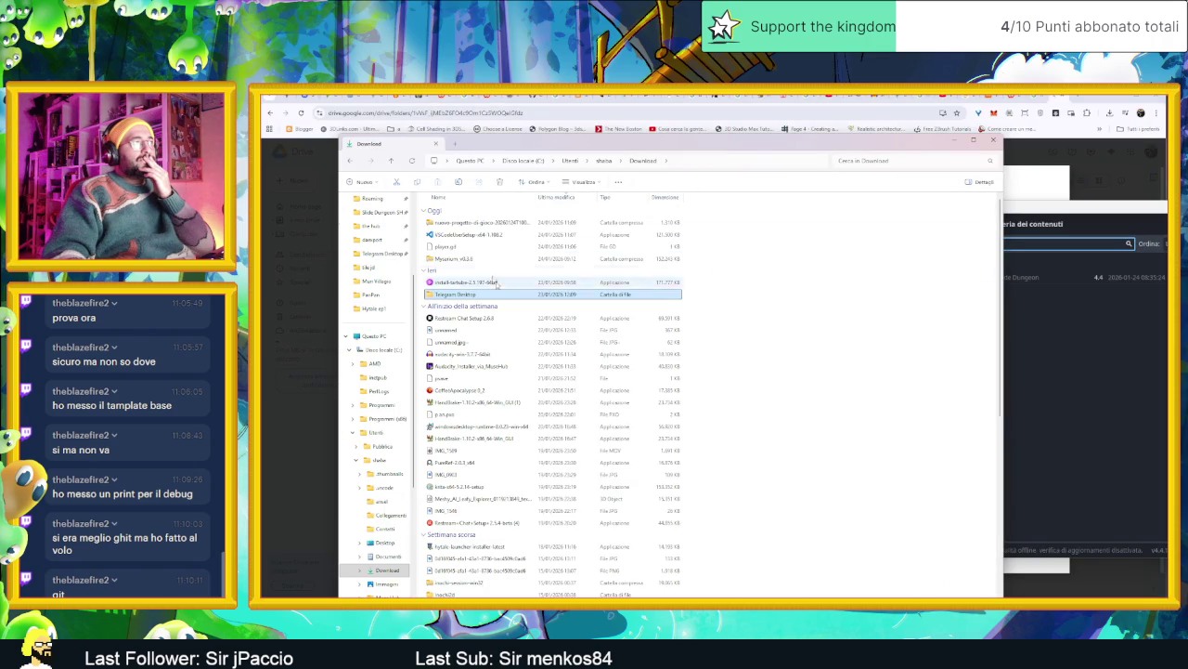
pyautogui.doubleClick(476, 223)
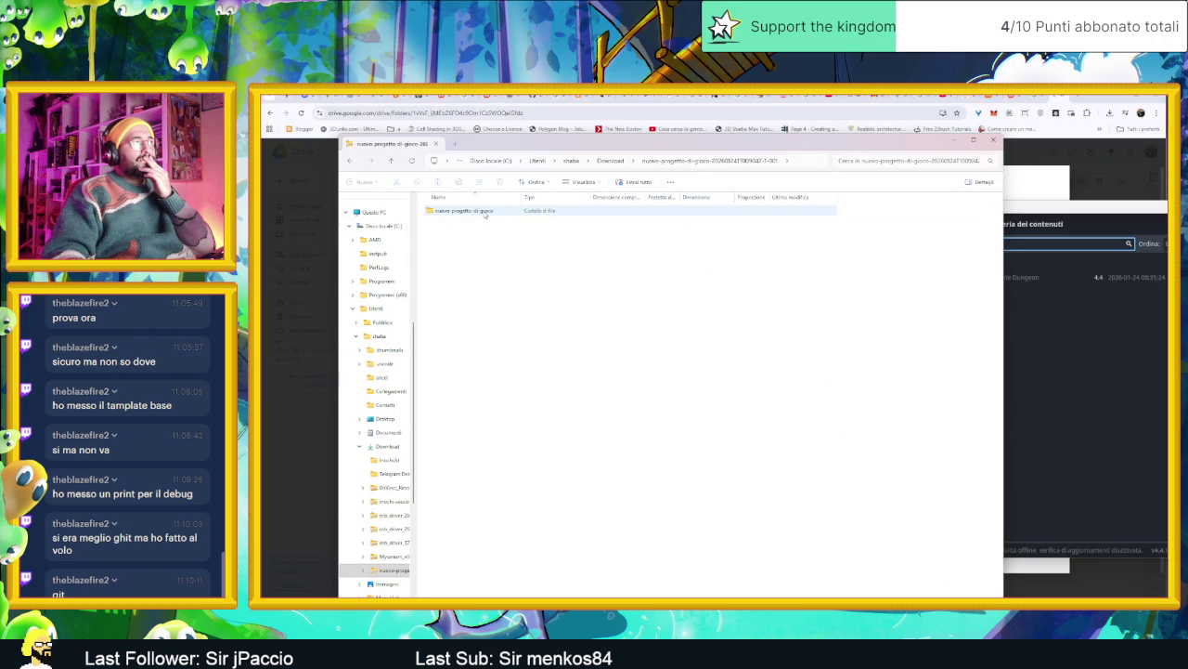
pyautogui.click(485, 213)
pyautogui.doubleClick(464, 211)
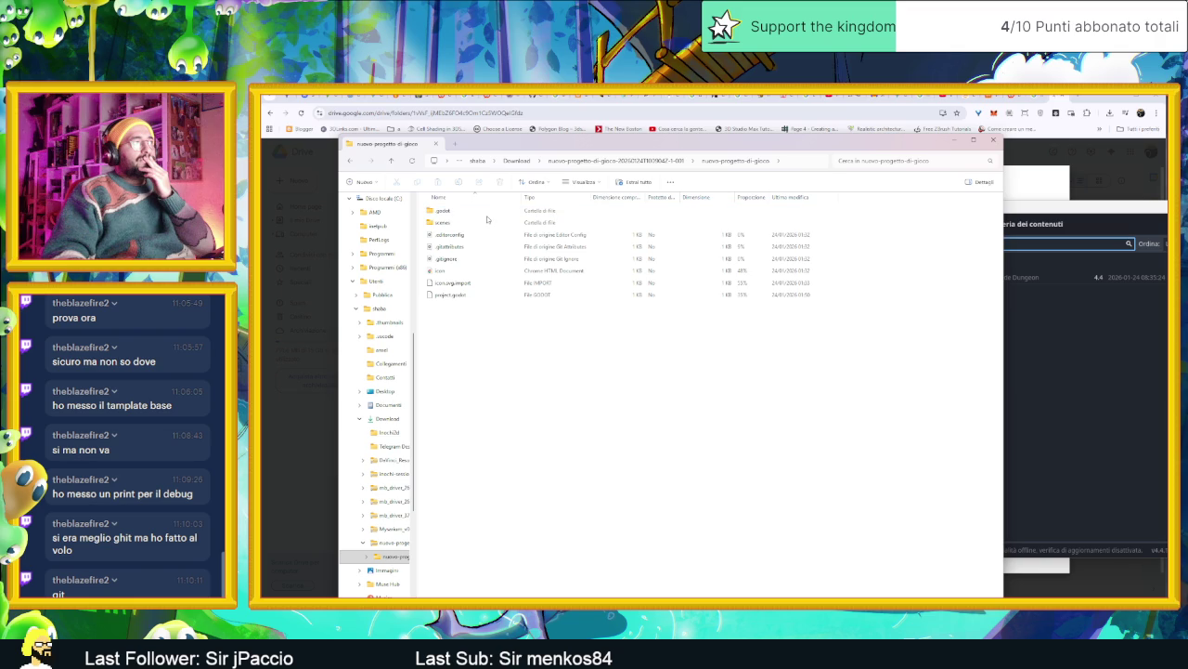
pyautogui.doubleClick(485, 211)
pyautogui.doubleClick(484, 211)
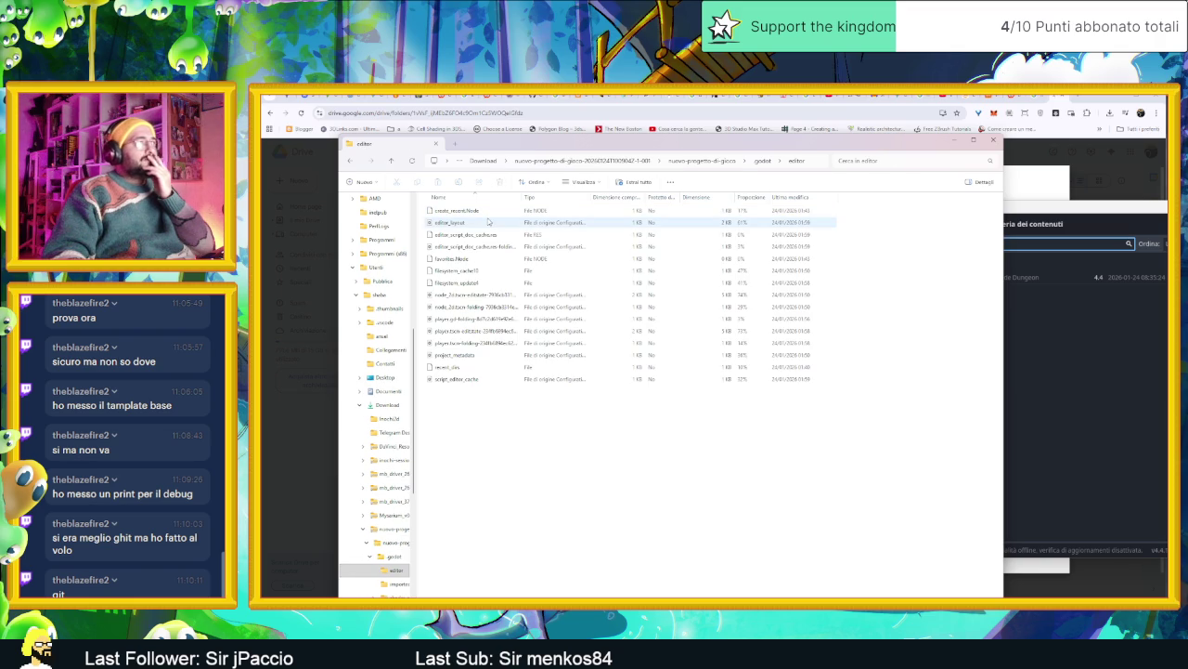
pyautogui.click(488, 222)
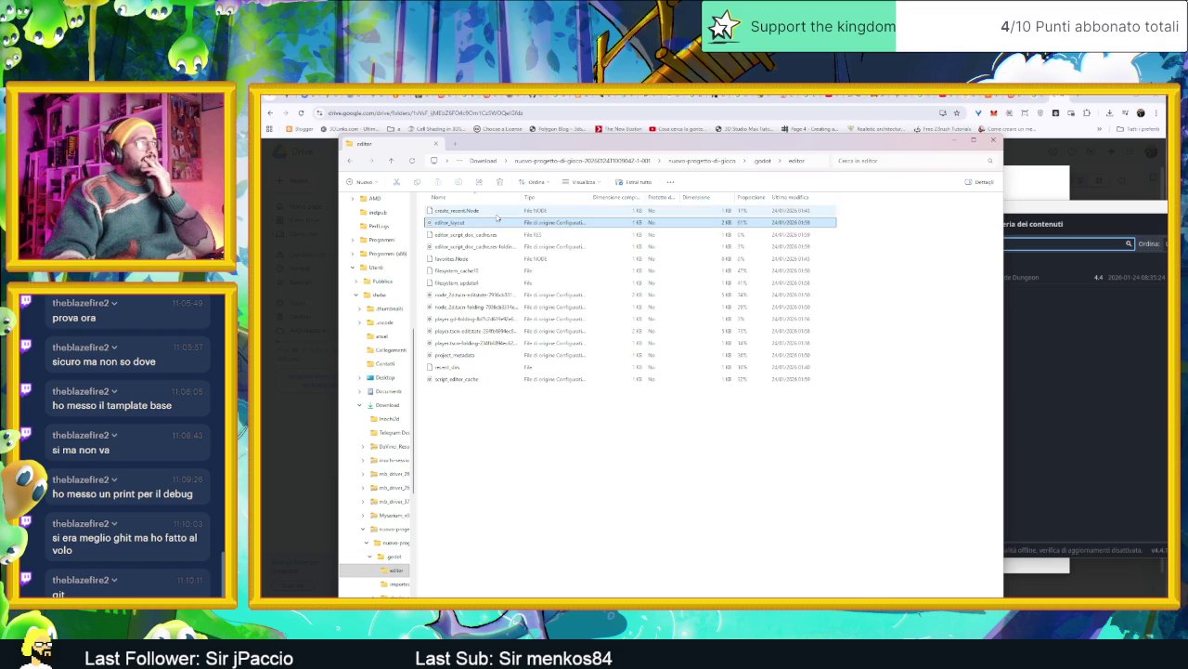
# View the project's icon.svg once in Chrome, then return to File Explorer
pyautogui.hotkey('alt', 'Up')
pyautogui.hotkey('alt', 'Up')
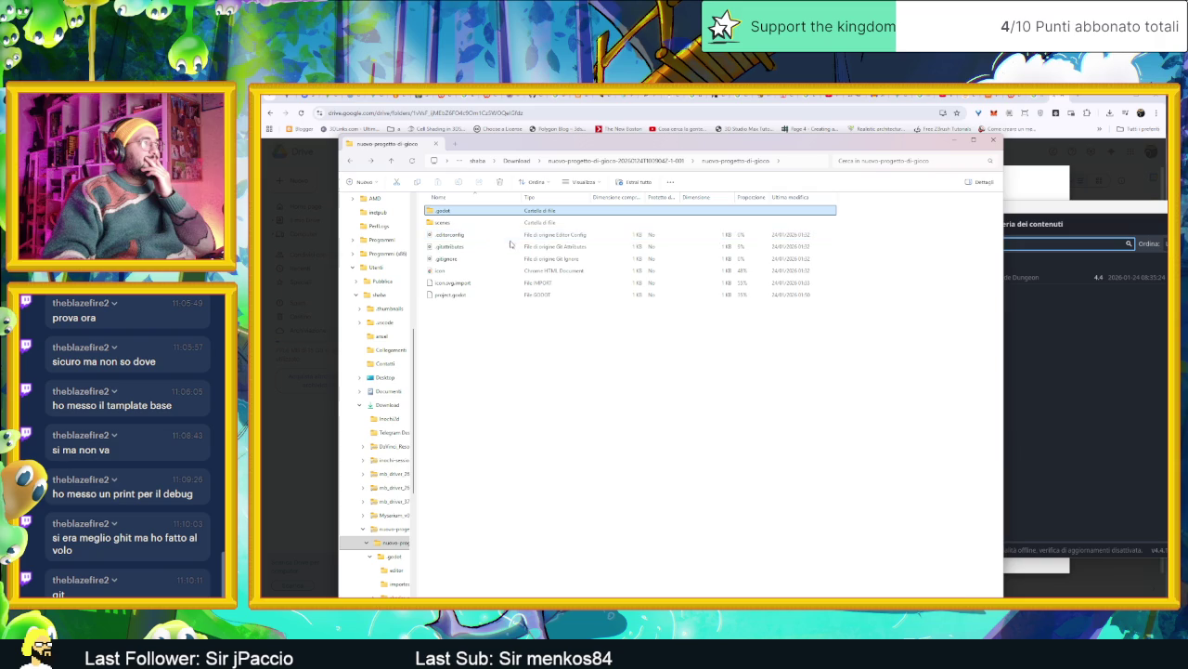
pyautogui.click(483, 295)
pyautogui.press('Up')
pyautogui.press('Up')
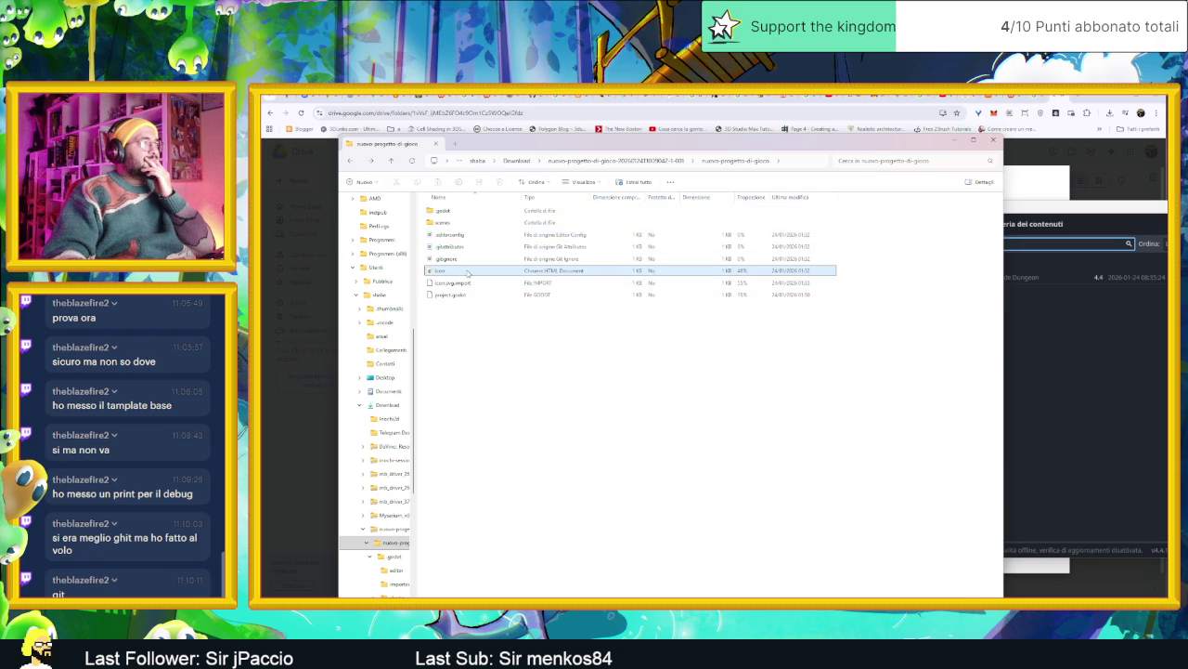
pyautogui.press('Return')
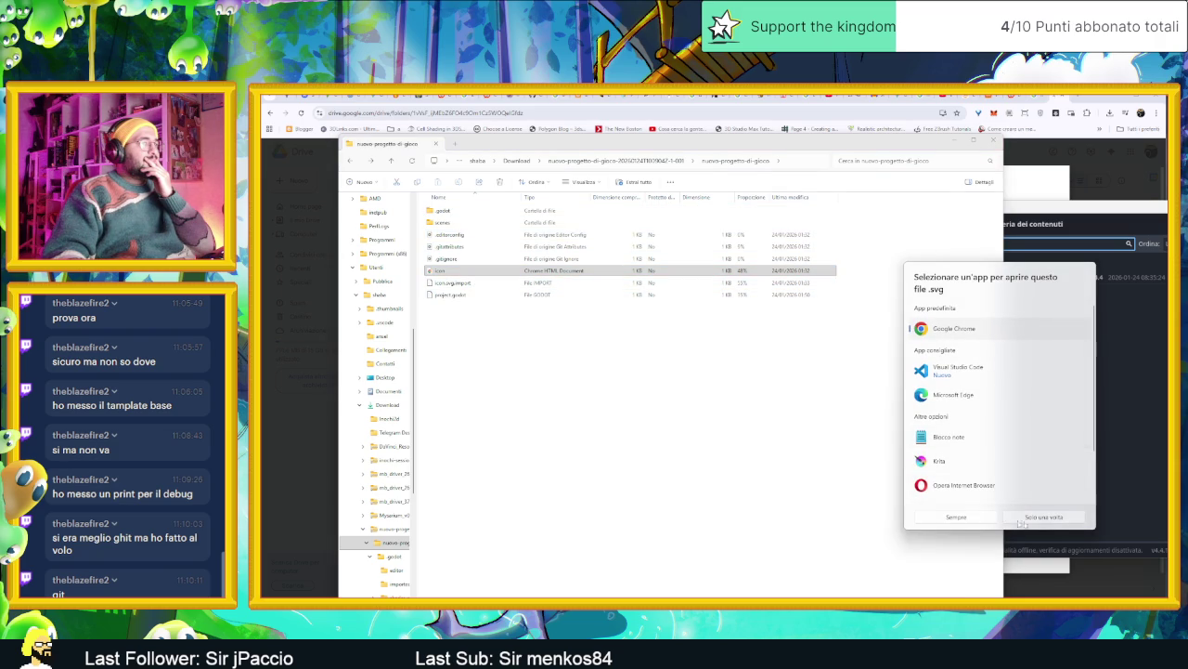
pyautogui.click(1026, 517)
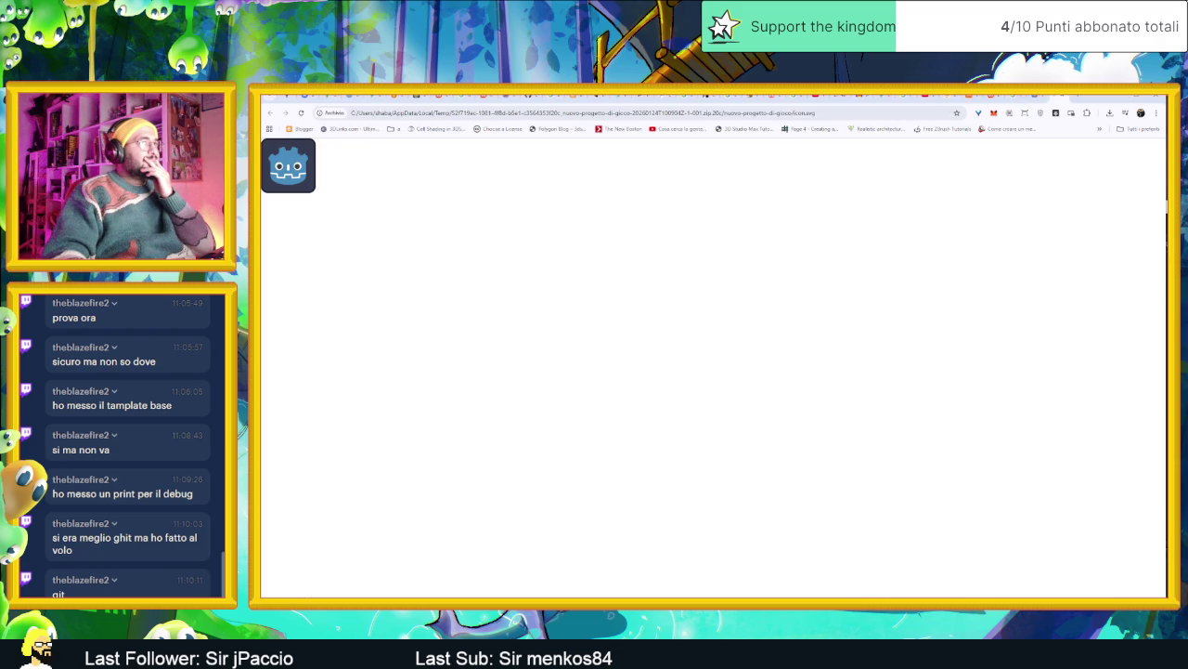
pyautogui.click(1058, 97)
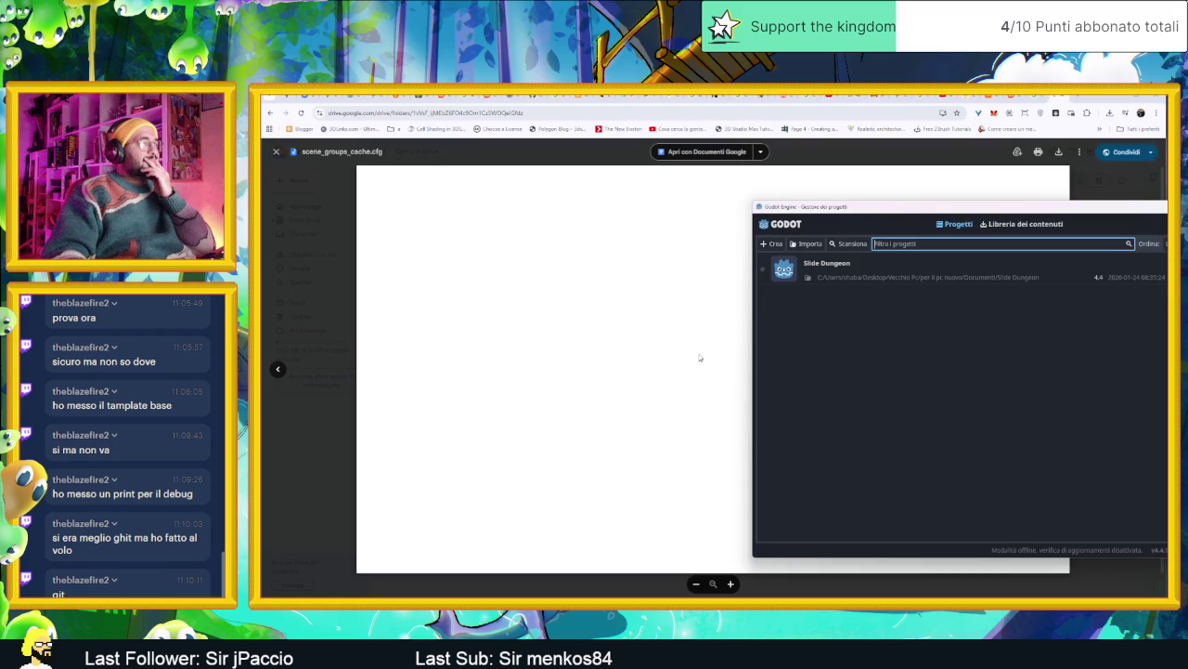
pyautogui.click(1111, 97)
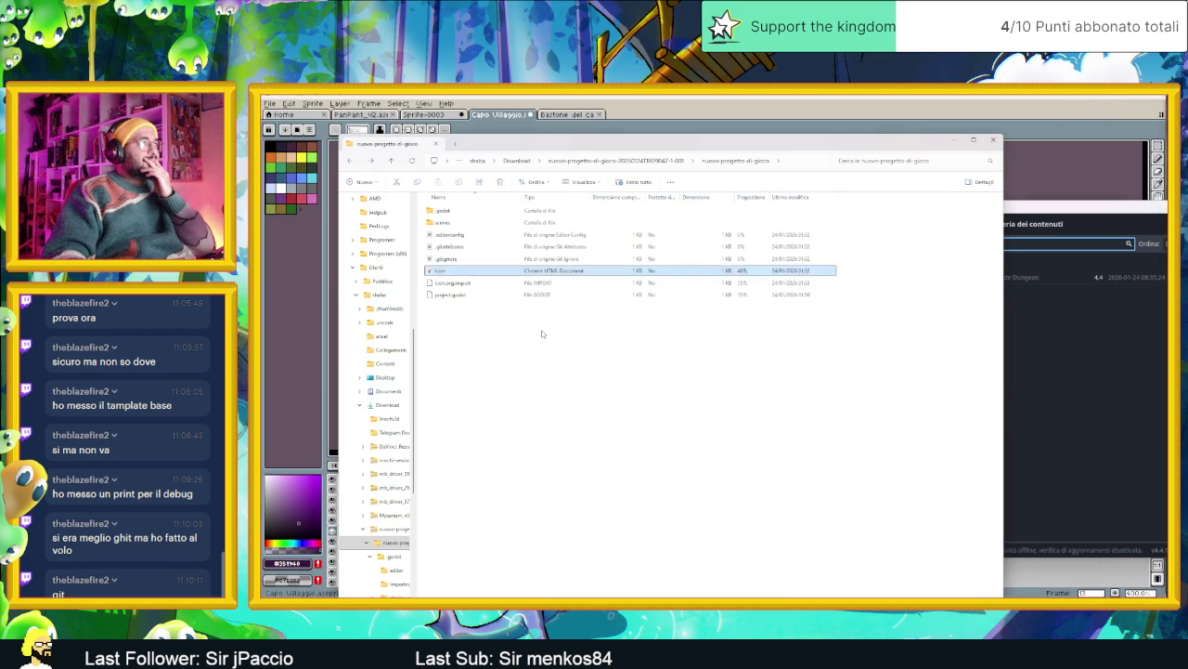
# Copy the project folder out into Download and drag it into Godot's project list
pyautogui.click(468, 298)
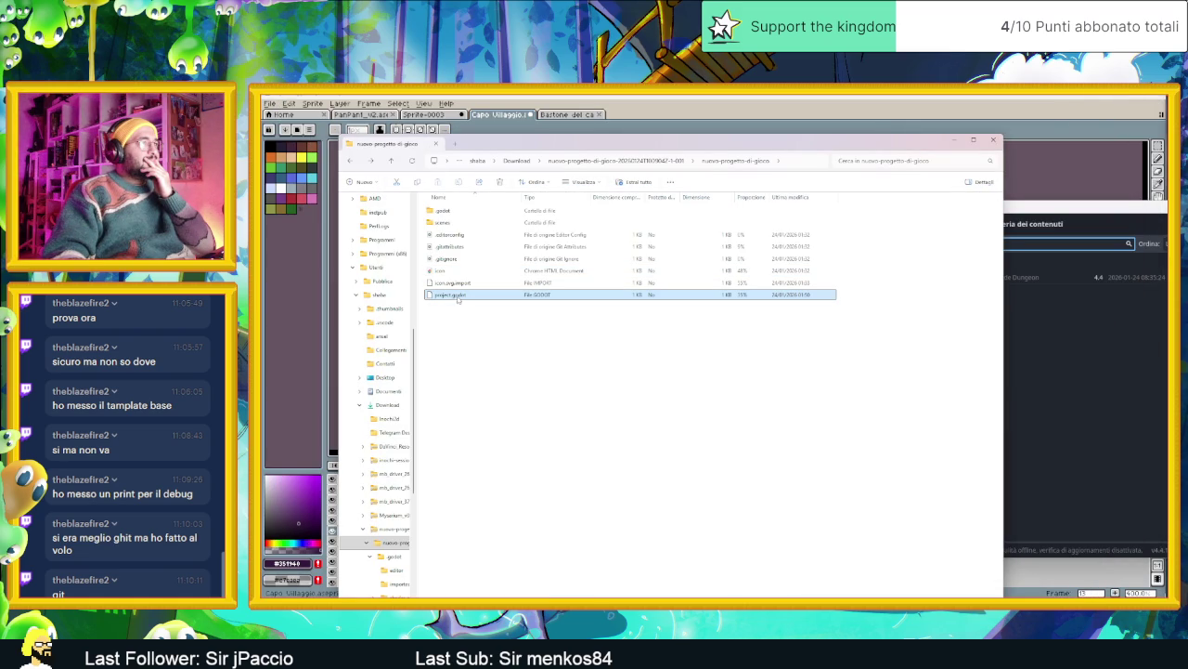
pyautogui.click(622, 161)
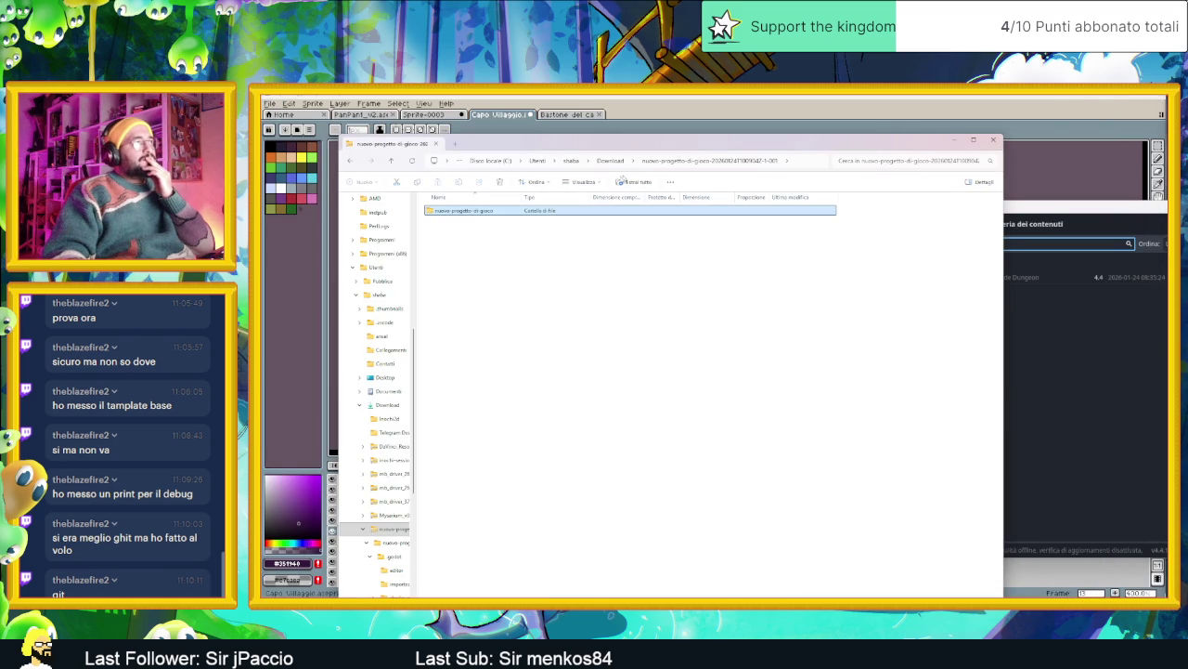
pyautogui.moveTo(511, 211); pyautogui.dragTo(620, 162)
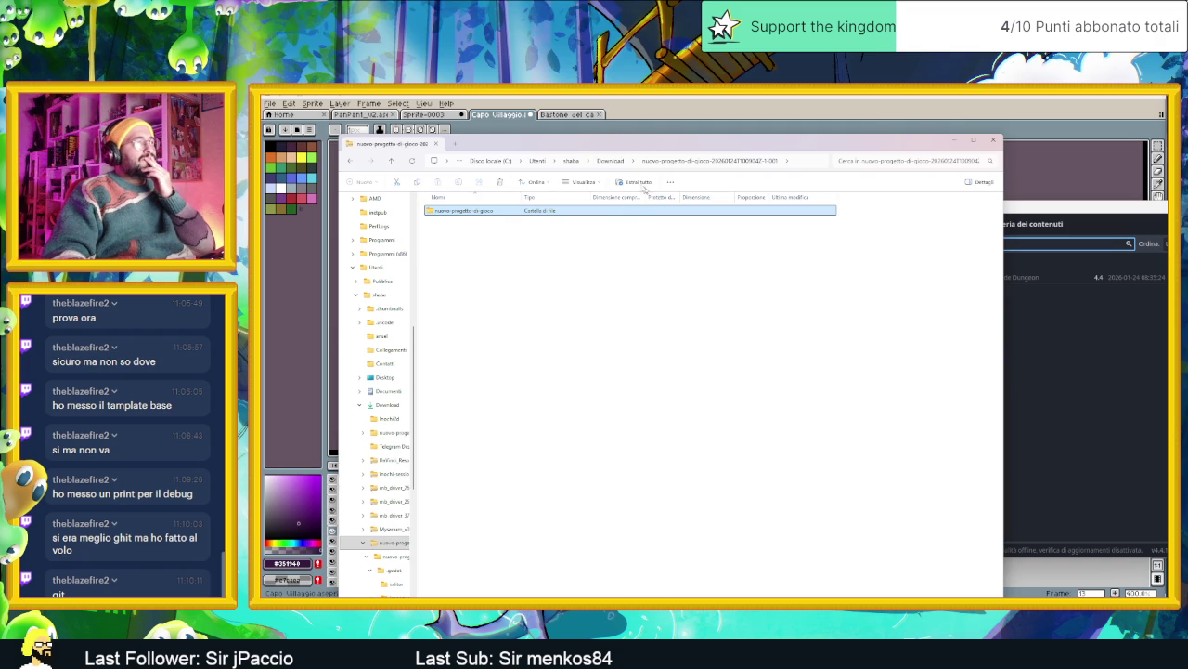
pyautogui.click(613, 161)
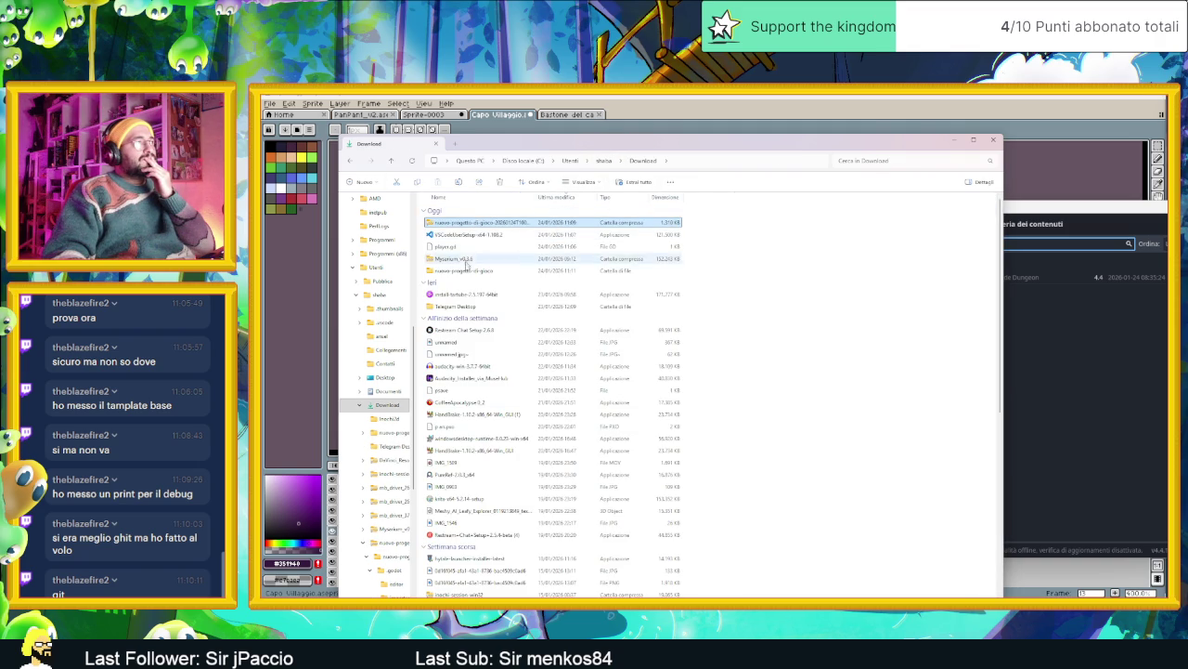
pyautogui.moveTo(464, 270); pyautogui.dragTo(1088, 386)
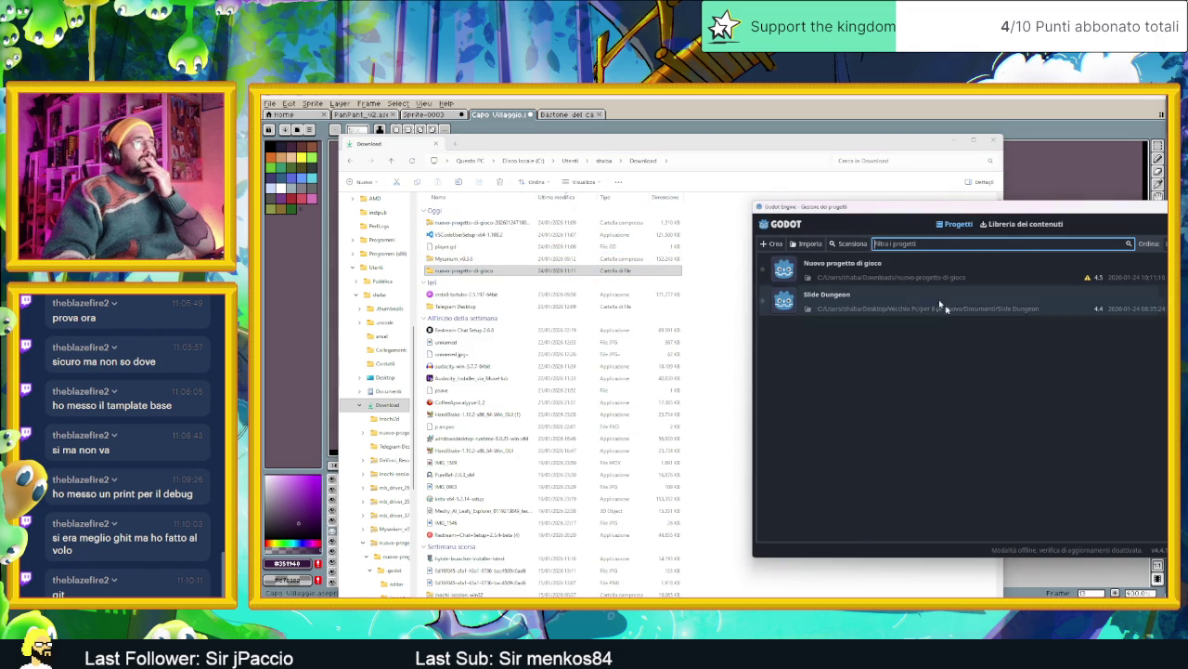
# Open Nuovo progetto di gioco and accept its conversion to Godot 4.4
pyautogui.doubleClick(933, 269)
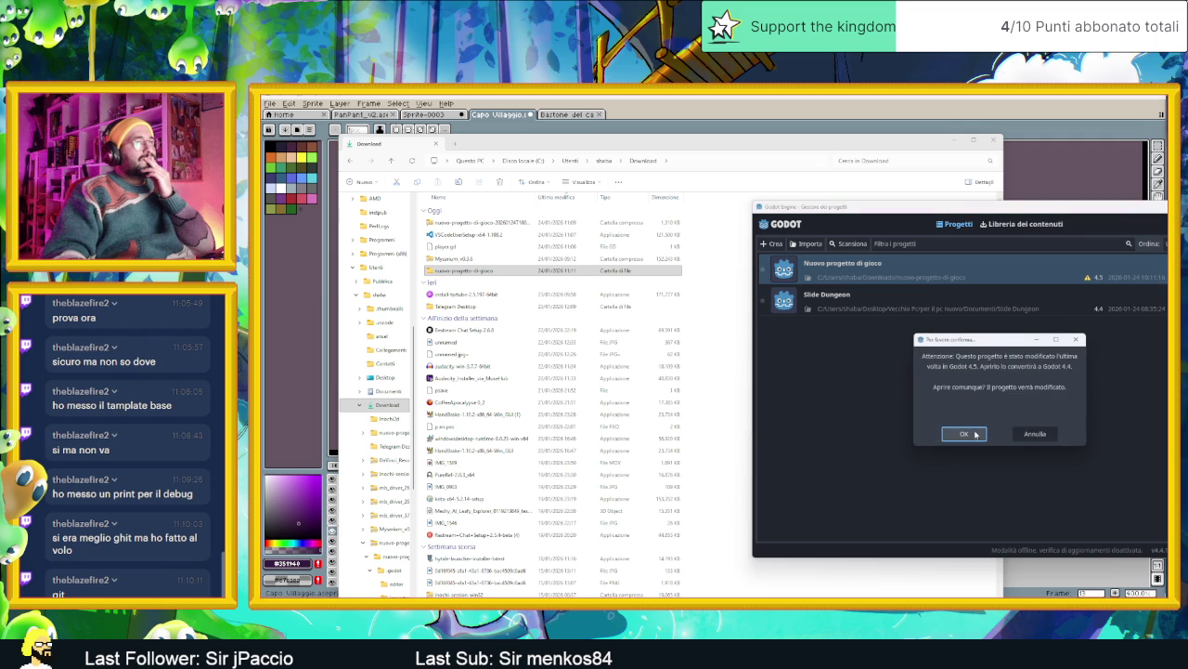
pyautogui.click(964, 434)
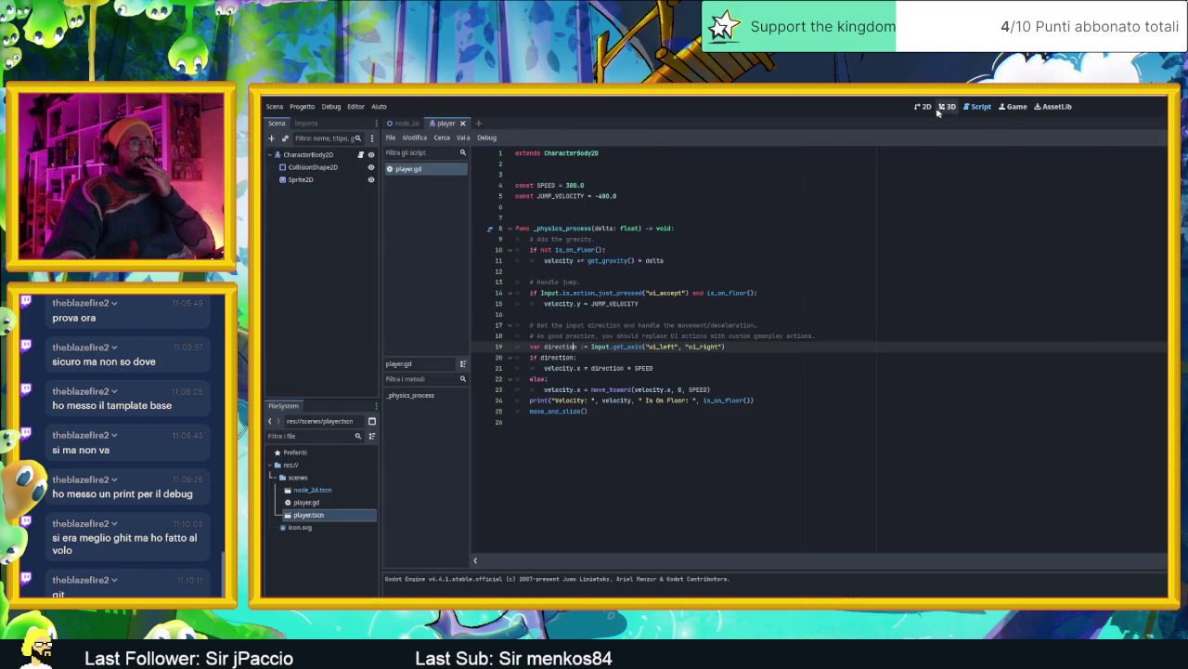
# Inspect the player scene's CharacterBody2D and Sprite2D nodes and its player.gd script
pyautogui.click(924, 106)
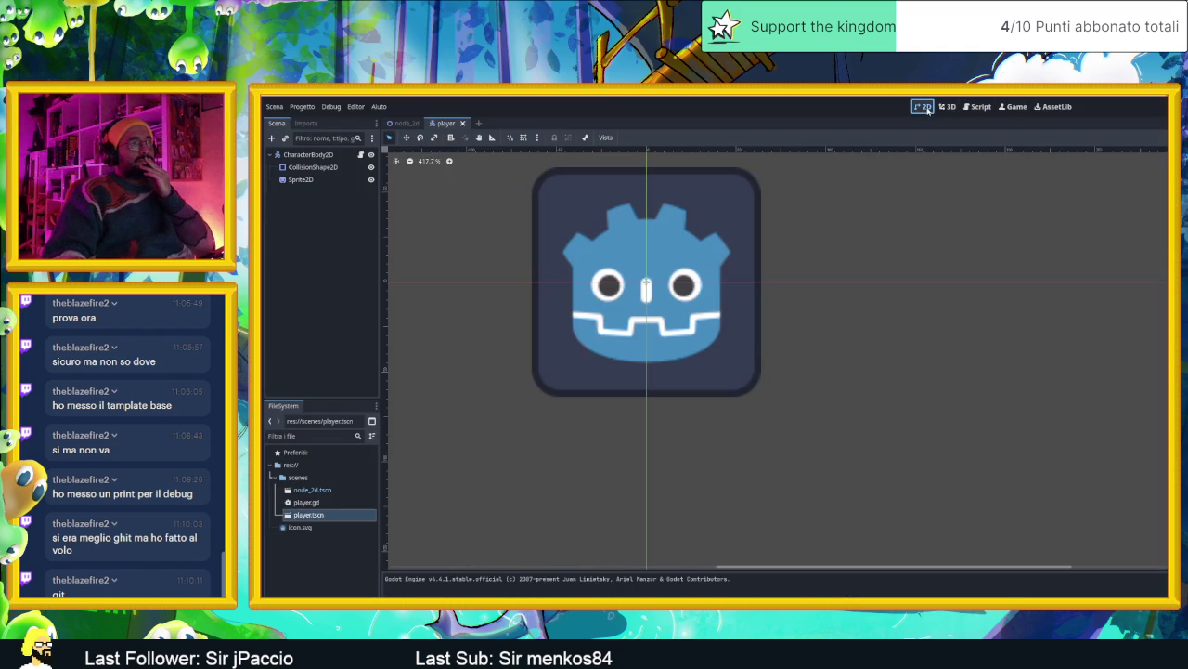
pyautogui.scroll(-6, 910, 300)
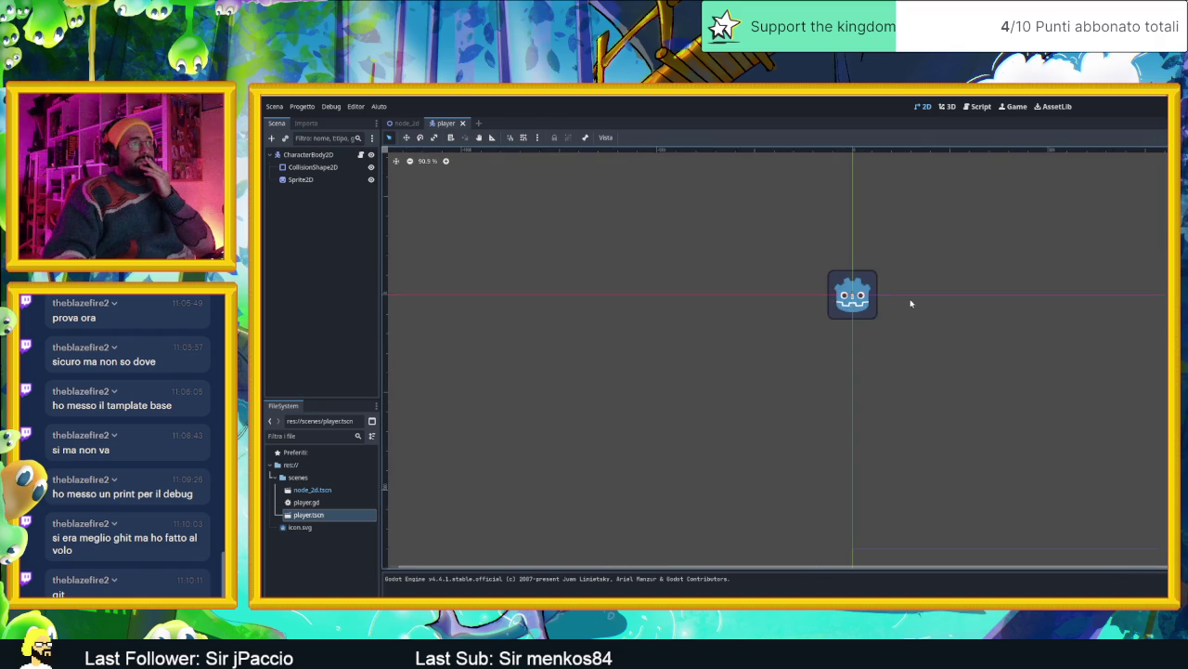
pyautogui.moveTo(986, 309); pyautogui.dragTo(831, 299)
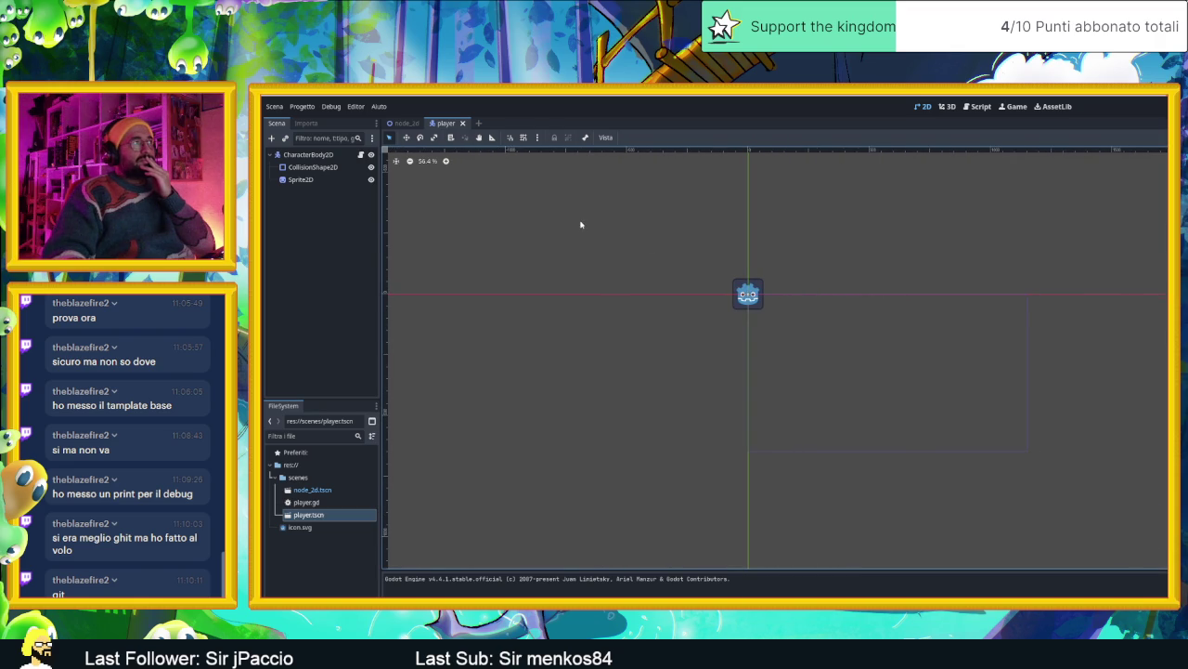
pyautogui.click(406, 123)
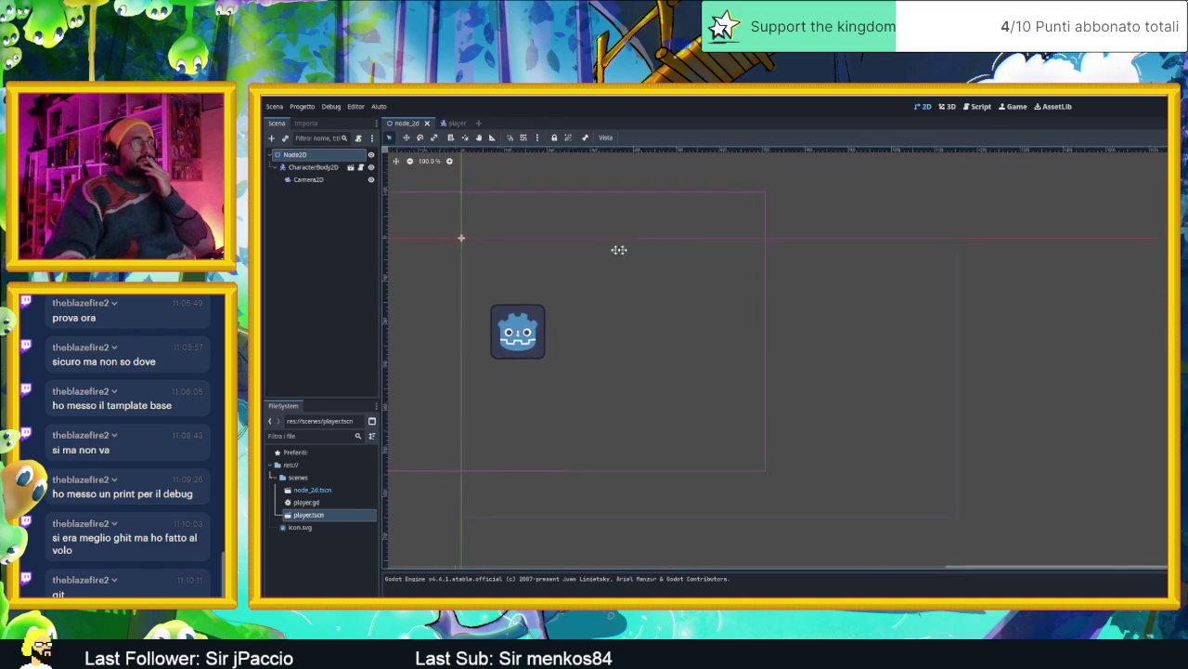
pyautogui.scroll(3, 673, 231)
pyautogui.click(313, 168)
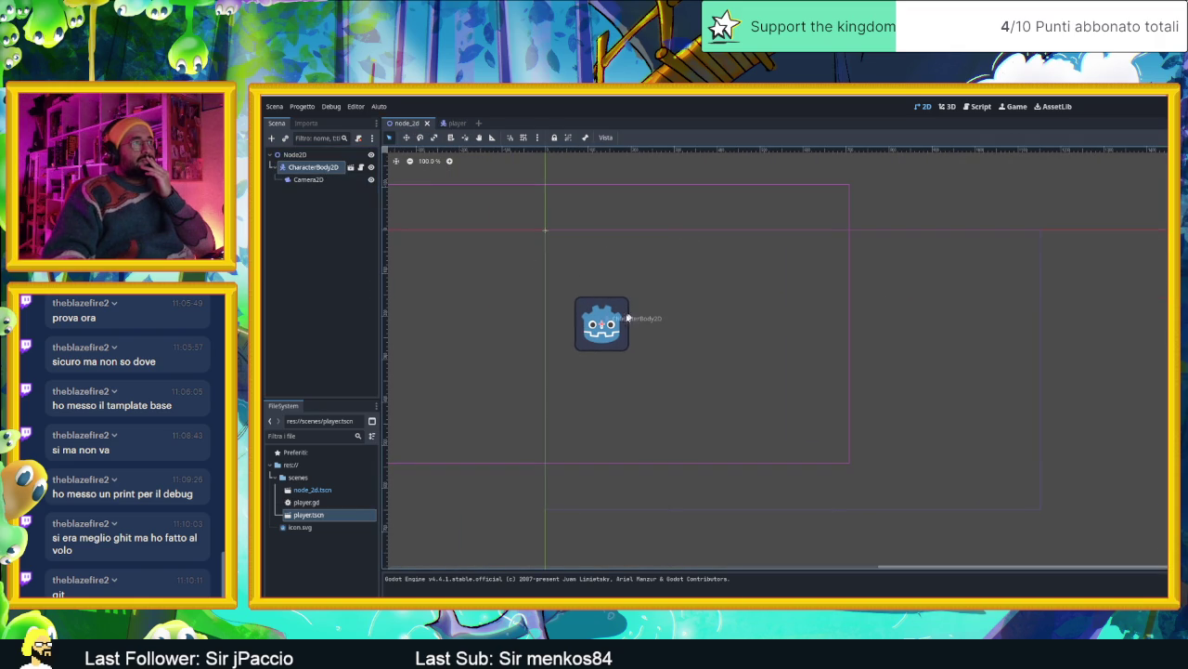
pyautogui.click(304, 169)
pyautogui.click(350, 168)
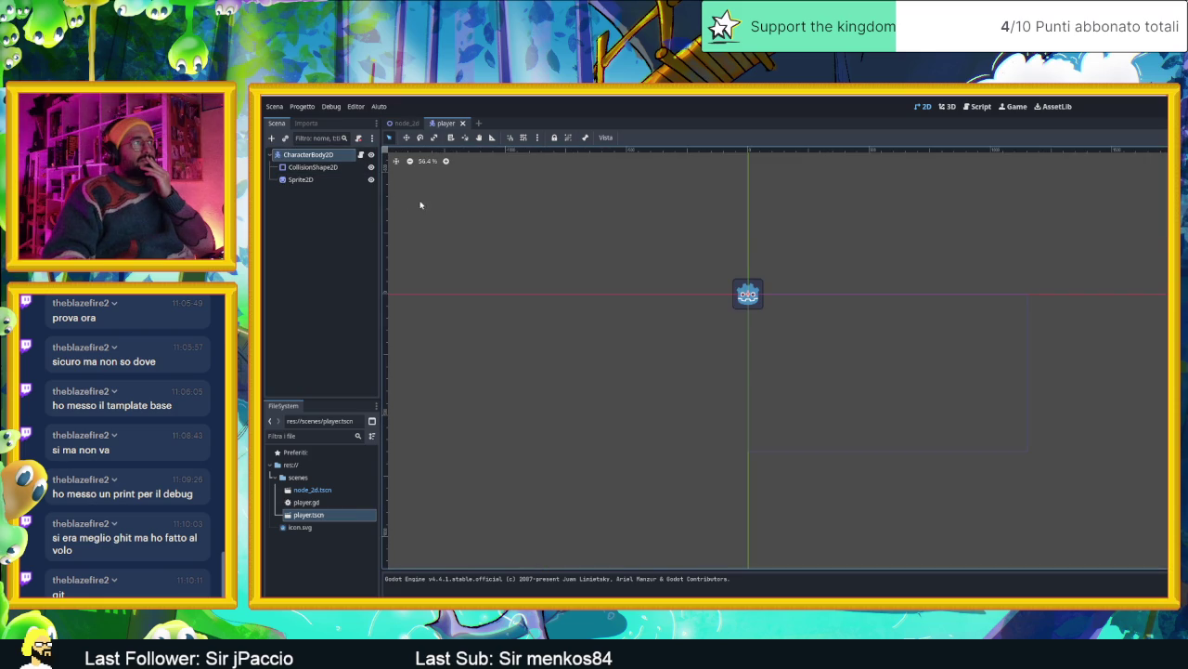
pyautogui.click(333, 179)
pyautogui.click(325, 160)
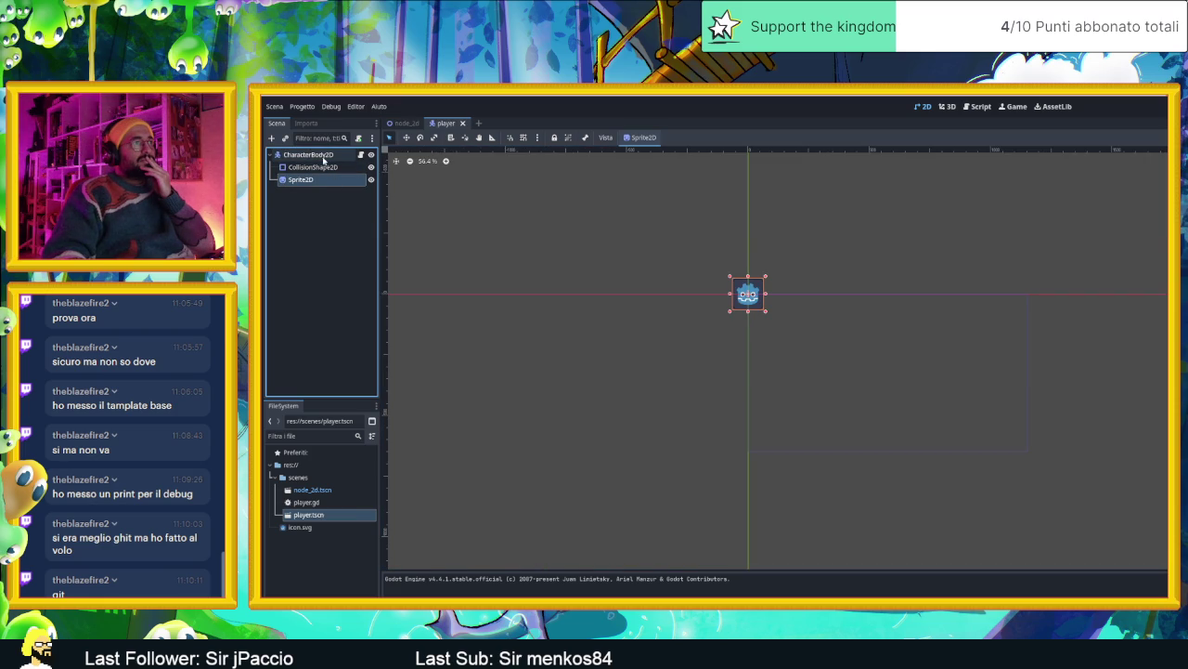
pyautogui.click(361, 155)
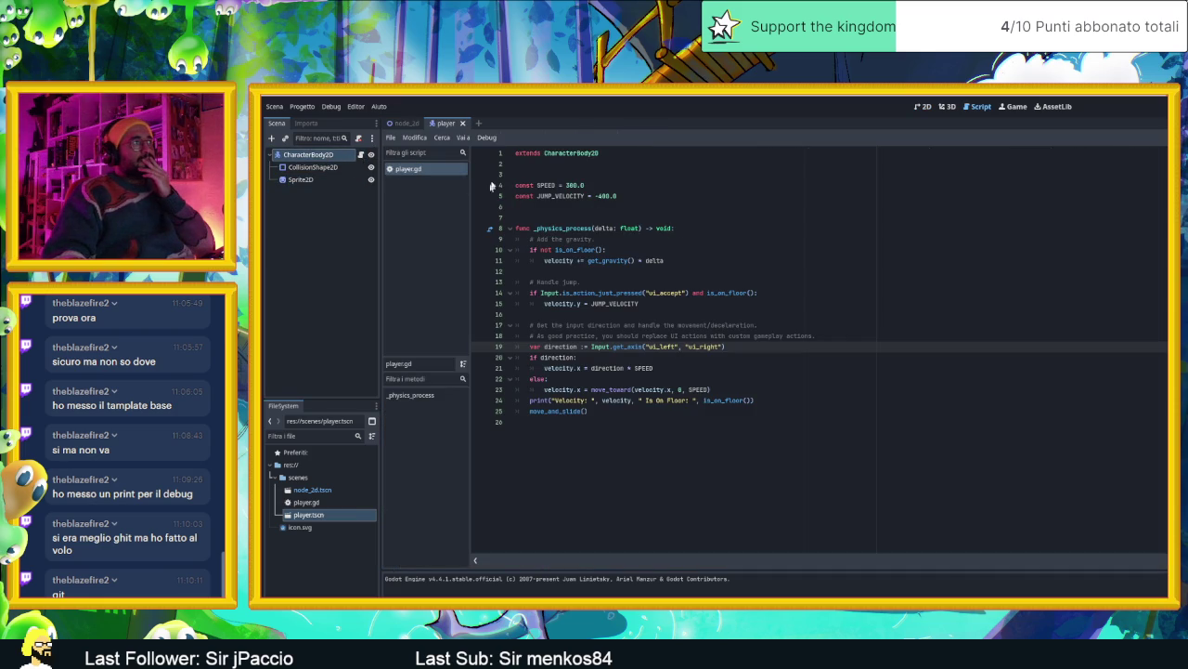
pyautogui.click(922, 106)
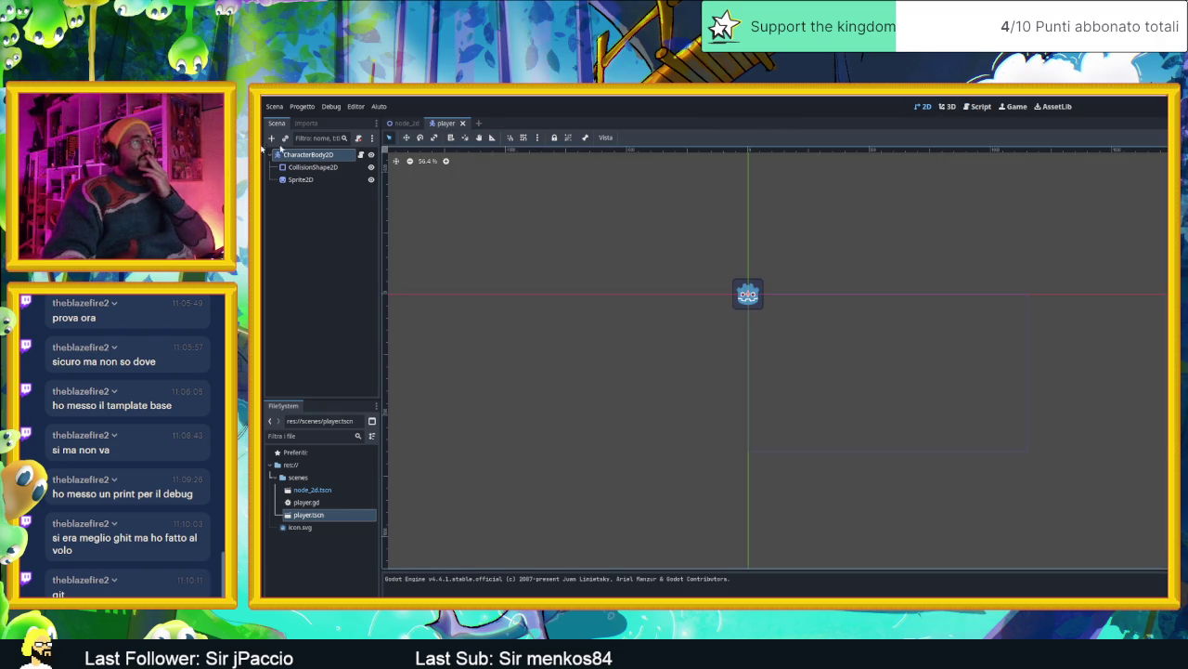
# Cut the Camera2D node from the node_2d scene and restore the editor window size
pyautogui.click(405, 123)
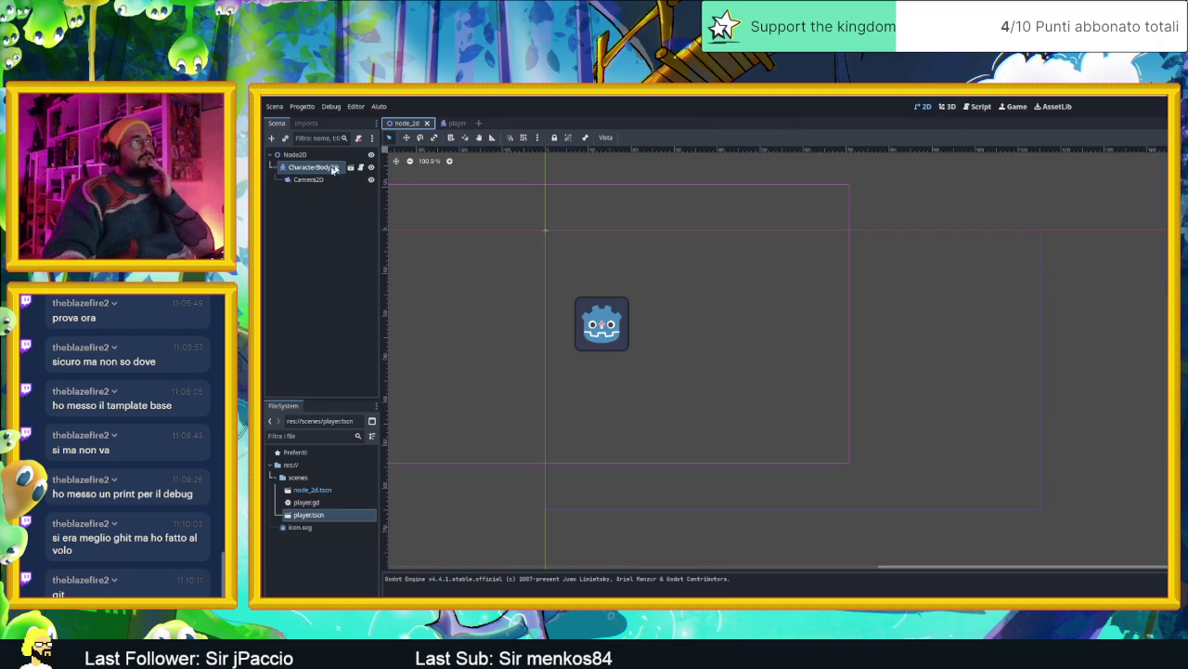
pyautogui.click(316, 180)
pyautogui.rightClick(340, 182)
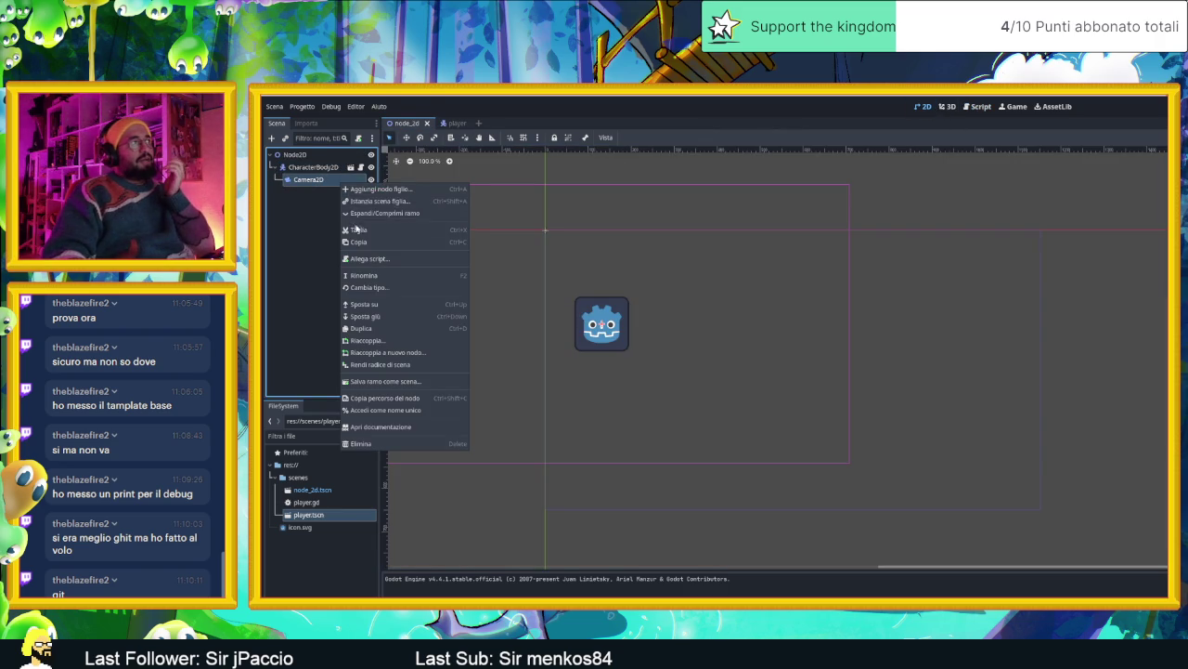
pyautogui.click(358, 230)
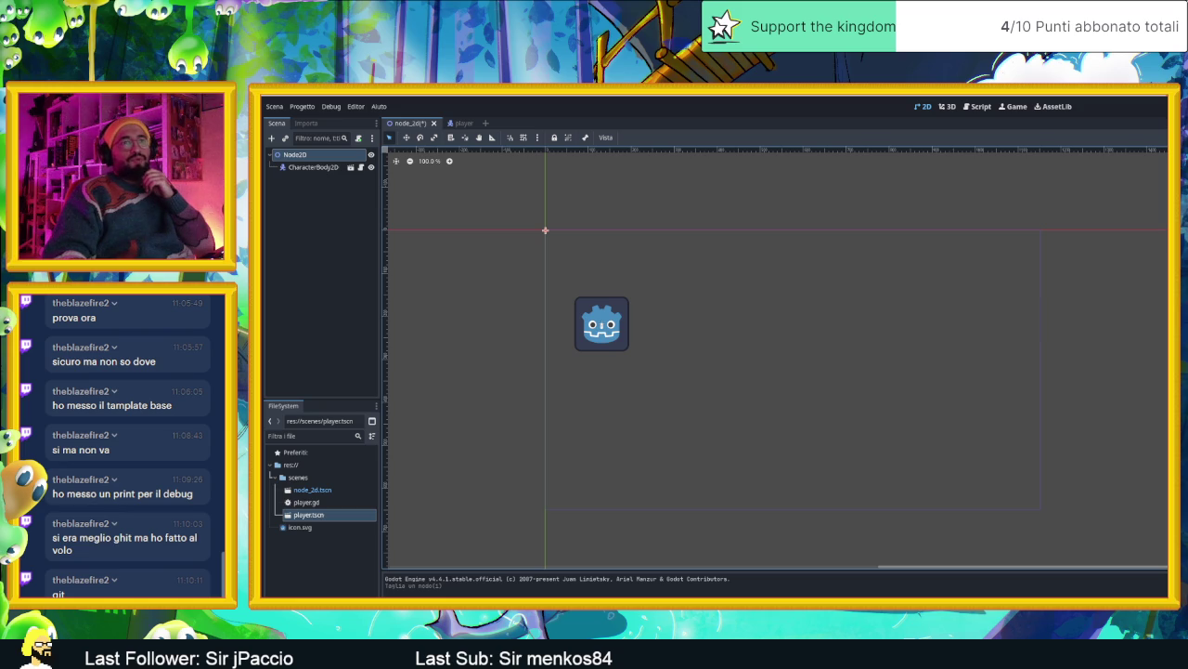
pyautogui.moveTo(650, 106); pyautogui.dragTo(947, 102)
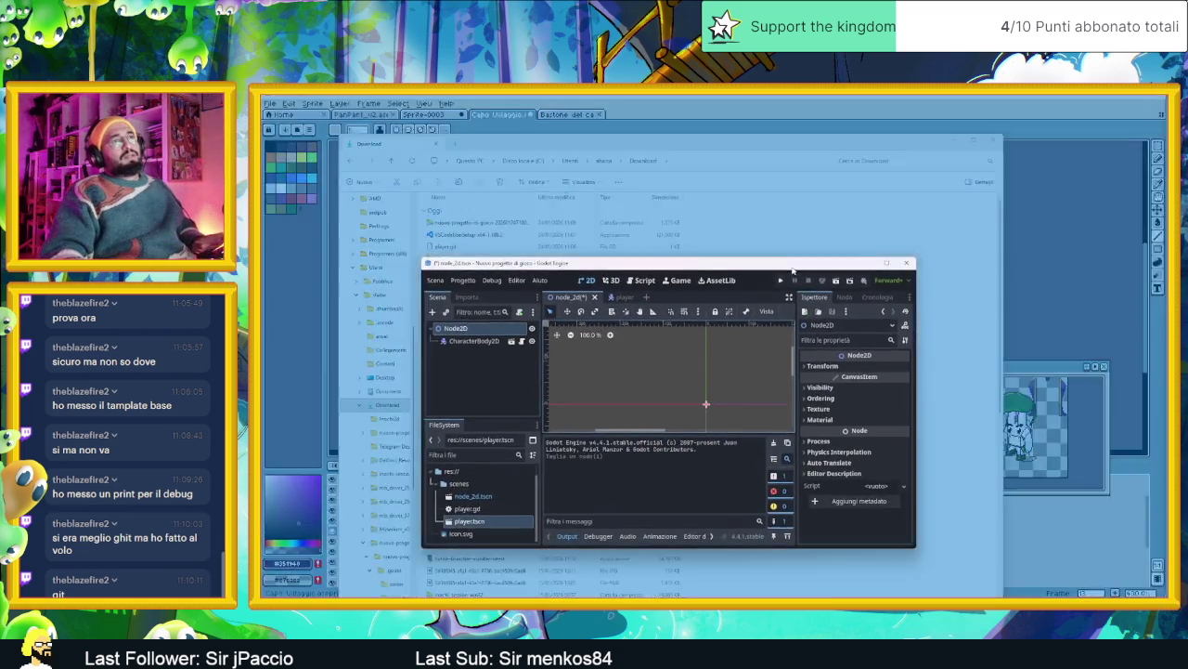
# Test-run node_2d, undo the Camera2D cut with Ctrl+Z, then rerun with F6 and stop
pyautogui.scroll(-2, 944, 268)
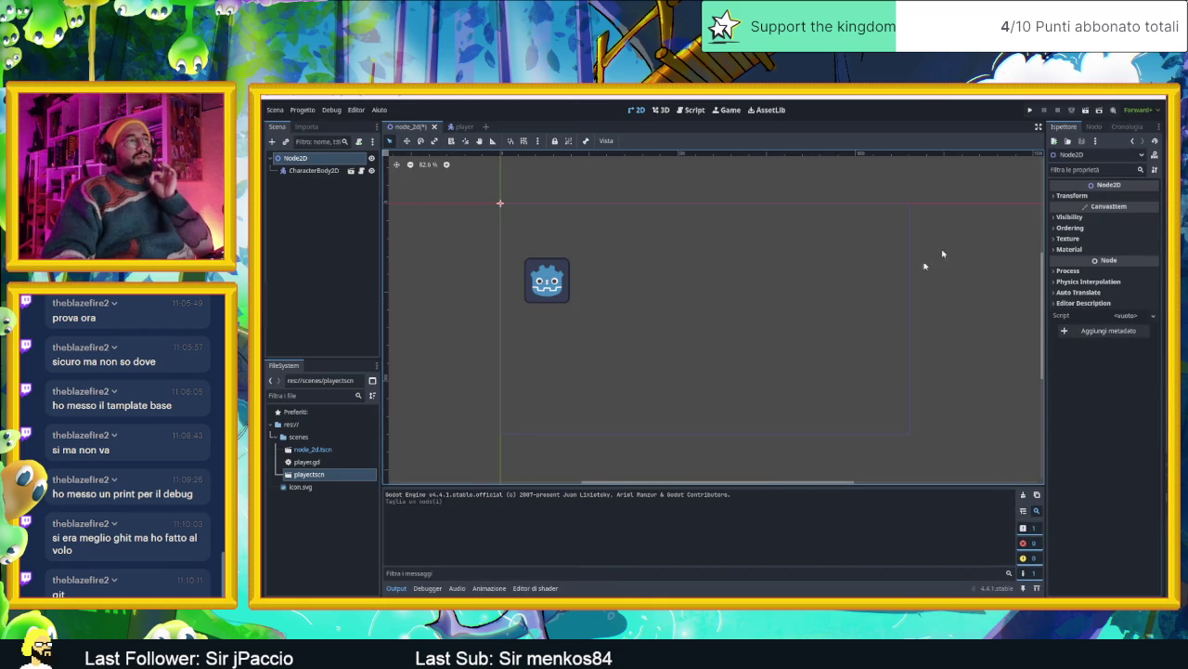
pyautogui.click(1087, 114)
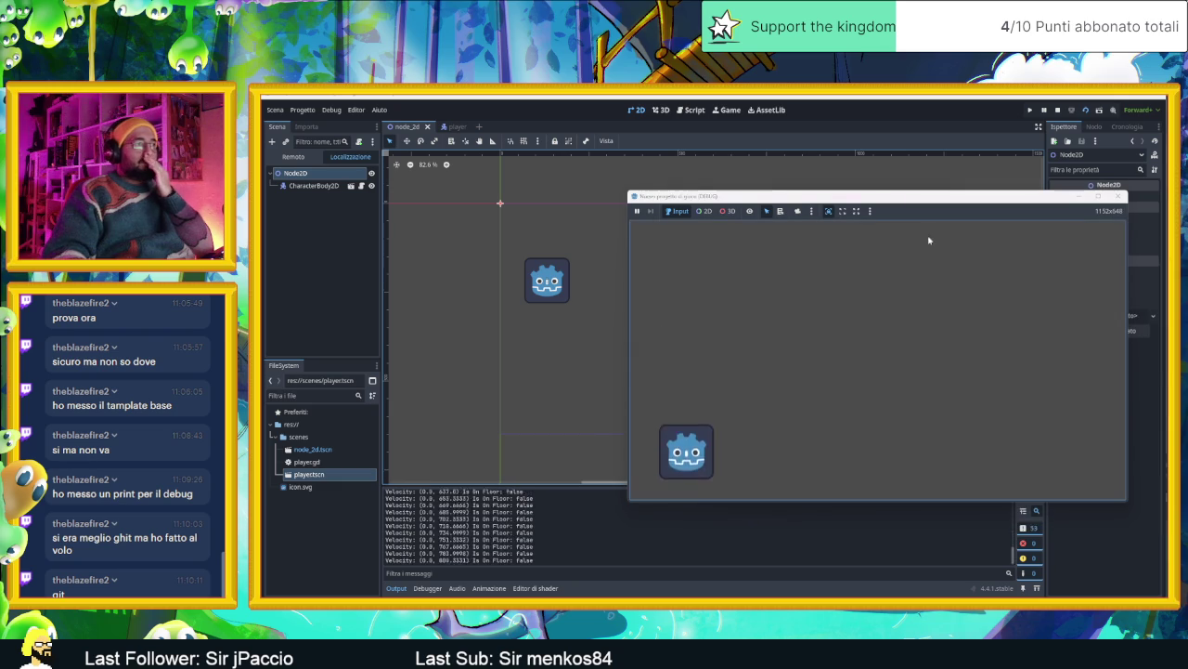
pyautogui.click(1044, 110)
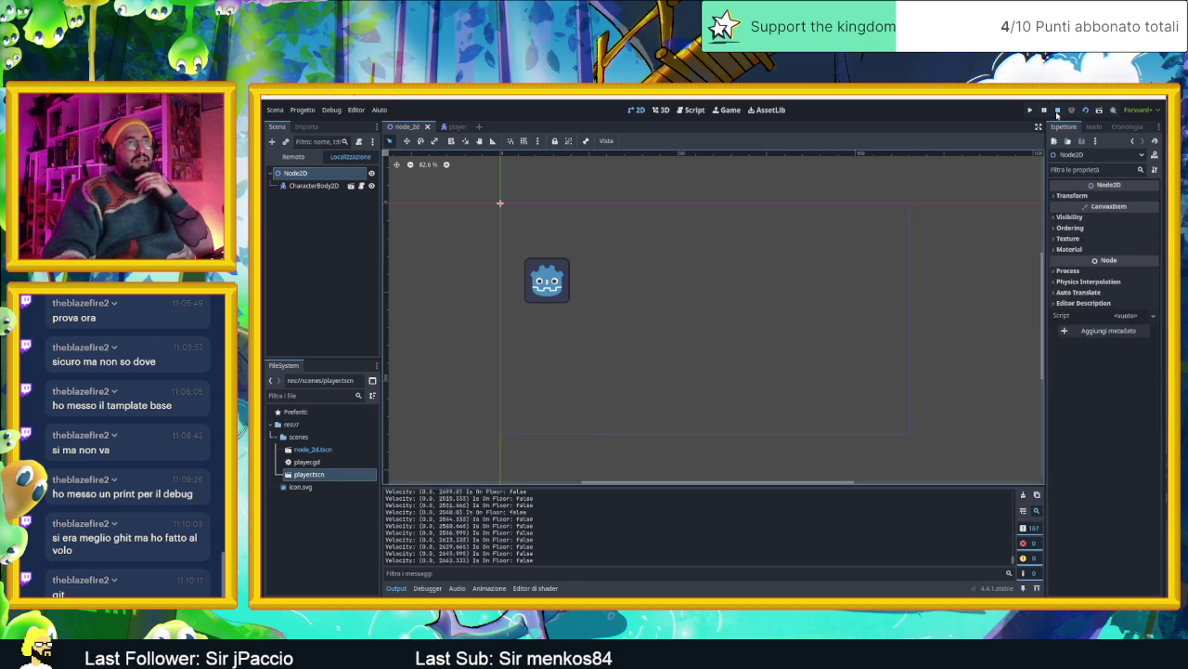
pyautogui.hotkey('ctrl', 'z')
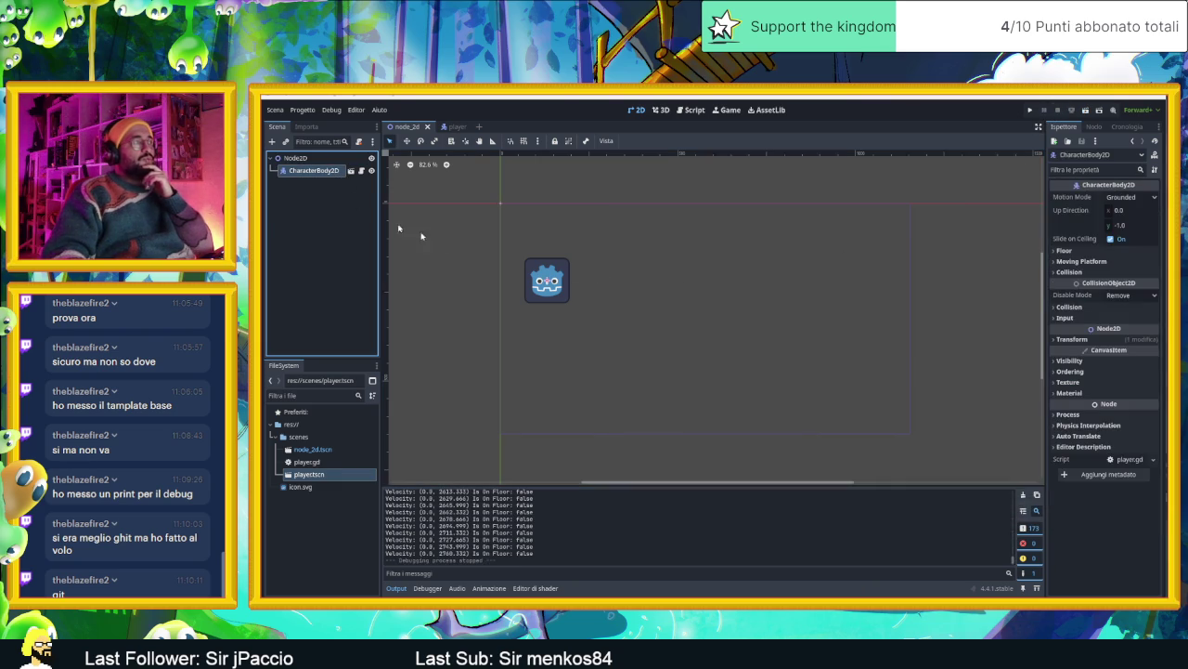
pyautogui.press('F6')
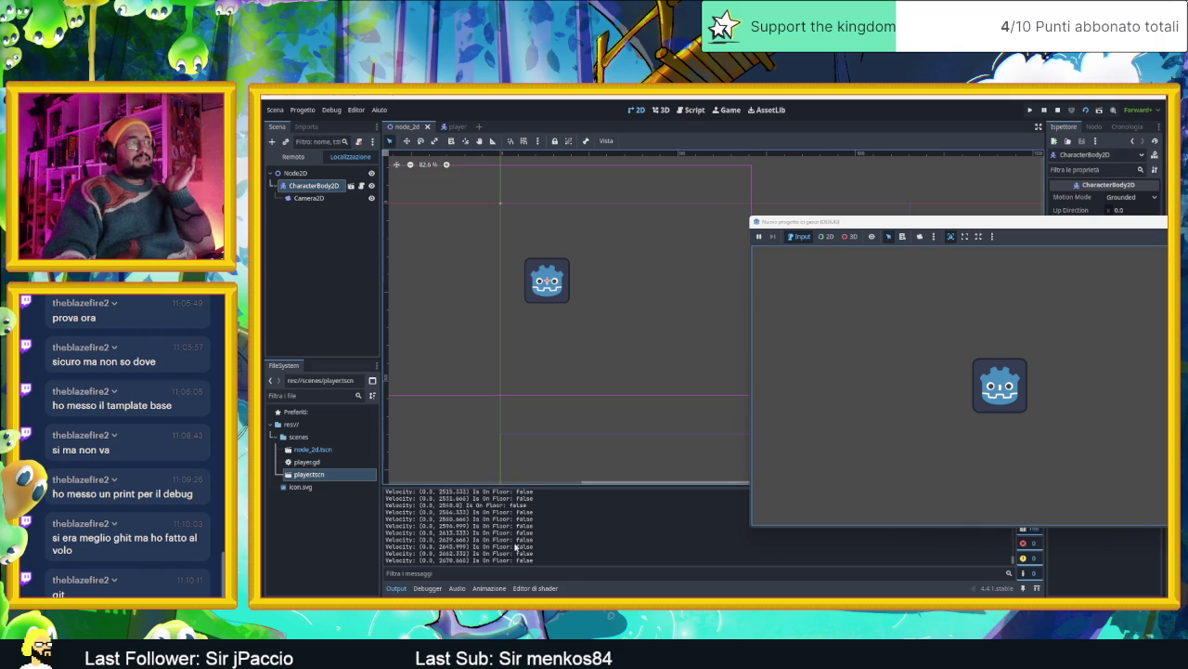
pyautogui.press('F8')
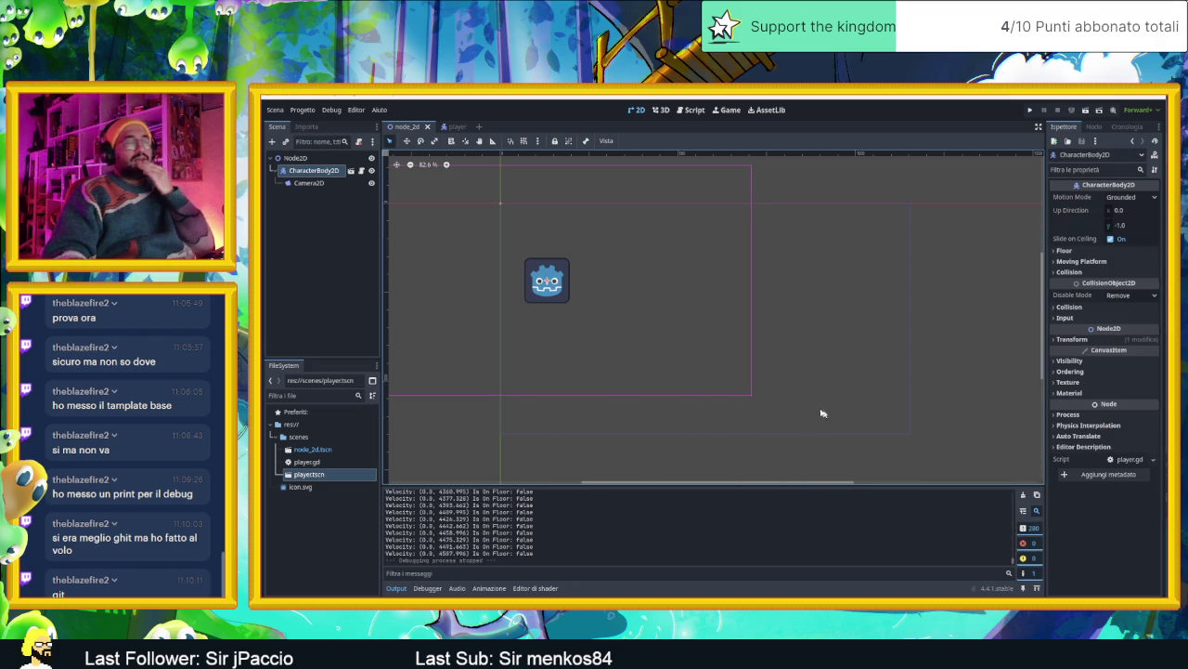
pyautogui.click(294, 158)
# Add a StaticBody2D node under Node2D, leaving its physics material unchanged
pyautogui.click(272, 142)
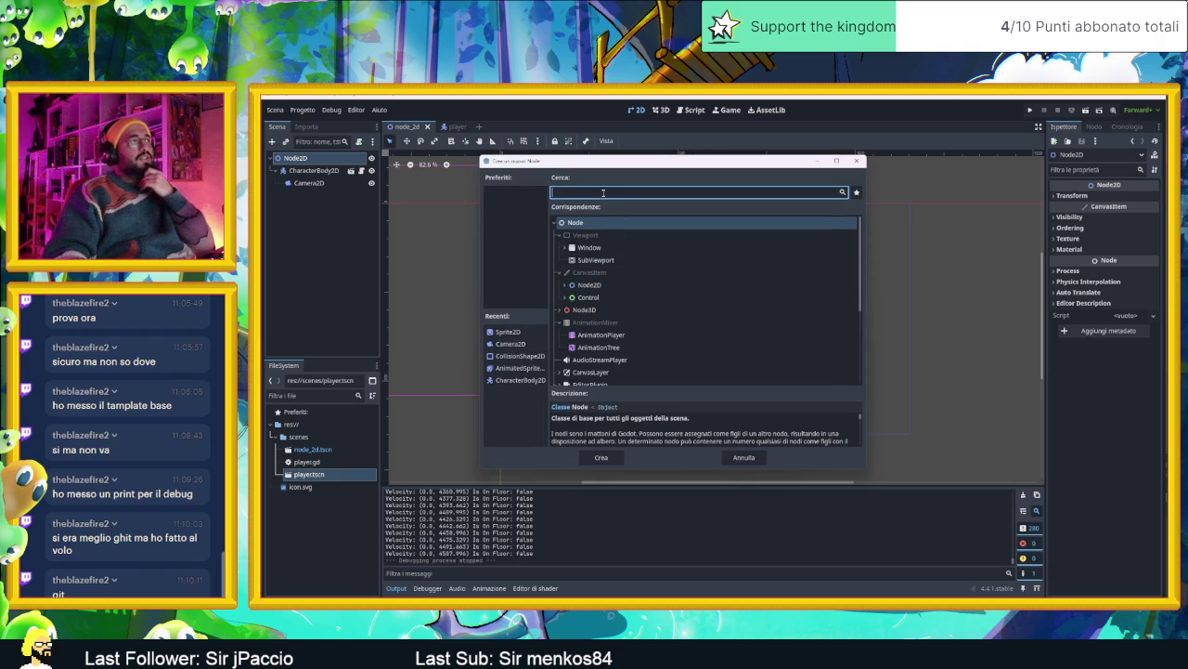
pyautogui.write('blo')
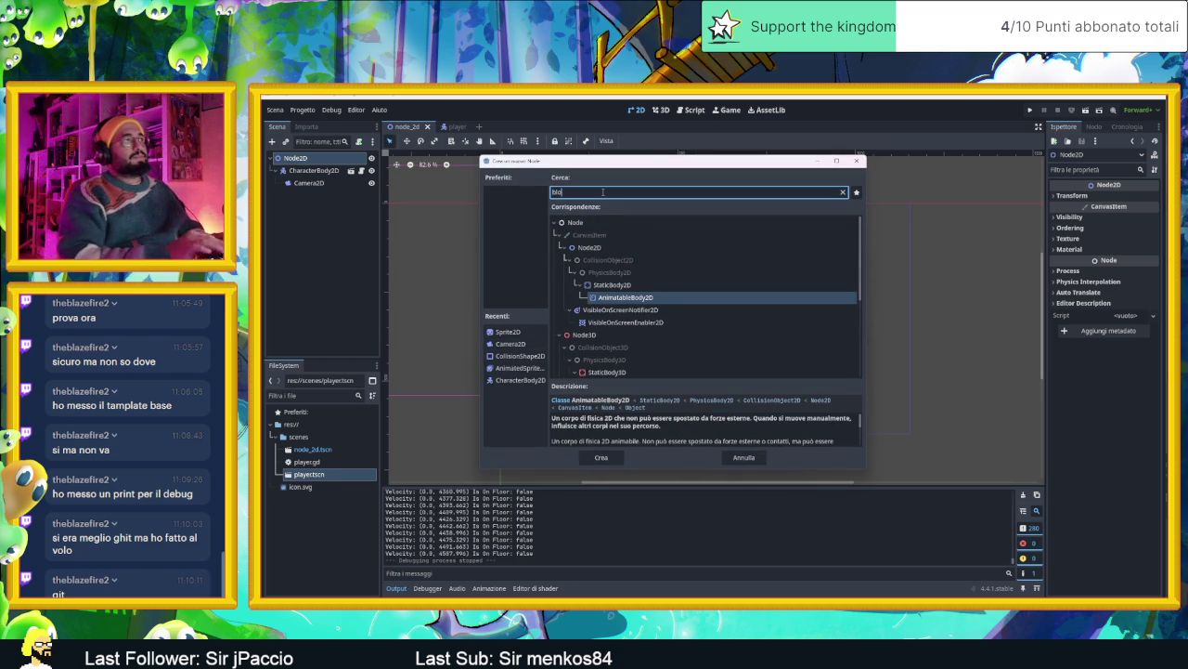
pyautogui.doubleClick(615, 284)
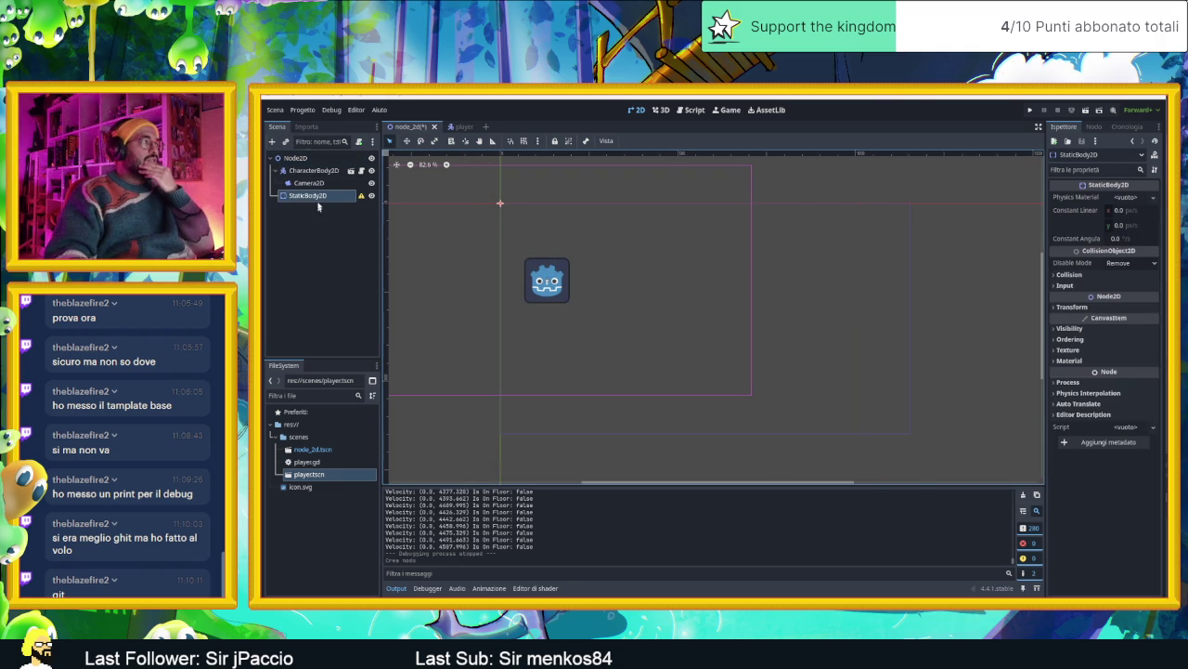
pyautogui.click(1153, 198)
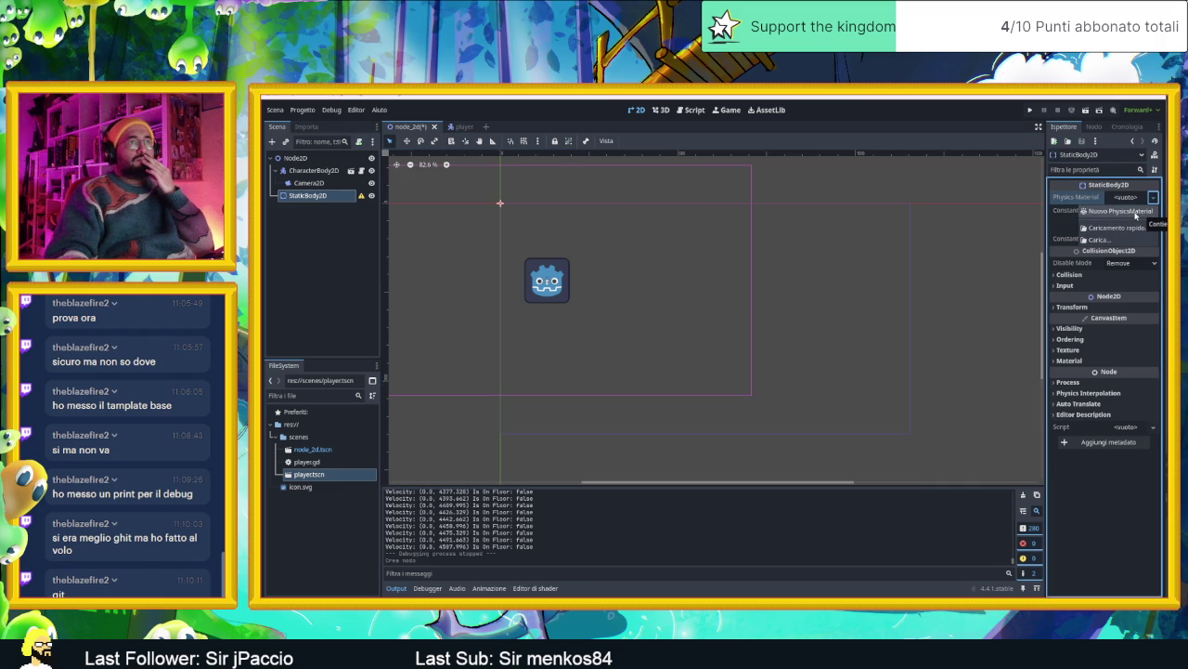
pyautogui.click(328, 198)
# Give the StaticBody2D a CollisionPolygon2D child and turn on grid snapping
pyautogui.click(279, 141)
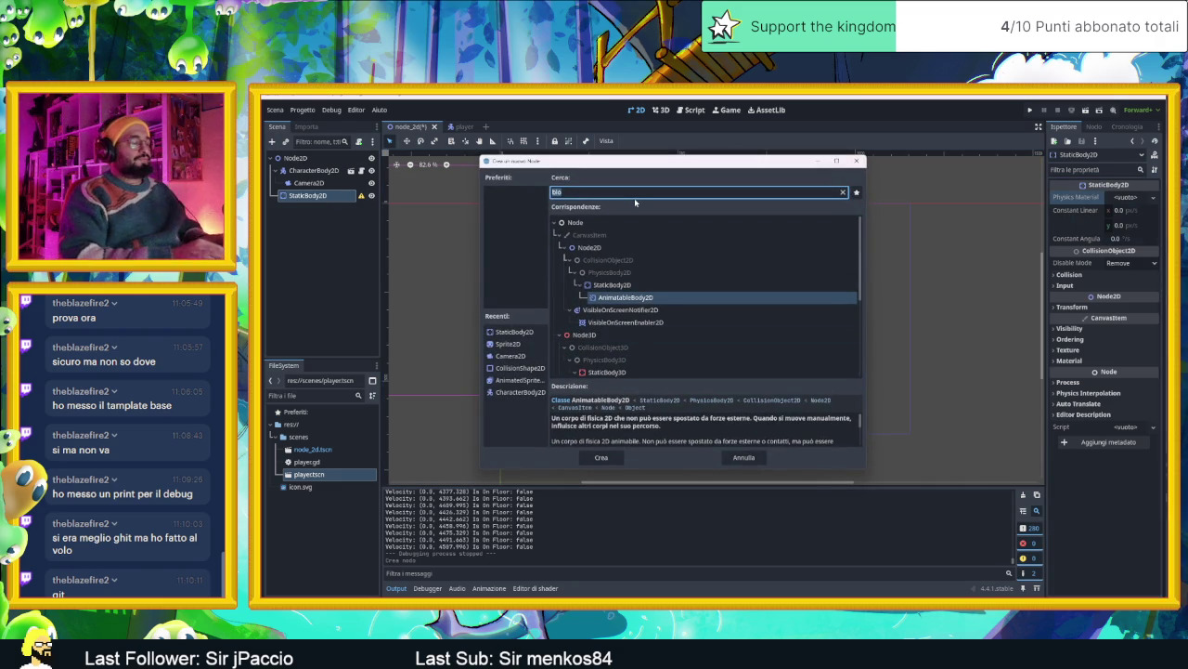
pyautogui.write('collisio')
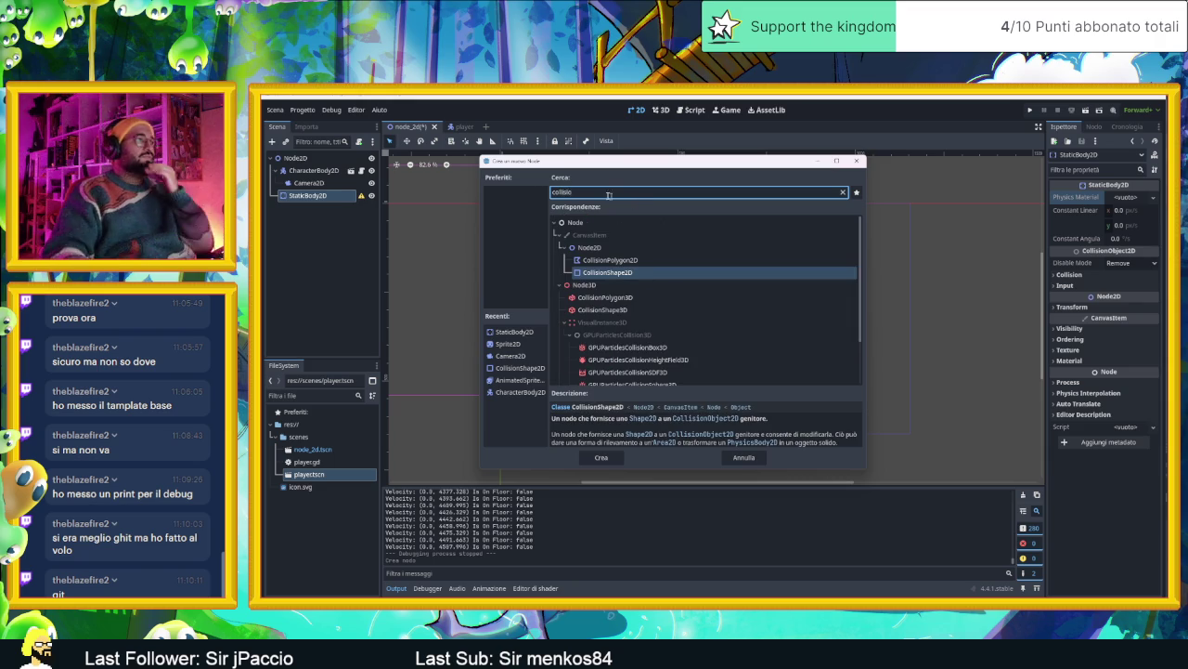
pyautogui.click(620, 261)
pyautogui.doubleClick(621, 261)
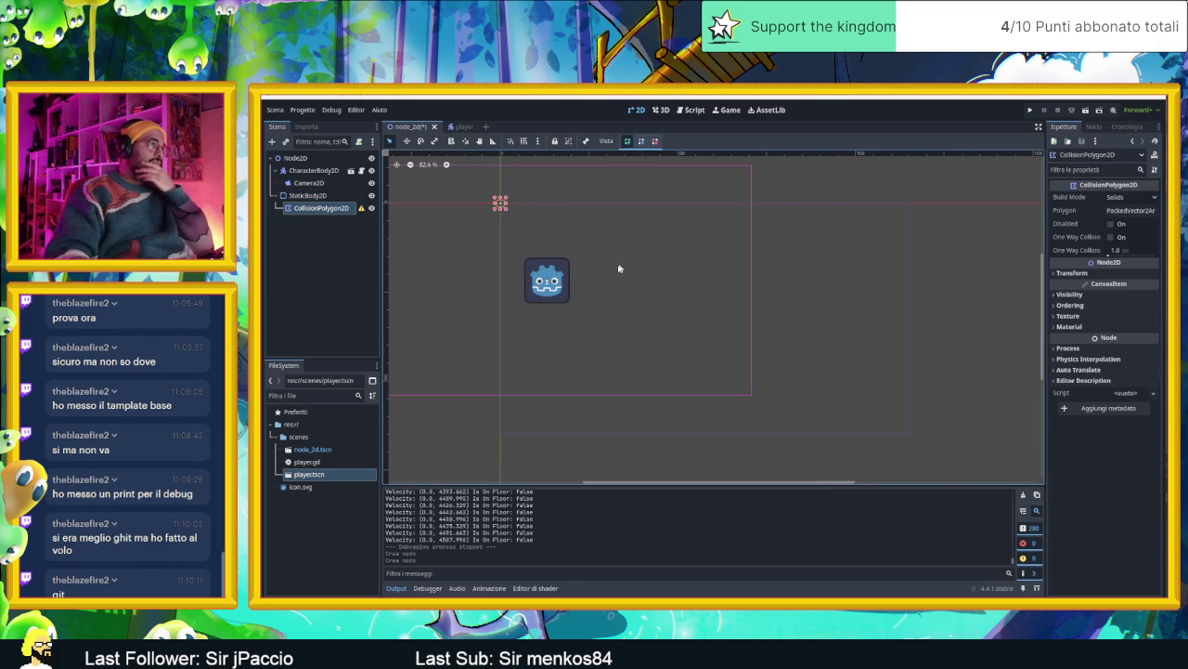
pyautogui.hotkey('shift', 'g')
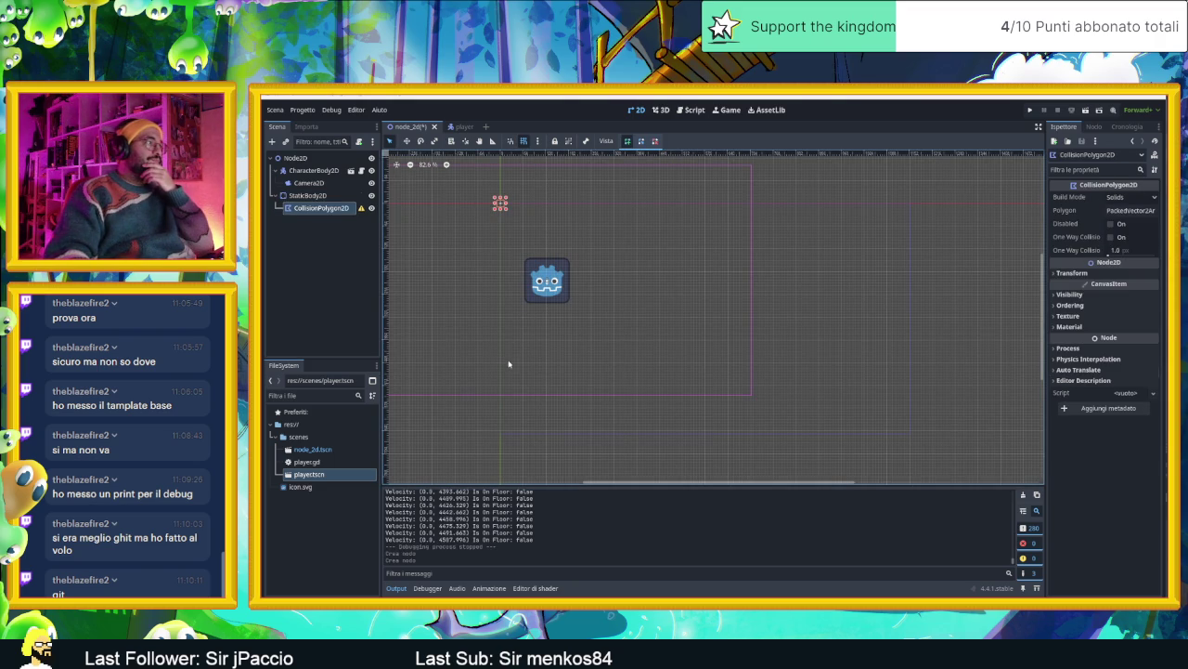
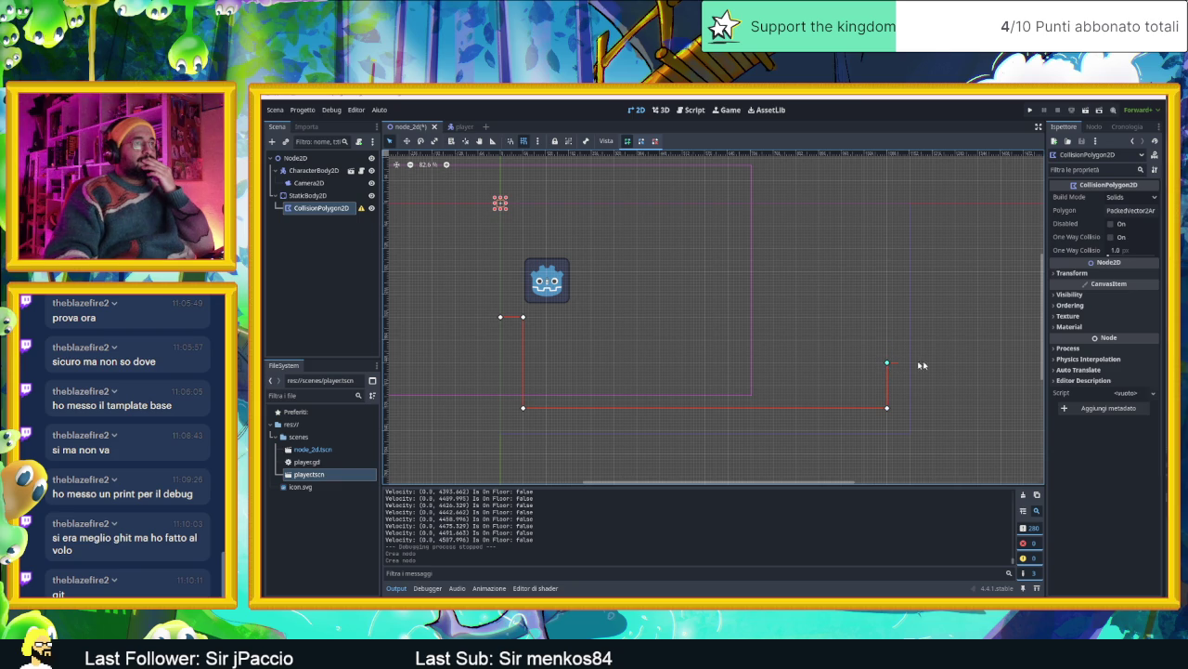
# Adjust the last floor point and close the collision polygon into a solid platform
pyautogui.moveTo(991, 365); pyautogui.dragTo(657, 350)
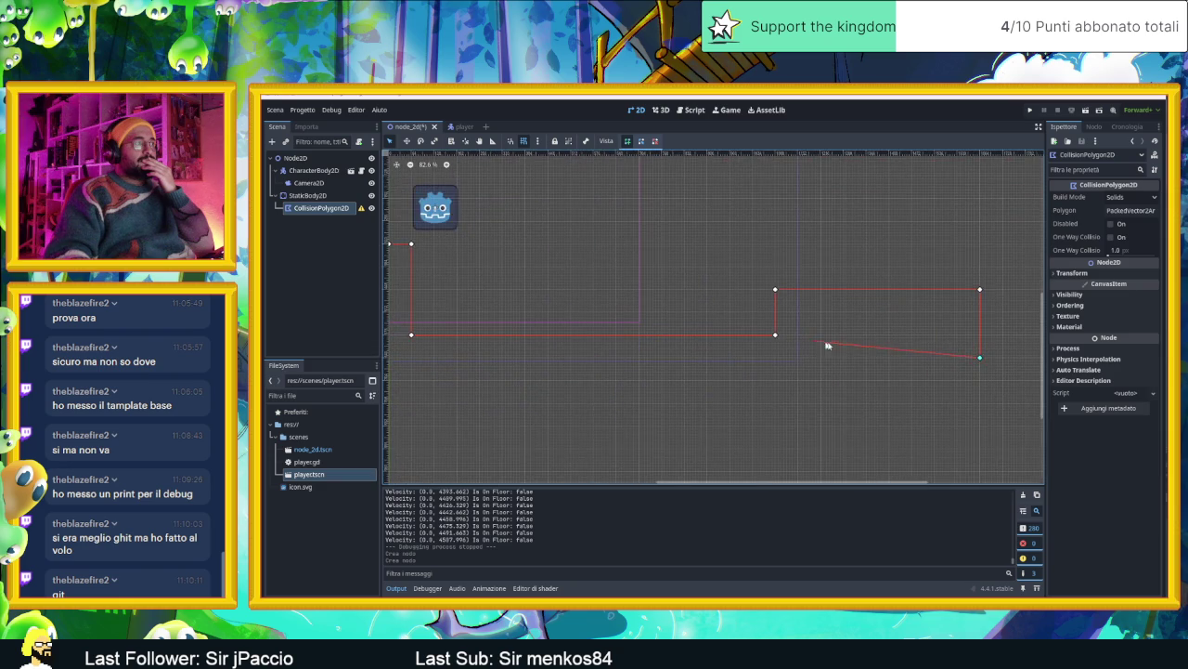
pyautogui.hscroll(-3, 827, 345)
pyautogui.hscroll(-3, 695, 379)
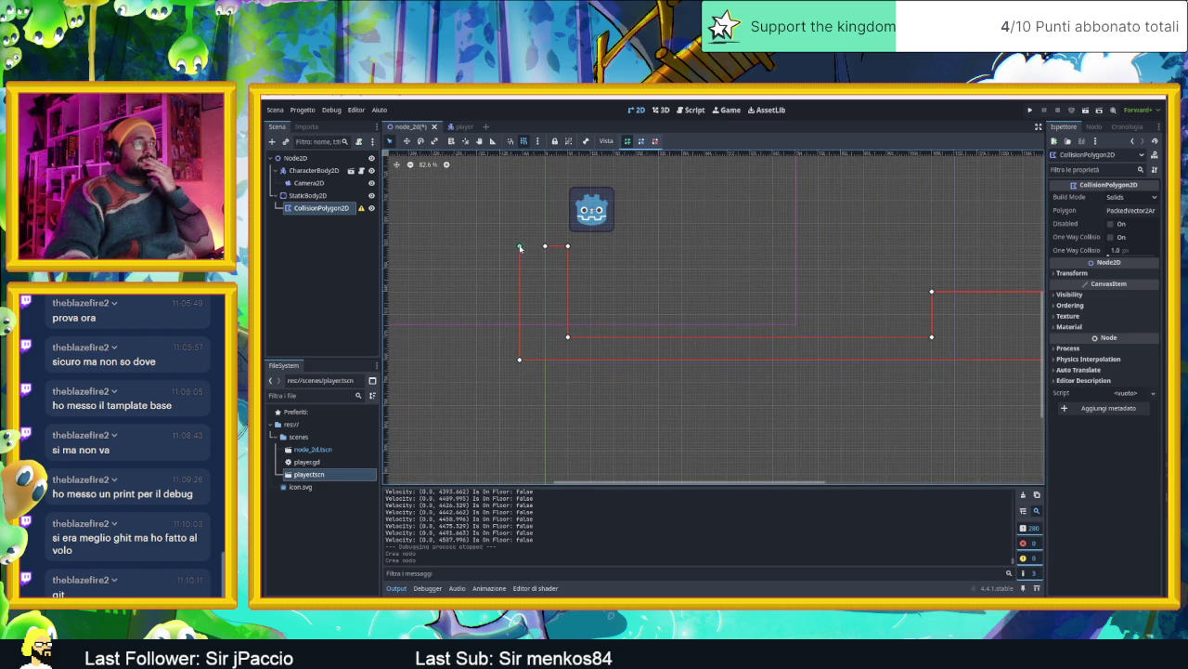
pyautogui.press('Return')
# Enable Debug > Vedi forme di collisione so collision shapes show during test runs
pyautogui.hscroll(3, 597, 329)
pyautogui.scroll(1, 597, 329)
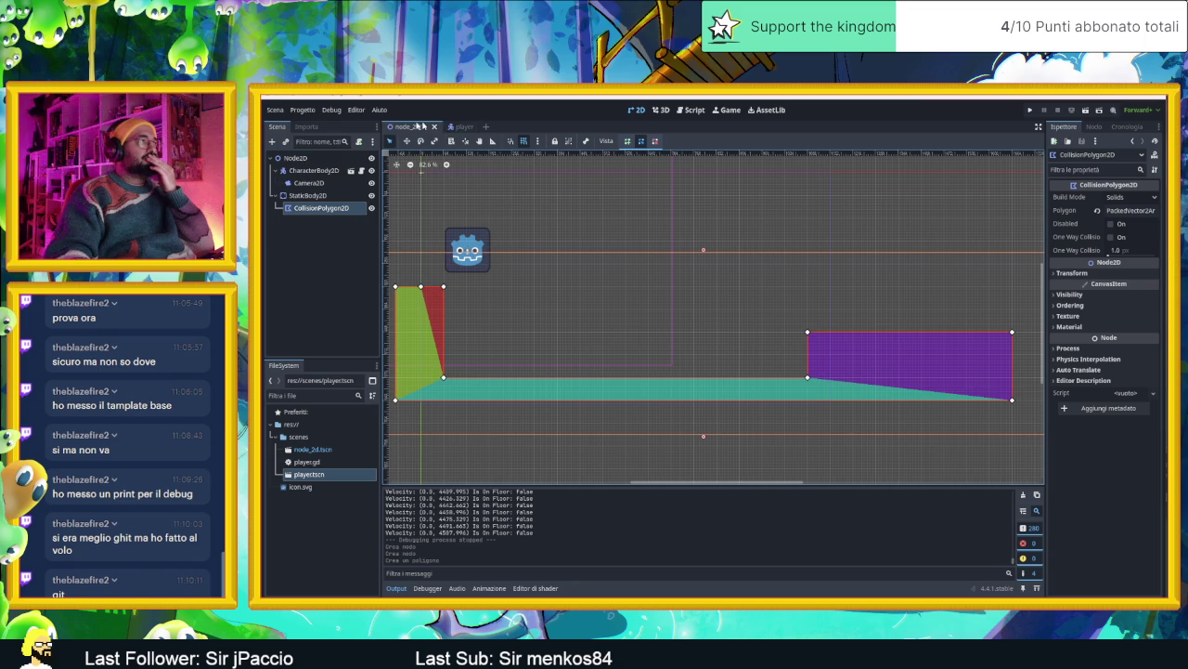
pyautogui.click(356, 110)
pyautogui.moveTo(331, 109)
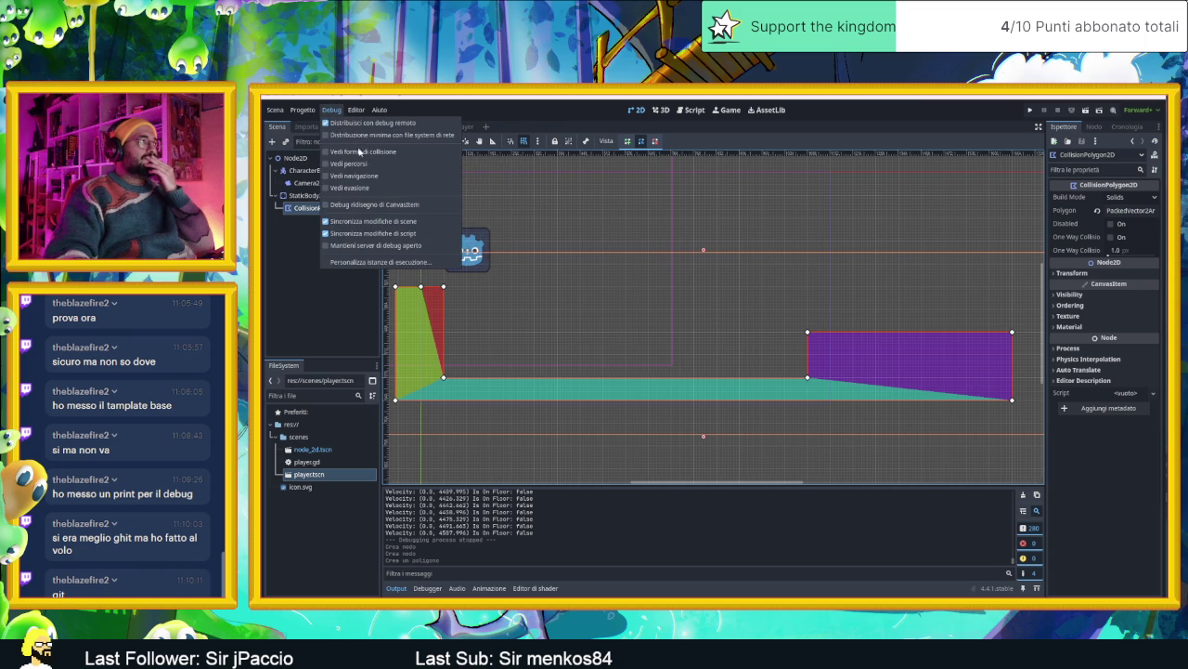
pyautogui.click(365, 152)
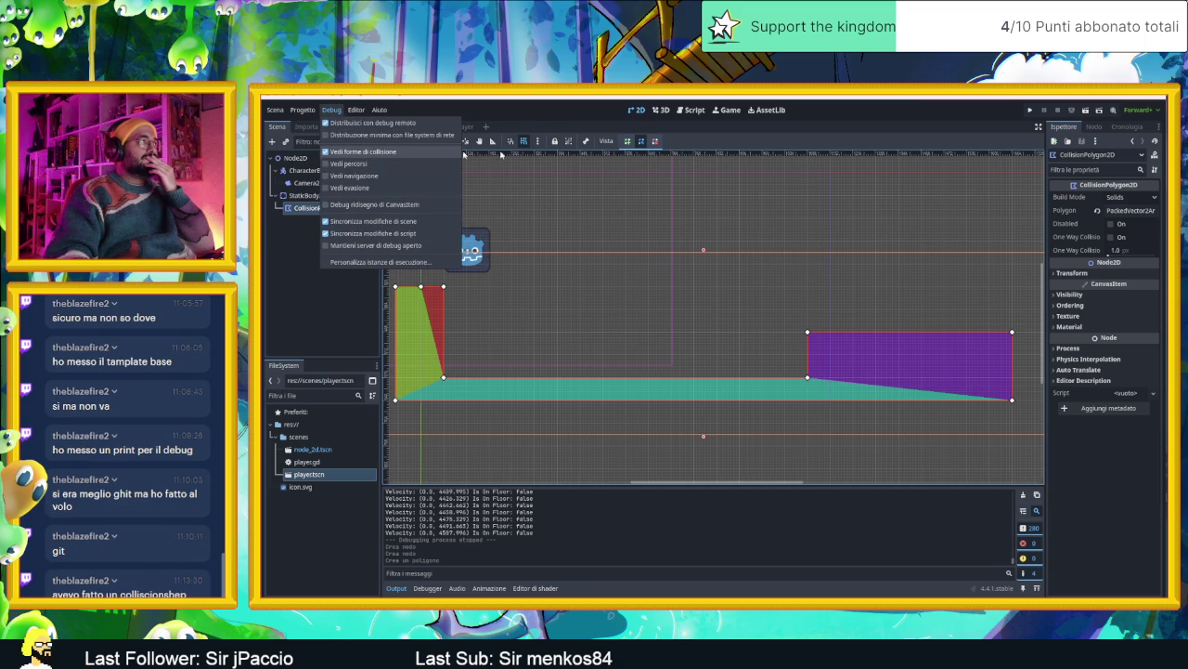
pyautogui.click(1051, 135)
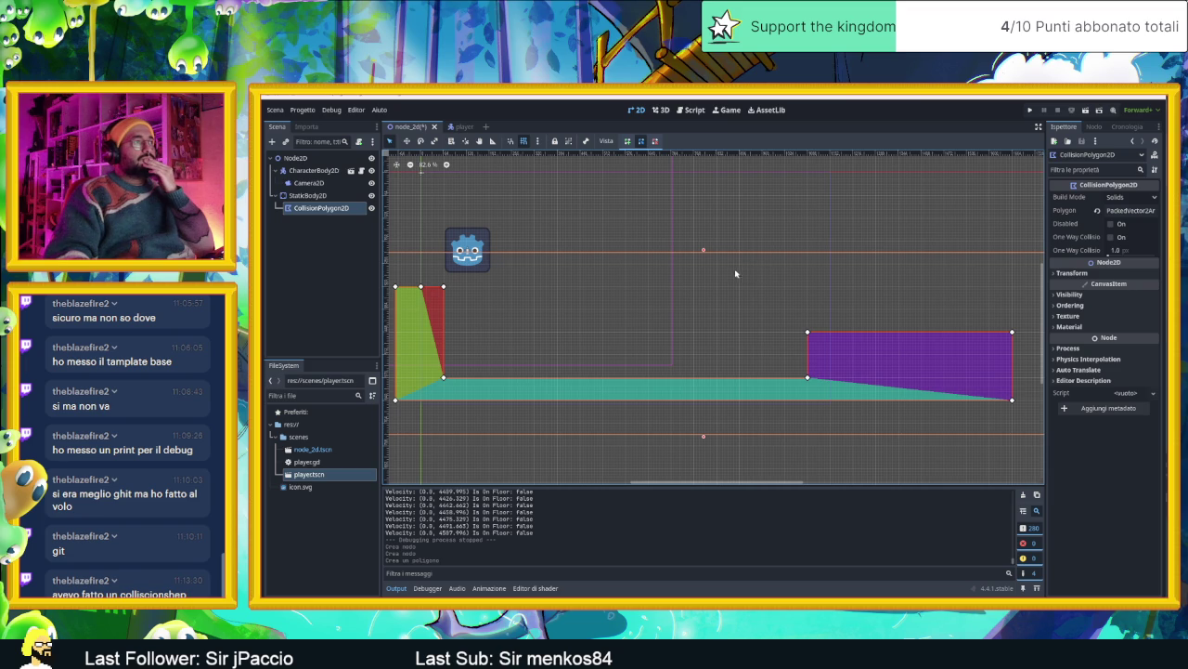
pyautogui.click(1087, 110)
pyautogui.moveTo(940, 213); pyautogui.dragTo(677, 209)
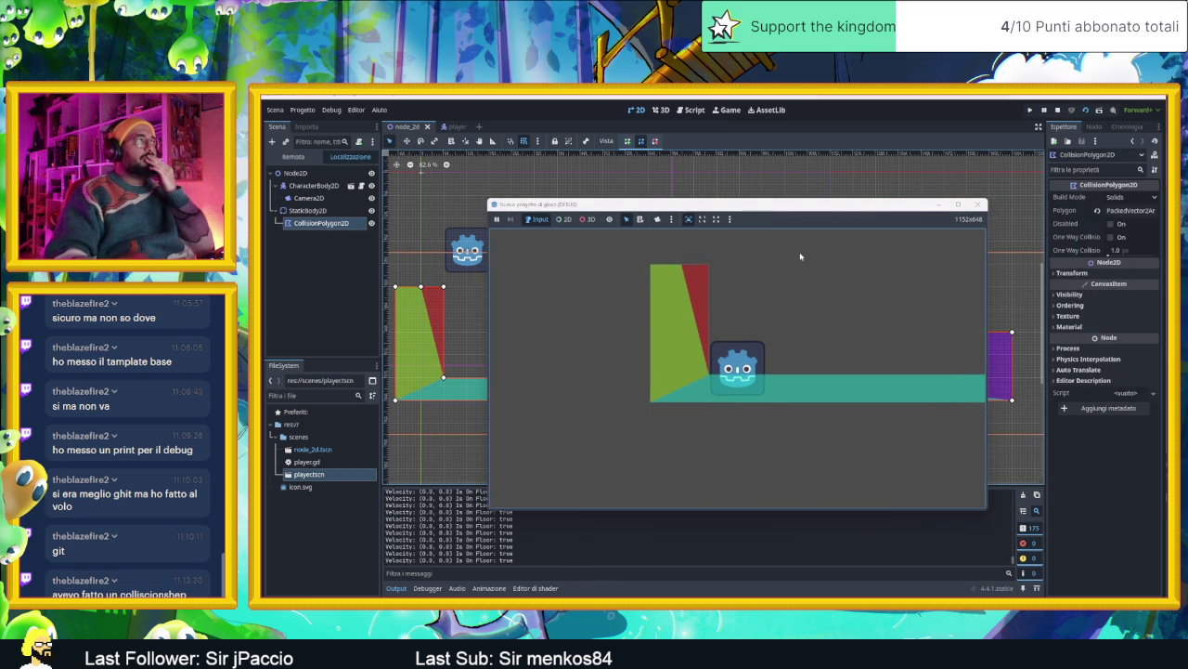
pyautogui.press('Right')
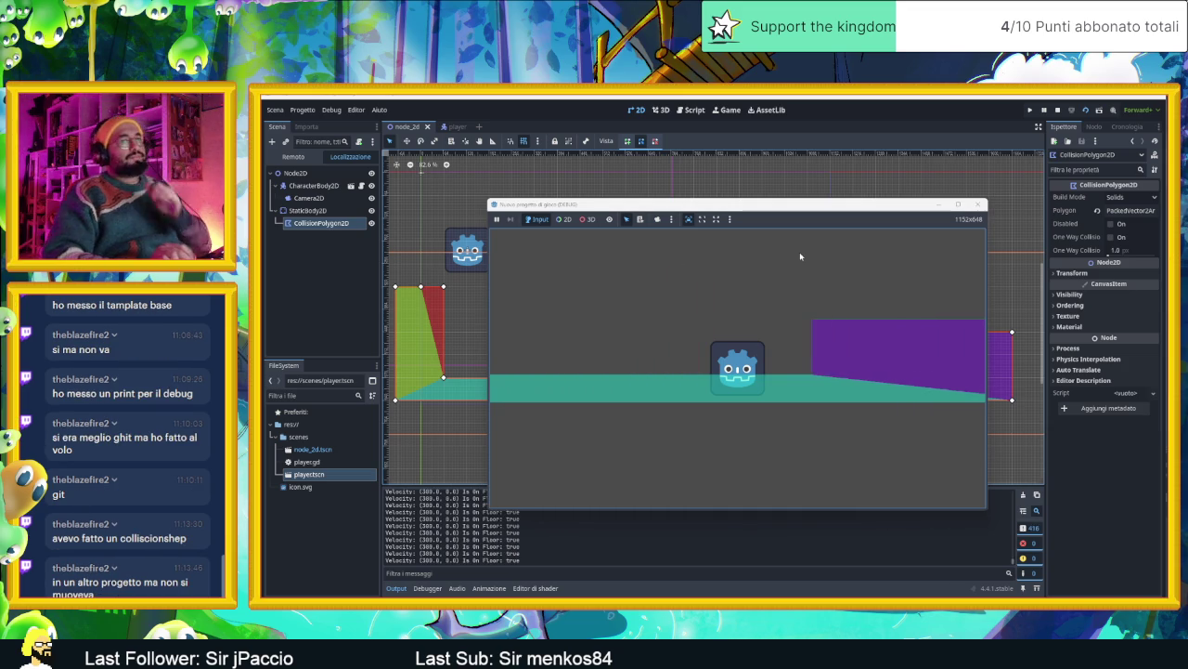
pyautogui.press('space')
pyautogui.press('Left')
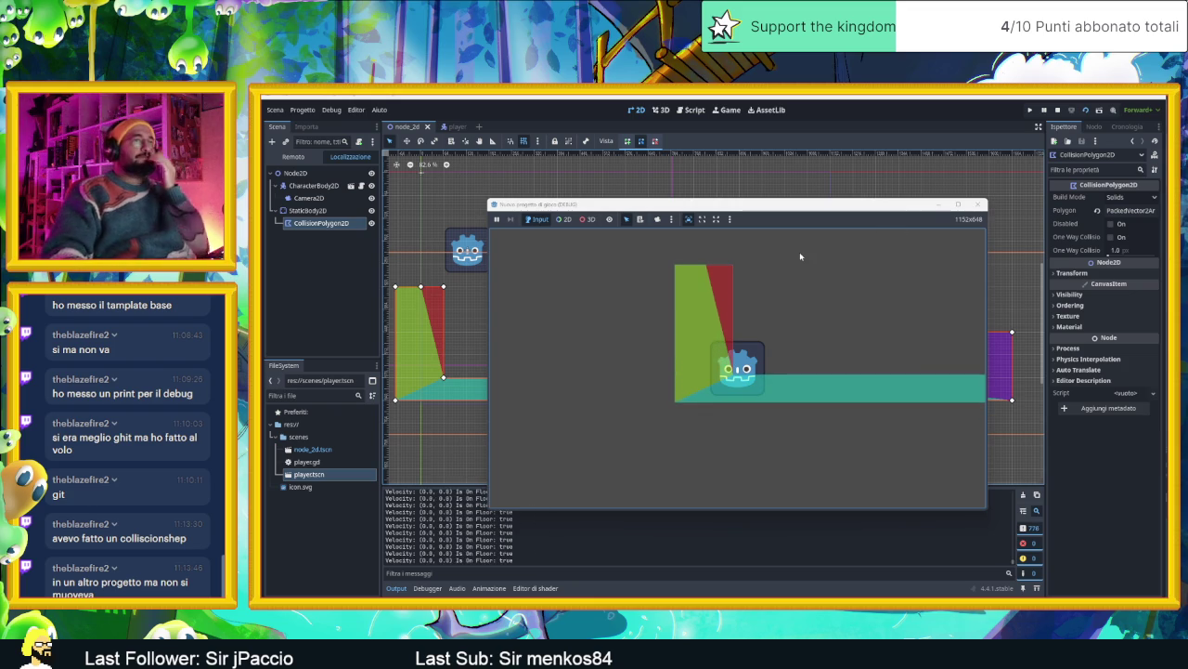
pyautogui.click(979, 203)
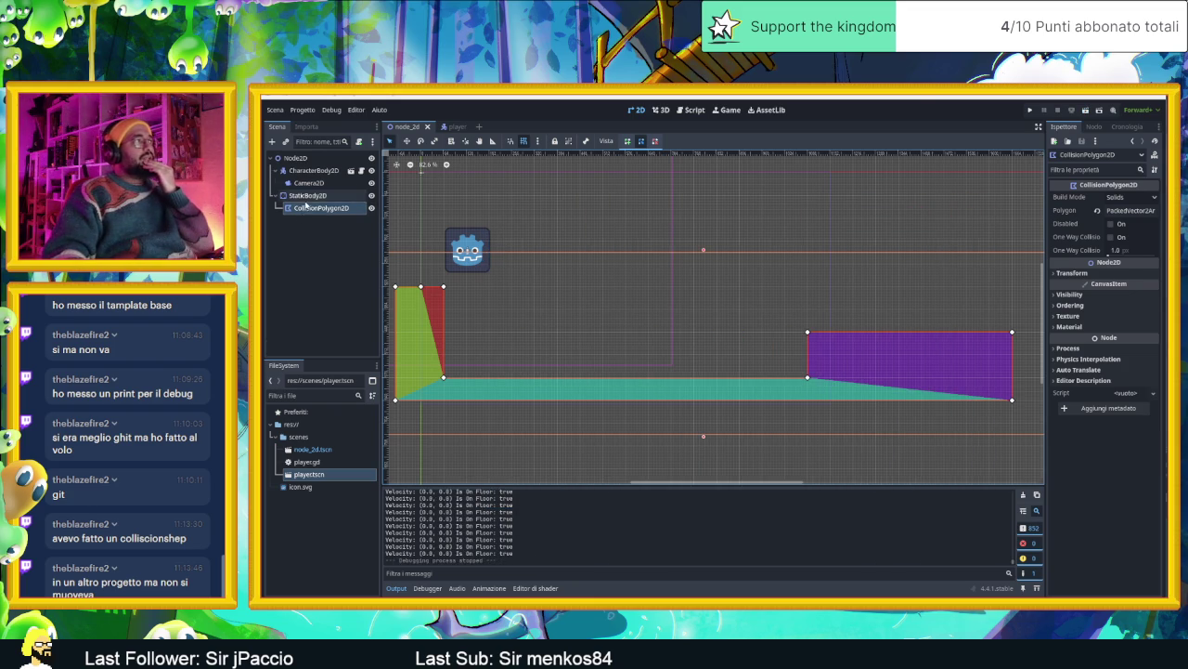
pyautogui.click(307, 195)
# Select the CharacterBody2D player node and open the player scene for editing
pyautogui.moveTo(599, 267); pyautogui.dragTo(615, 271)
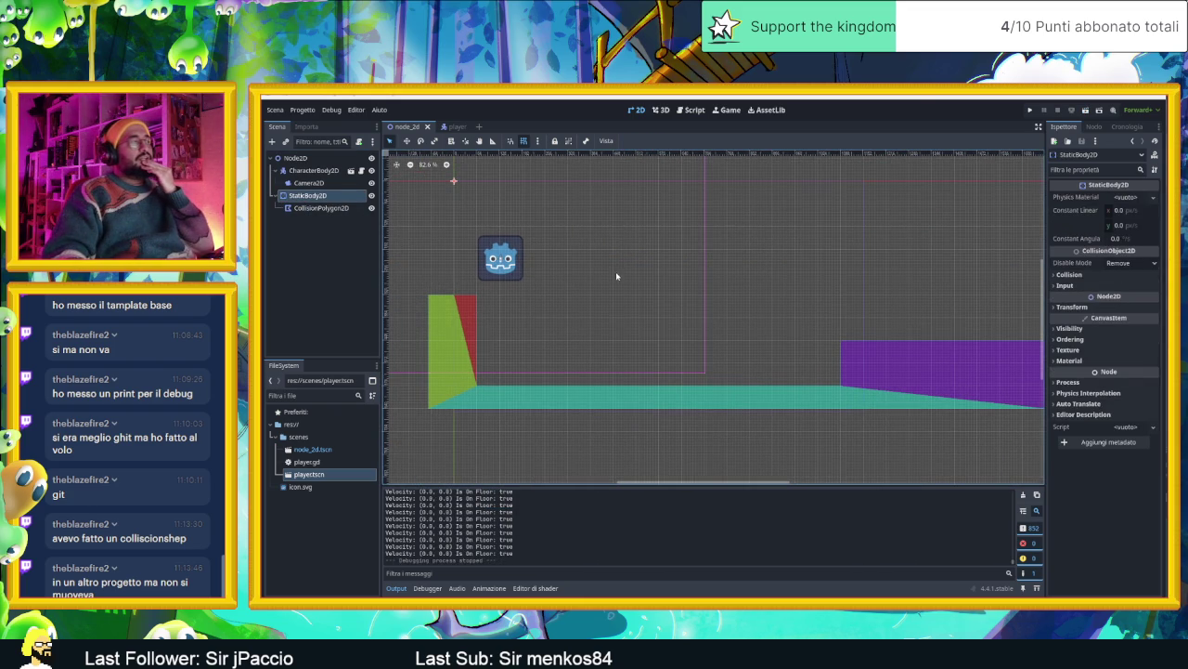
pyautogui.click(335, 232)
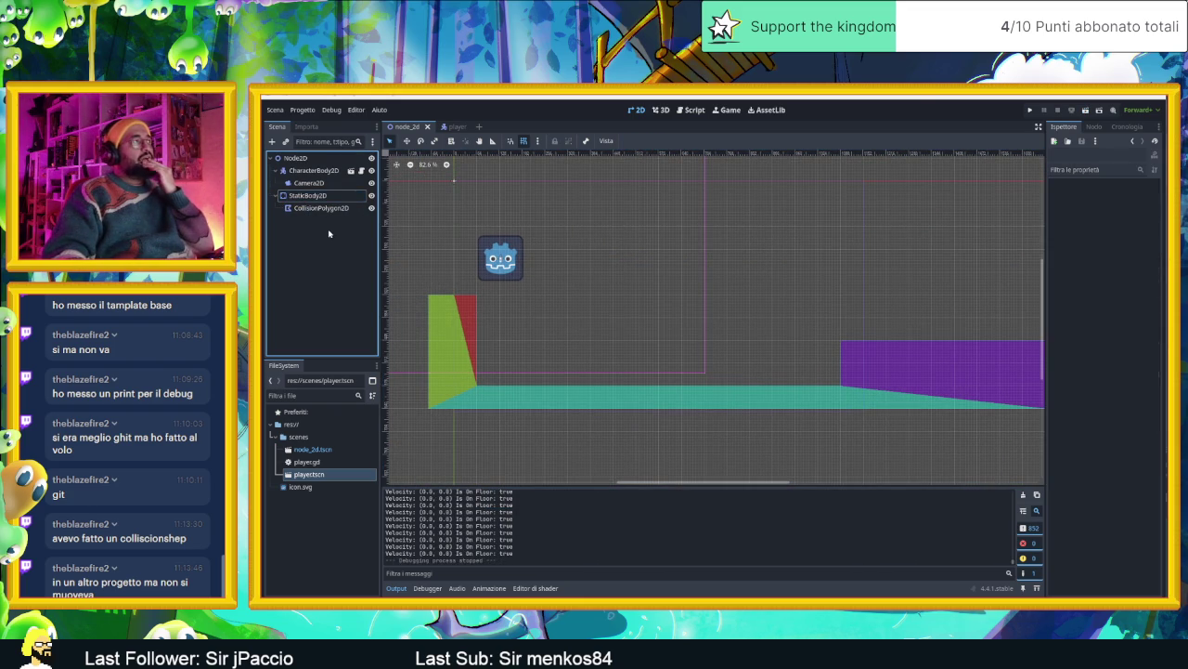
pyautogui.click(314, 170)
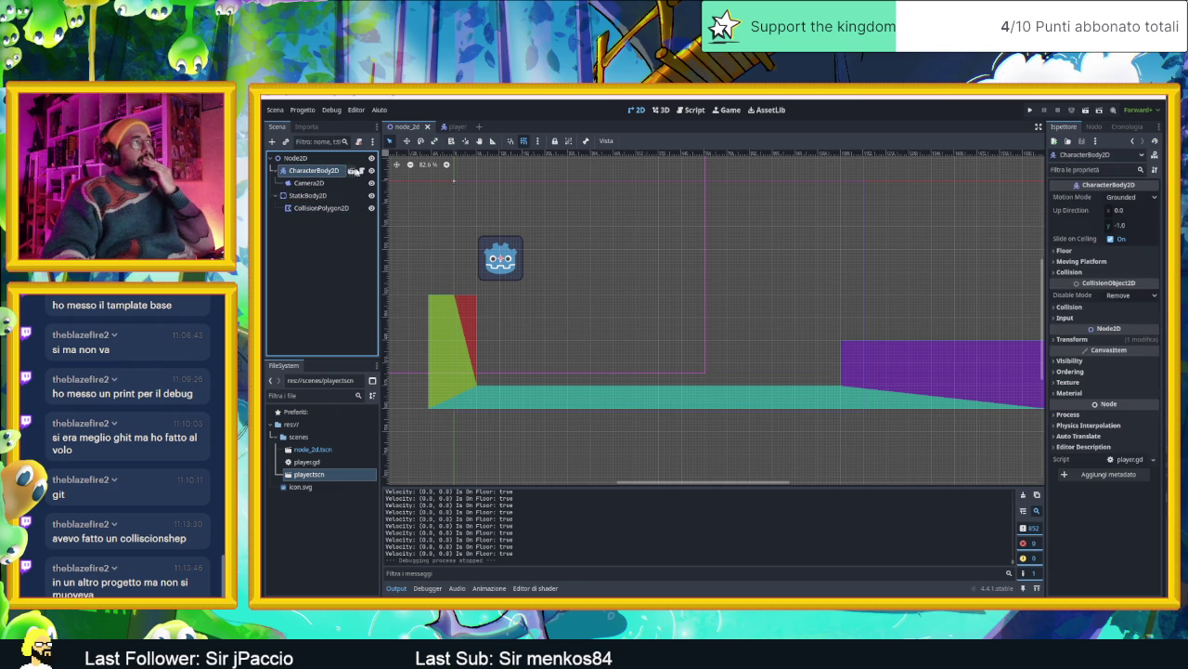
pyautogui.click(351, 171)
pyautogui.scroll(2, 729, 296)
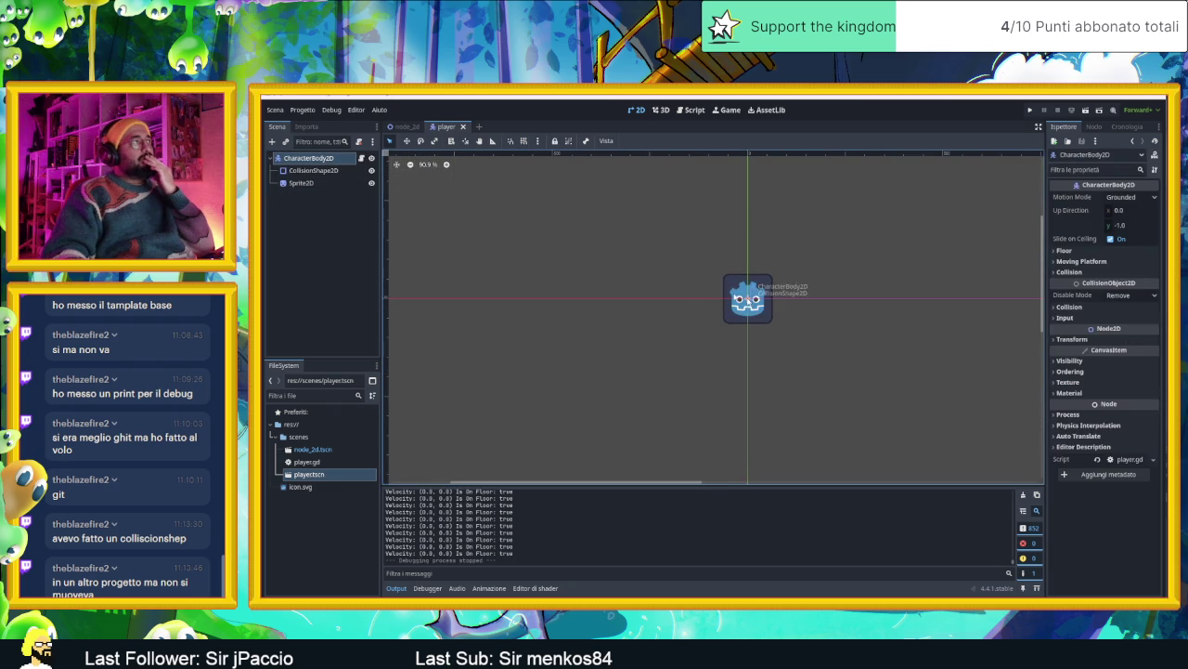
pyautogui.click(349, 173)
# Shrink the player's Sprite2D to about 0.18 scale and return to the node_2d scene
pyautogui.scroll(1, 733, 297)
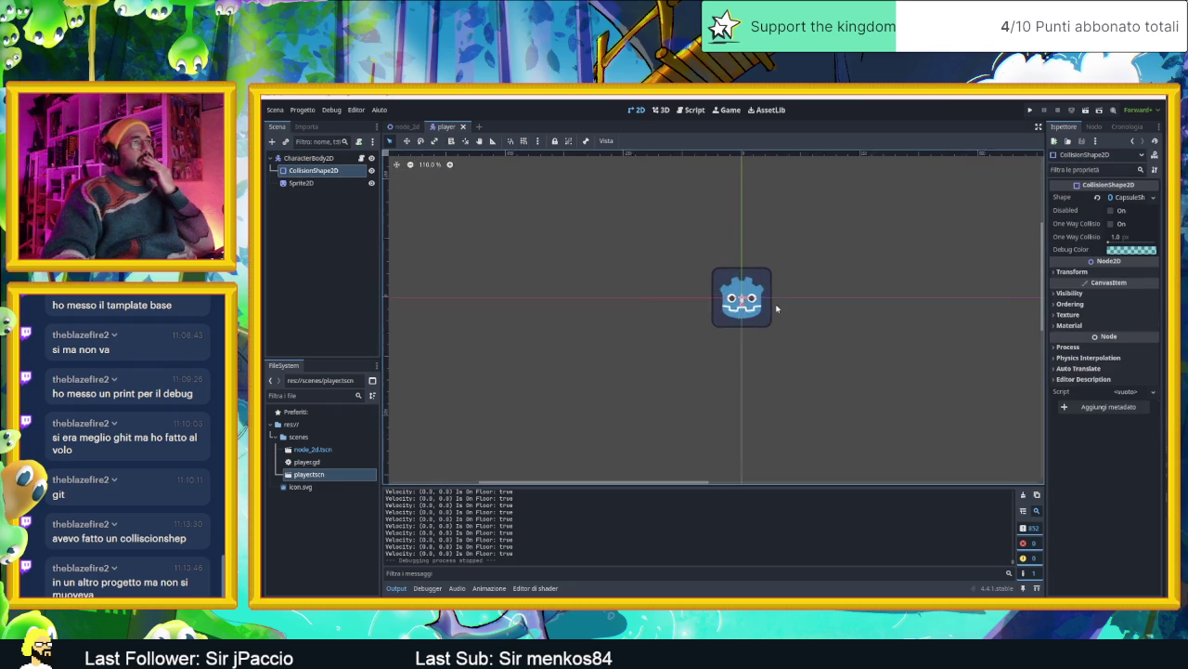
pyautogui.scroll(3, 729, 295)
pyautogui.scroll(2, 719, 294)
pyautogui.scroll(1, 712, 294)
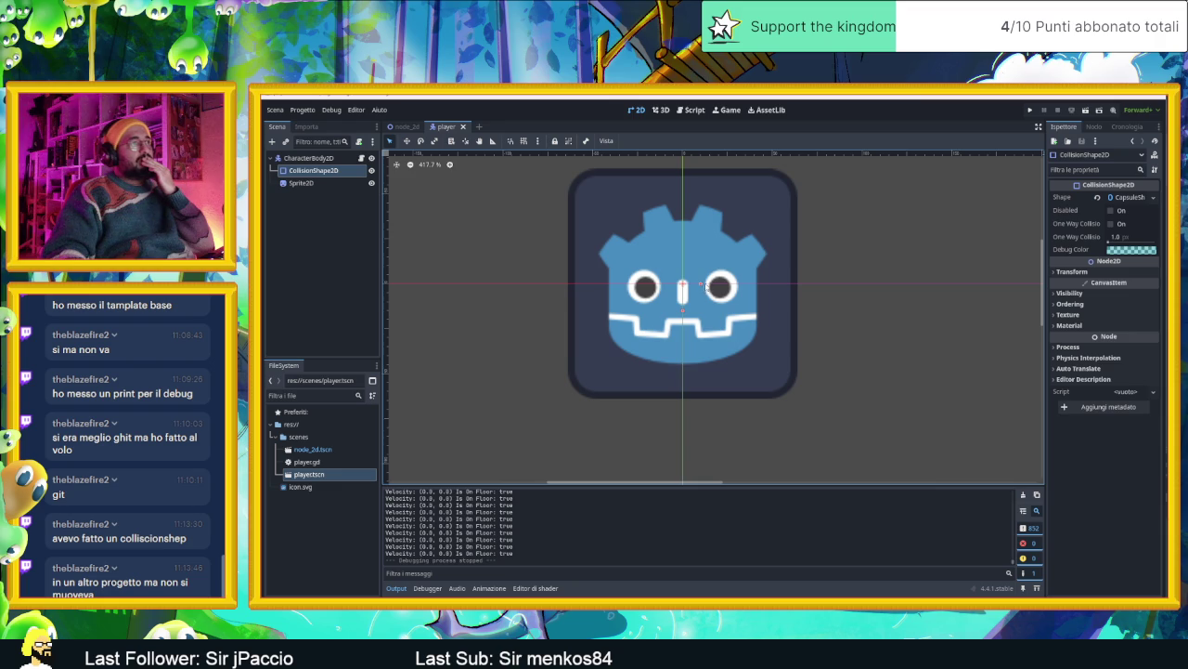
pyautogui.click(752, 262)
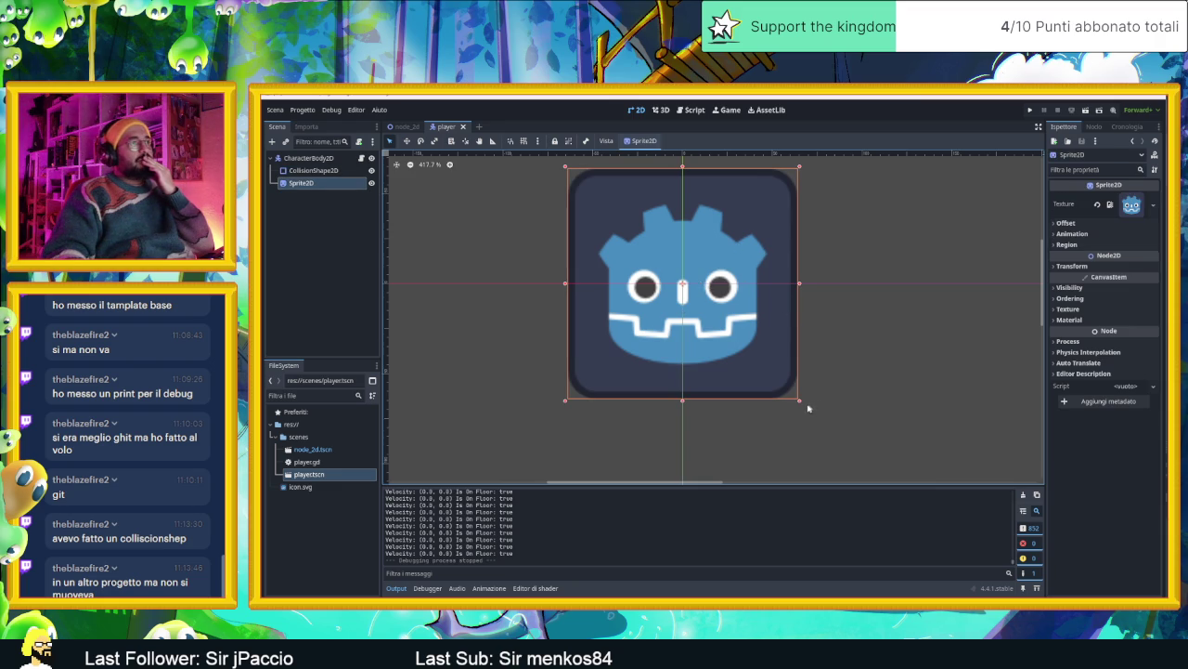
pyautogui.moveTo(799, 400)
pyautogui.mouseDown()
pyautogui.moveTo(602, 269)
pyautogui.moveTo(600, 220)
pyautogui.moveTo(685, 287)
pyautogui.mouseUp()
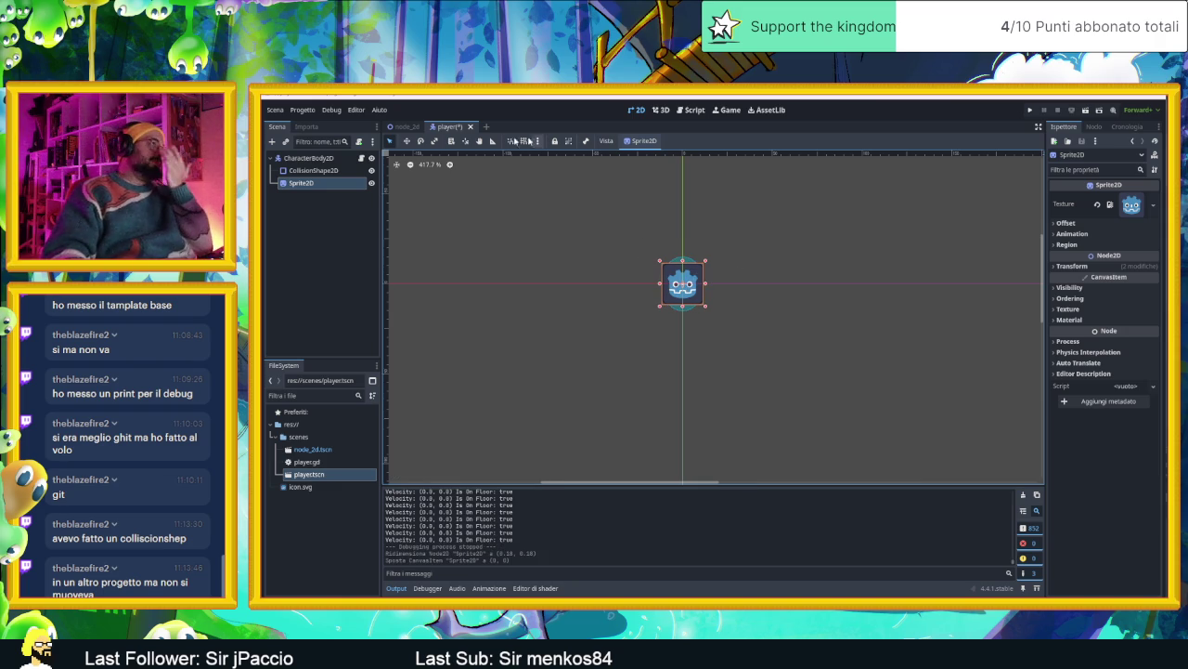
pyautogui.click(405, 126)
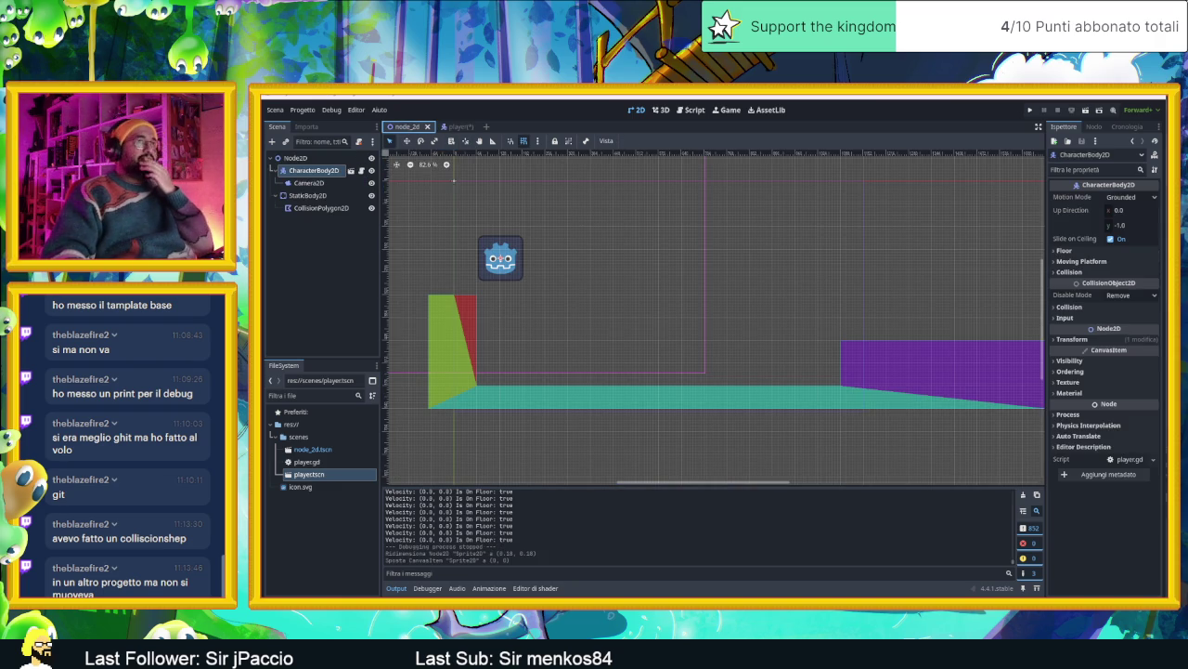
# Run the level and move the player right with jumps, then back left
pyautogui.click(1092, 111)
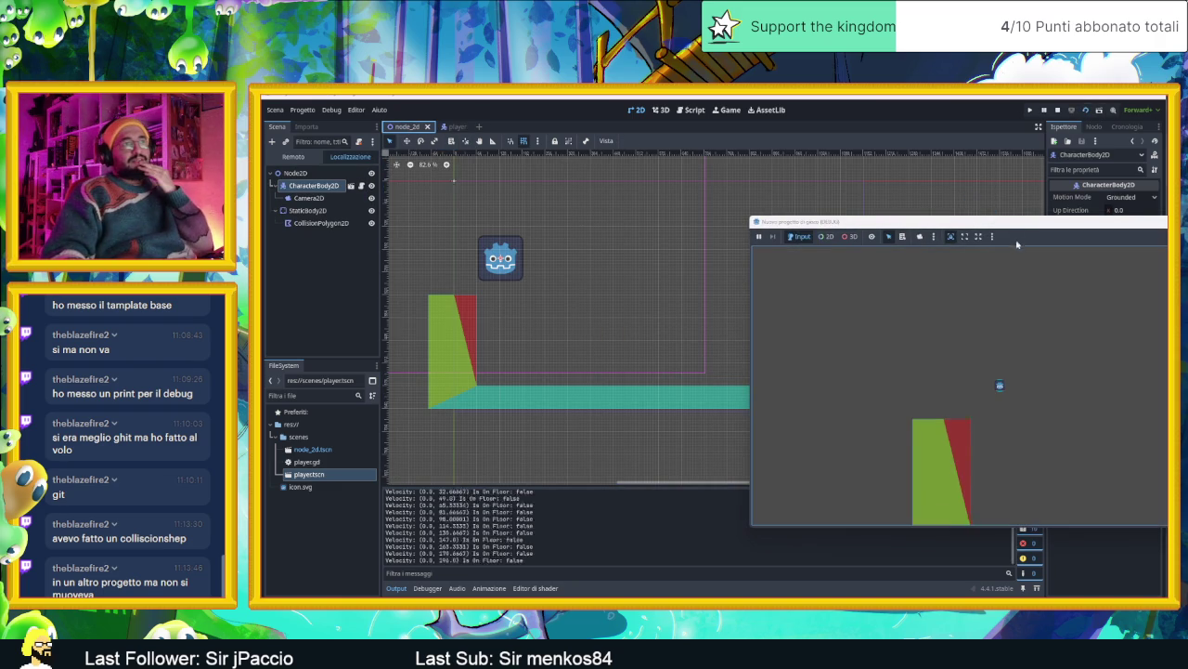
pyautogui.moveTo(1039, 226); pyautogui.dragTo(645, 194)
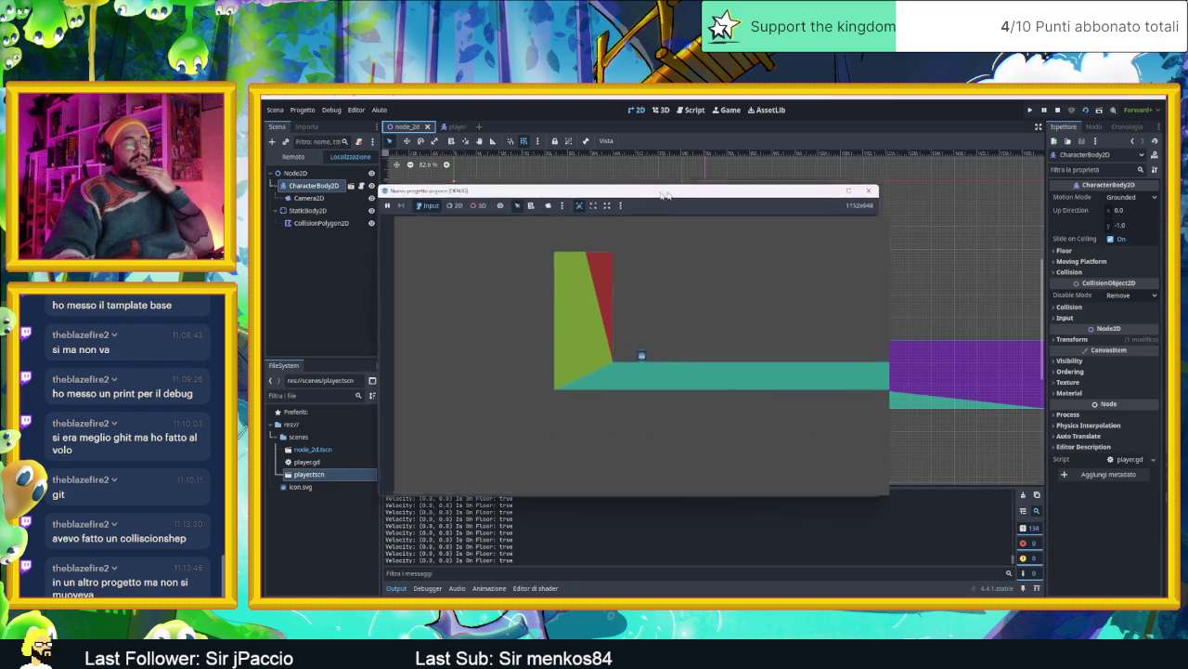
pyautogui.click(446, 126)
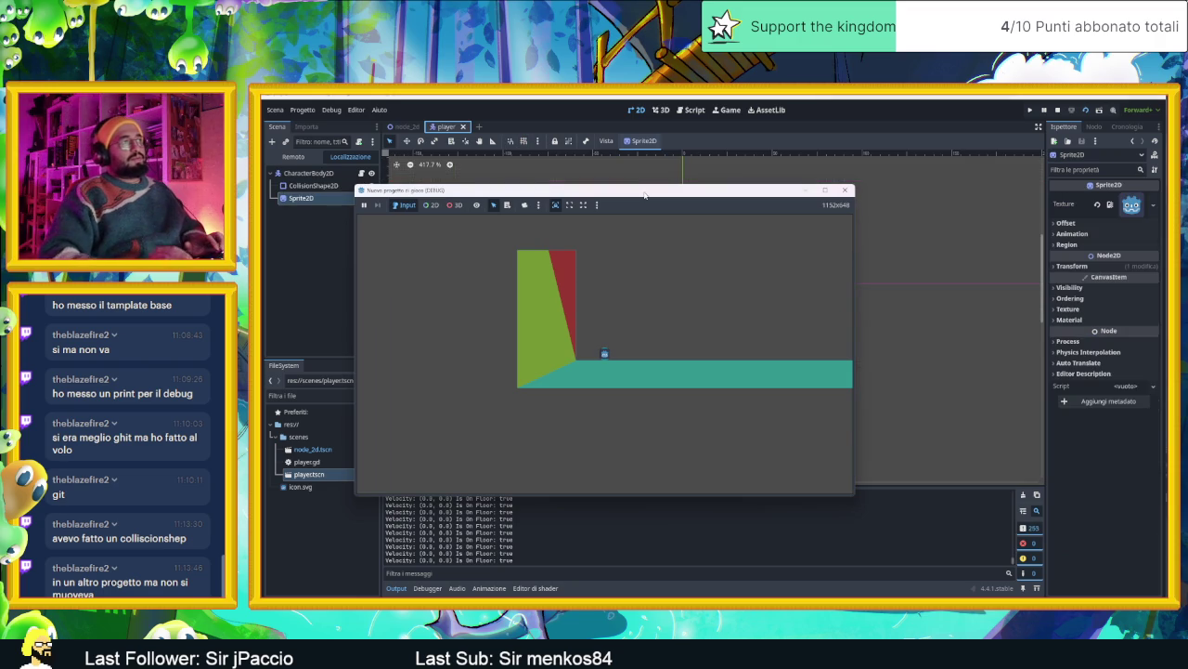
pyautogui.press('Right')
pyautogui.press('space')
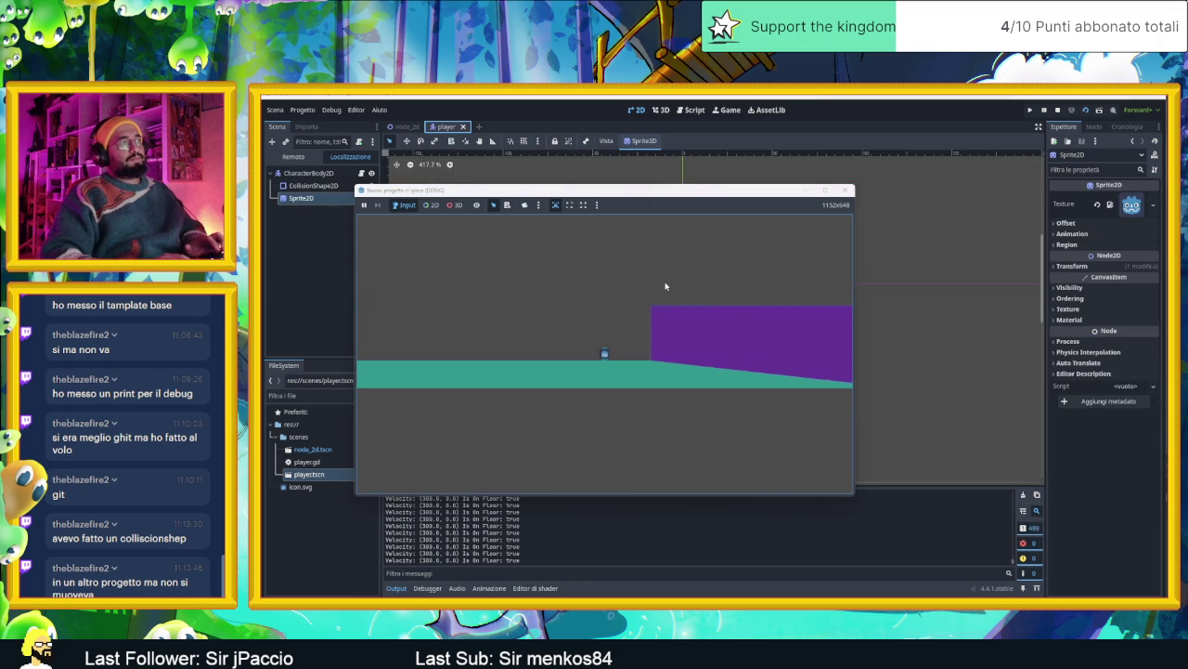
pyautogui.press('space')
pyautogui.press('Left')
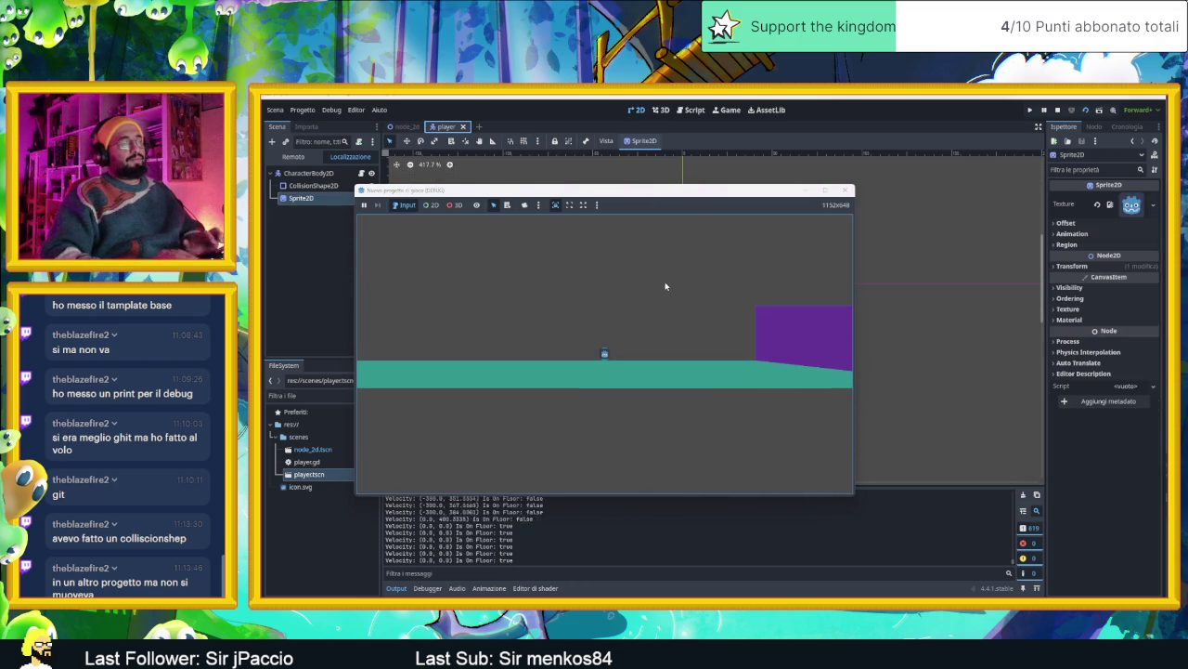
# Stop the running game and close the Godot editor
pyautogui.click(1058, 110)
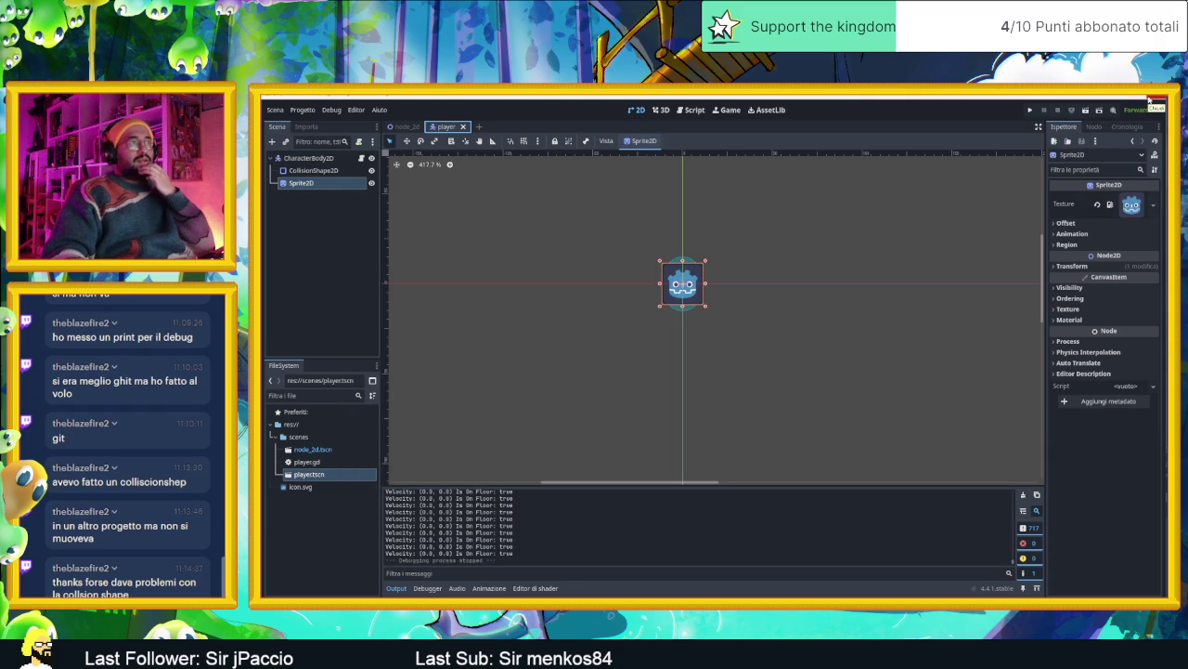
pyautogui.click(404, 126)
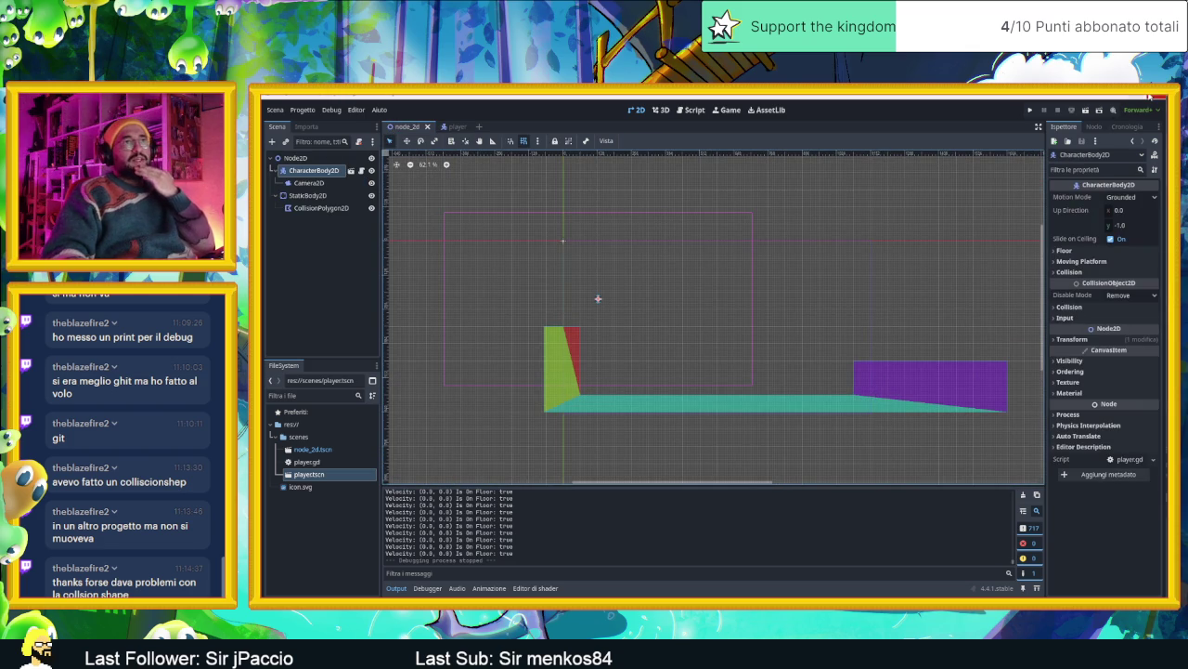
pyautogui.click(1156, 96)
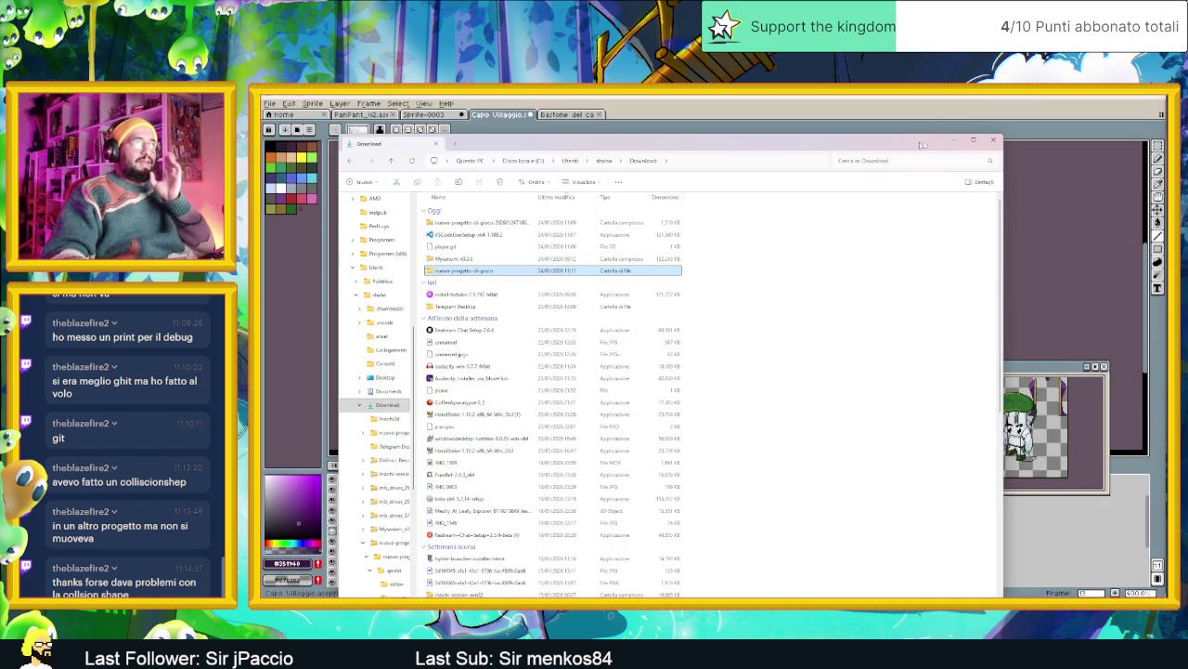
# Delete four Download items, including the nuovo-progetto-di-gioco folder and zip, and close Explorer
pyautogui.keyDown('ctrl'); pyautogui.click(509, 223); pyautogui.keyUp('ctrl')
pyautogui.keyDown('ctrl'); pyautogui.click(508, 235); pyautogui.keyUp('ctrl')
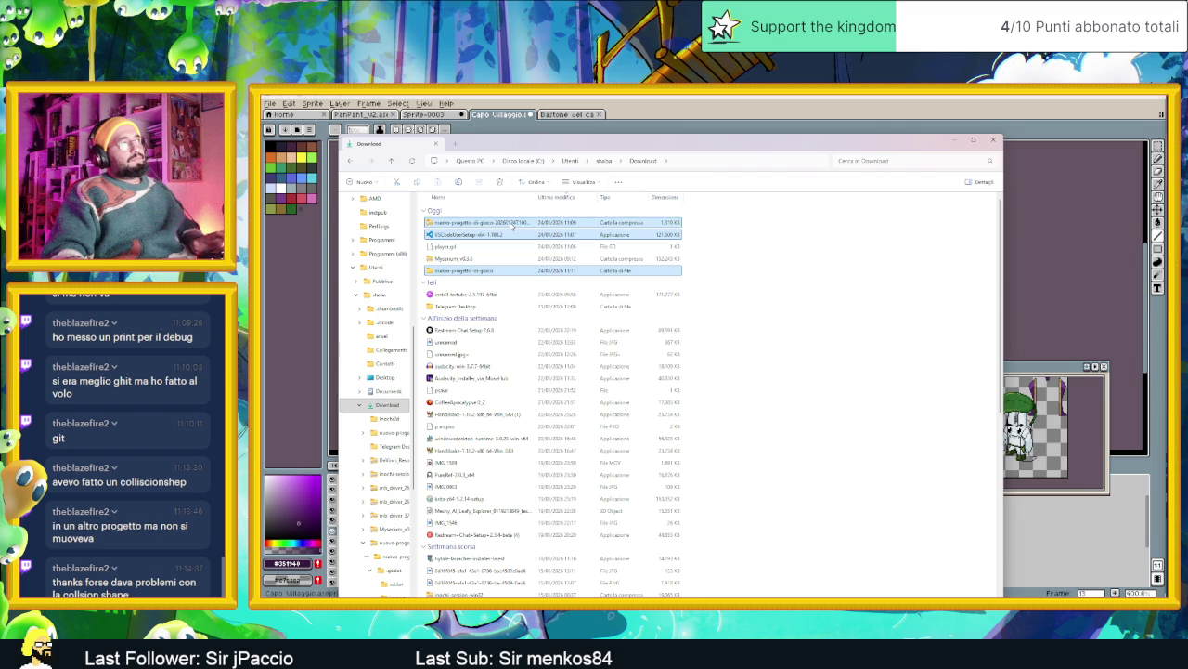
pyautogui.rightClick(509, 248)
pyautogui.click(467, 250)
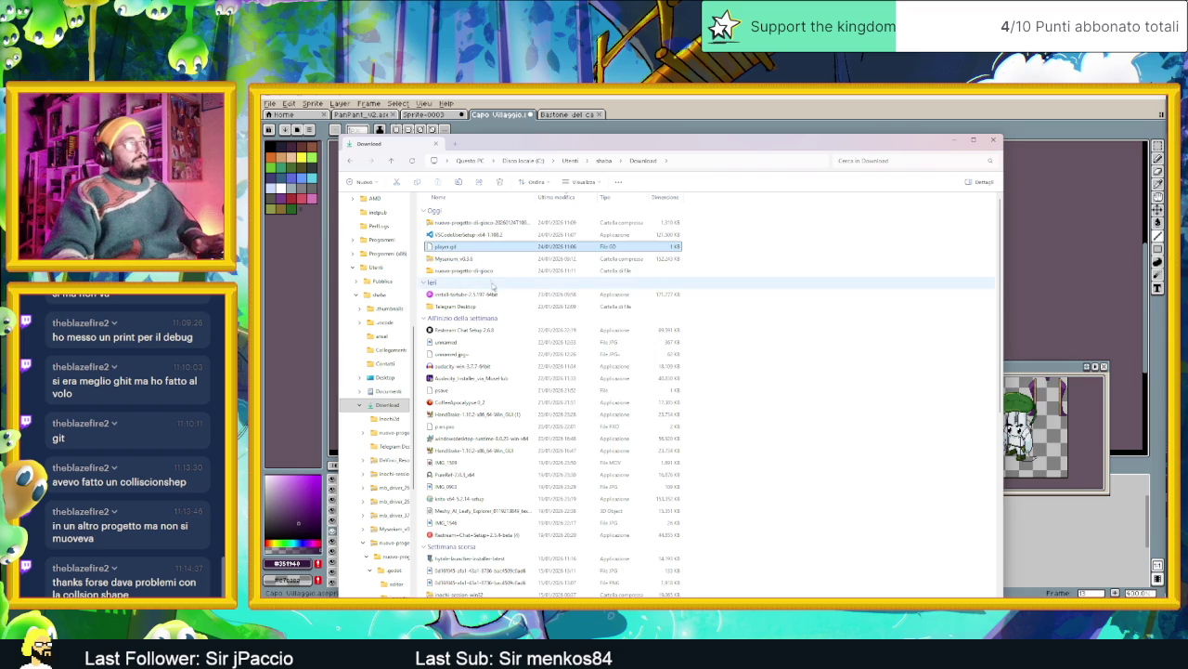
pyautogui.keyDown('ctrl'); pyautogui.click(474, 270); pyautogui.keyUp('ctrl')
pyautogui.keyDown('ctrl'); pyautogui.click(490, 235); pyautogui.keyUp('ctrl')
pyautogui.keyDown('ctrl'); pyautogui.click(489, 224); pyautogui.keyUp('ctrl')
pyautogui.rightClick(490, 227)
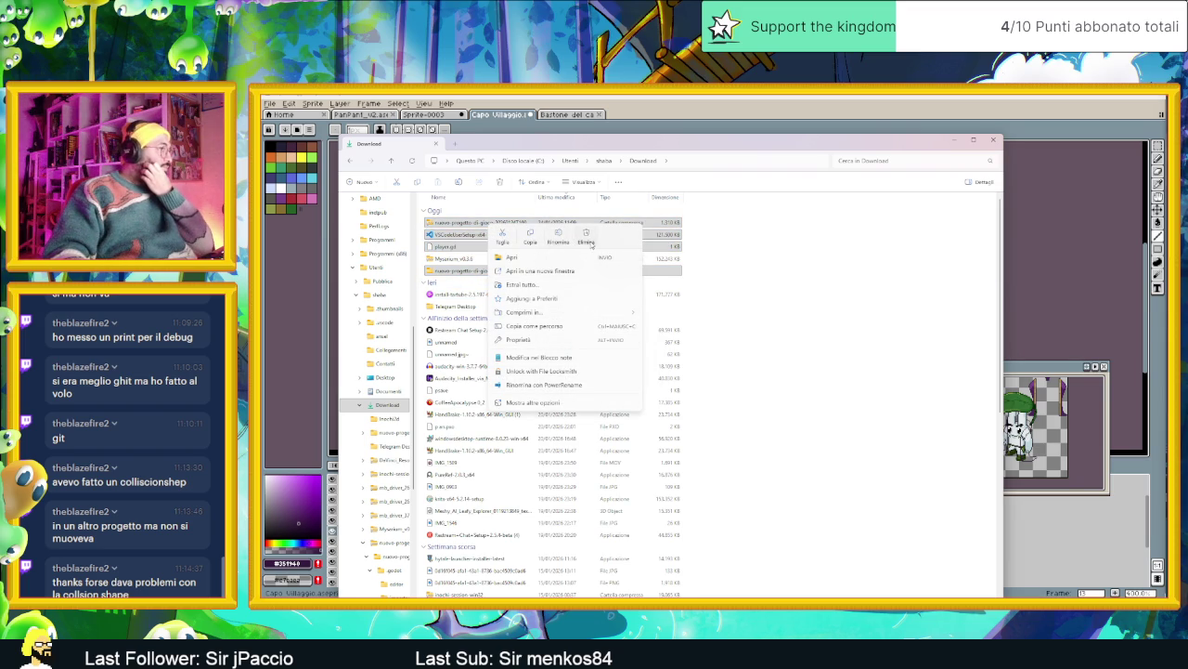
pyautogui.click(587, 240)
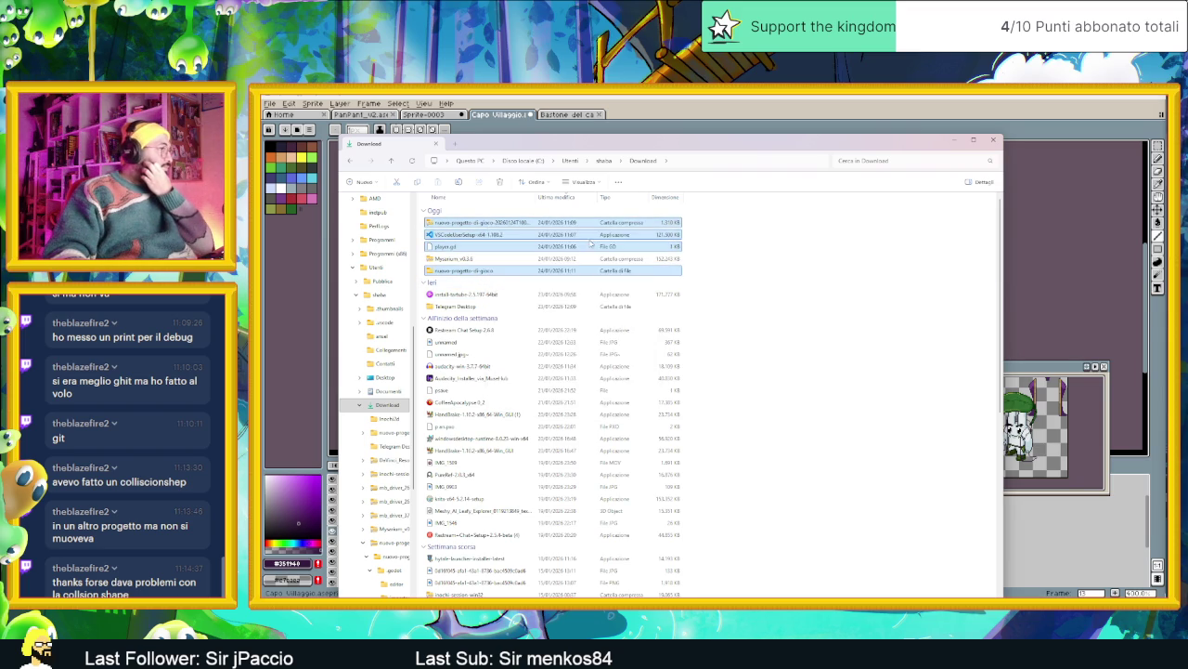
pyautogui.click(953, 141)
# Frame the character and eyedrop the staff's gold colour as the drawing colour
pyautogui.scroll(-2, 873, 296)
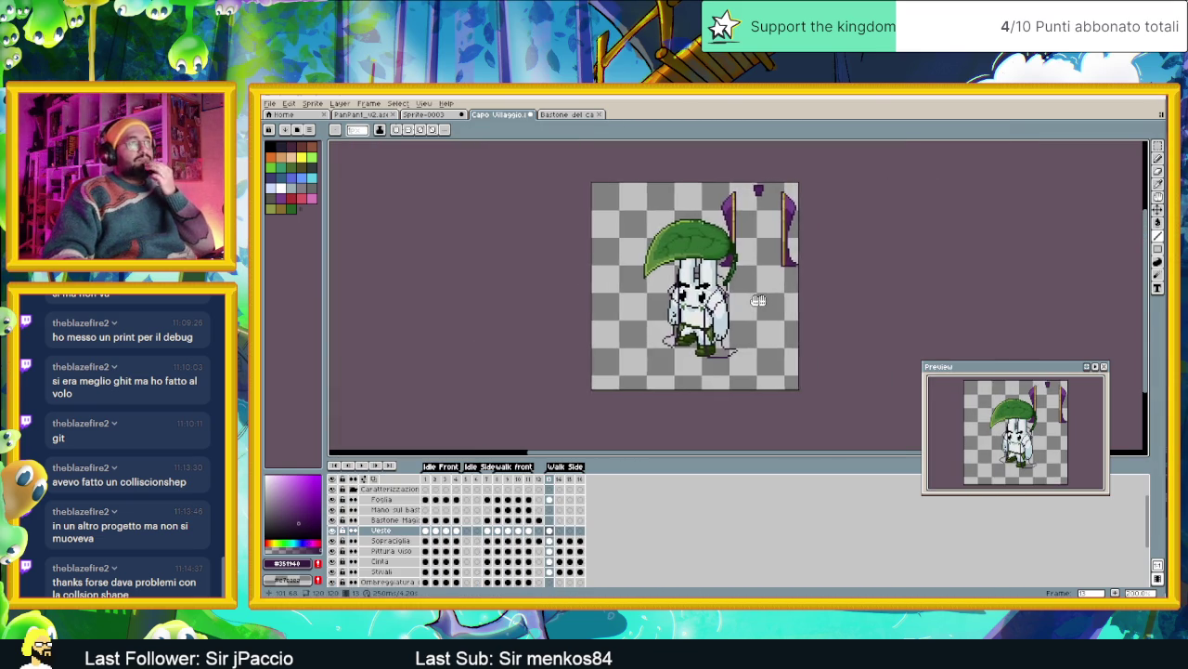
pyautogui.scroll(2, 703, 301)
pyautogui.scroll(1, 632, 310)
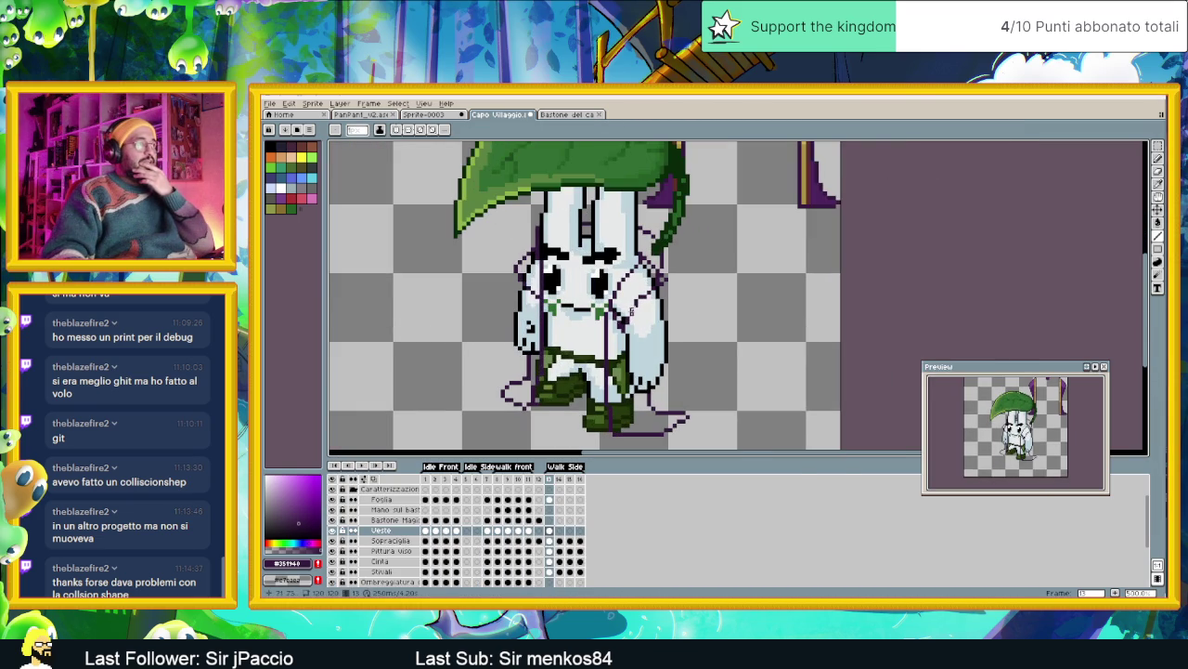
pyautogui.scroll(-1, 707, 319)
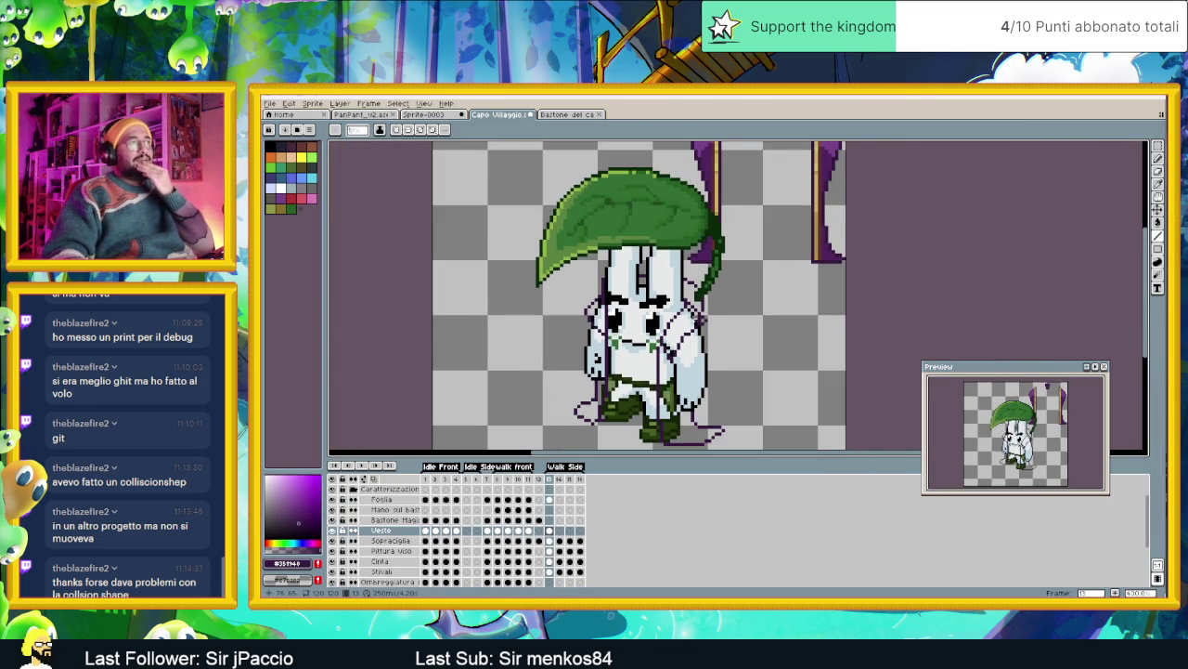
pyautogui.scroll(1, 692, 320)
pyautogui.scroll(1, 657, 349)
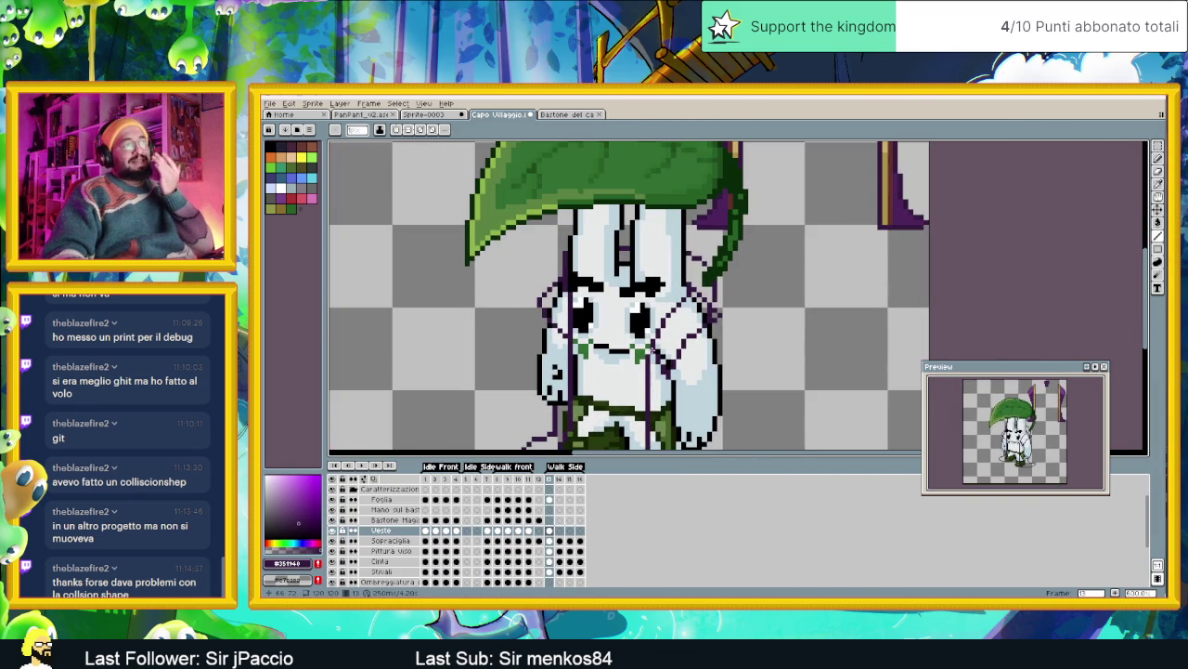
pyautogui.moveTo(660, 357); pyautogui.dragTo(654, 329)
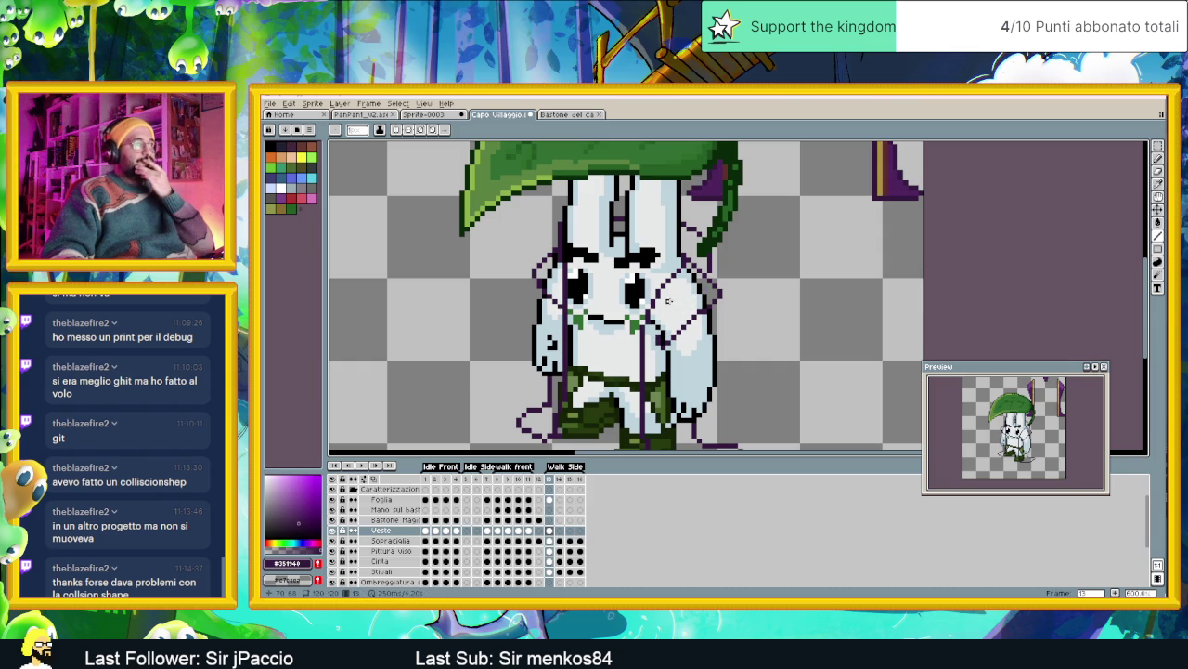
pyautogui.scroll(1, 714, 302)
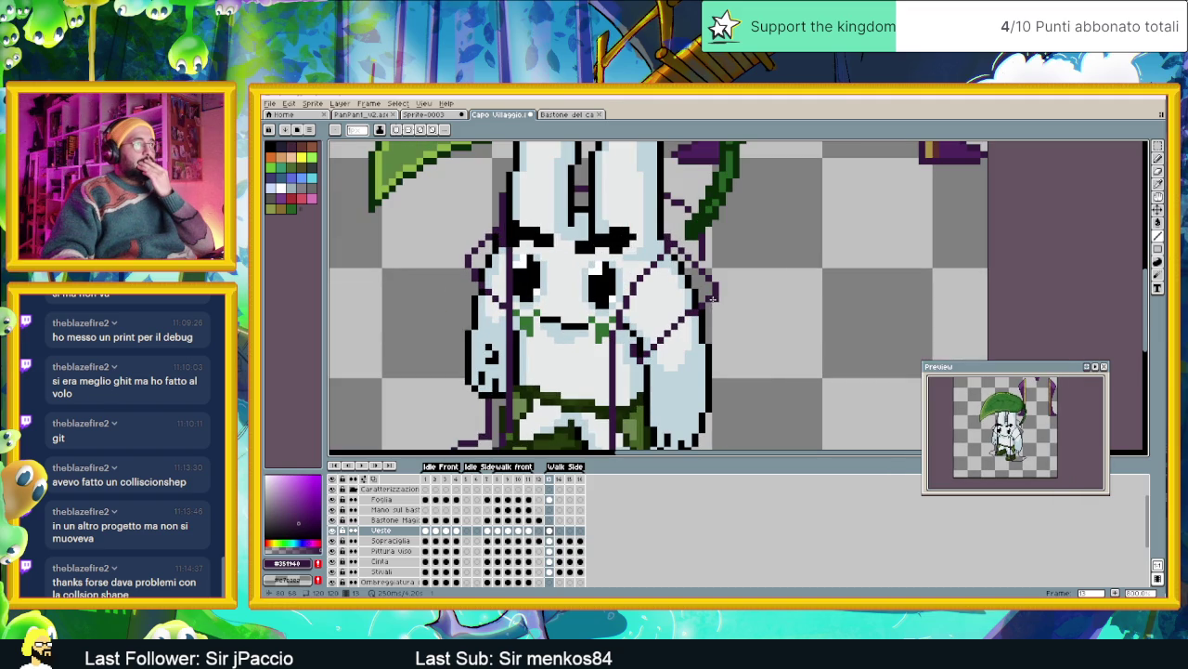
pyautogui.scroll(-1, 712, 337)
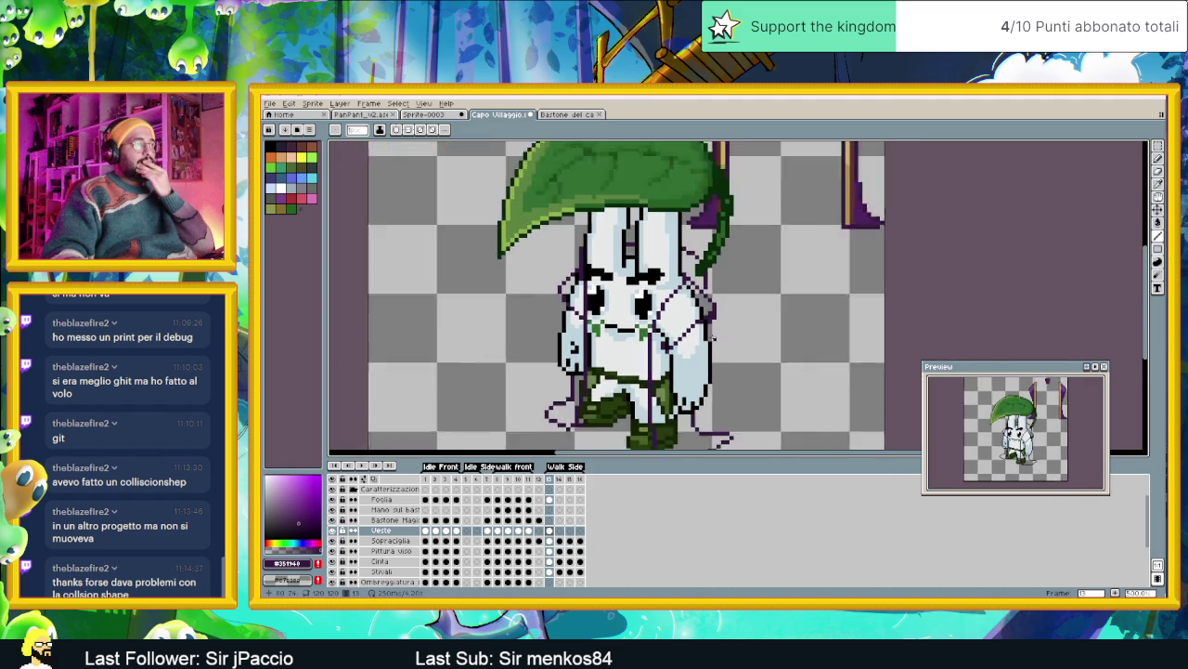
pyautogui.scroll(-1, 713, 338)
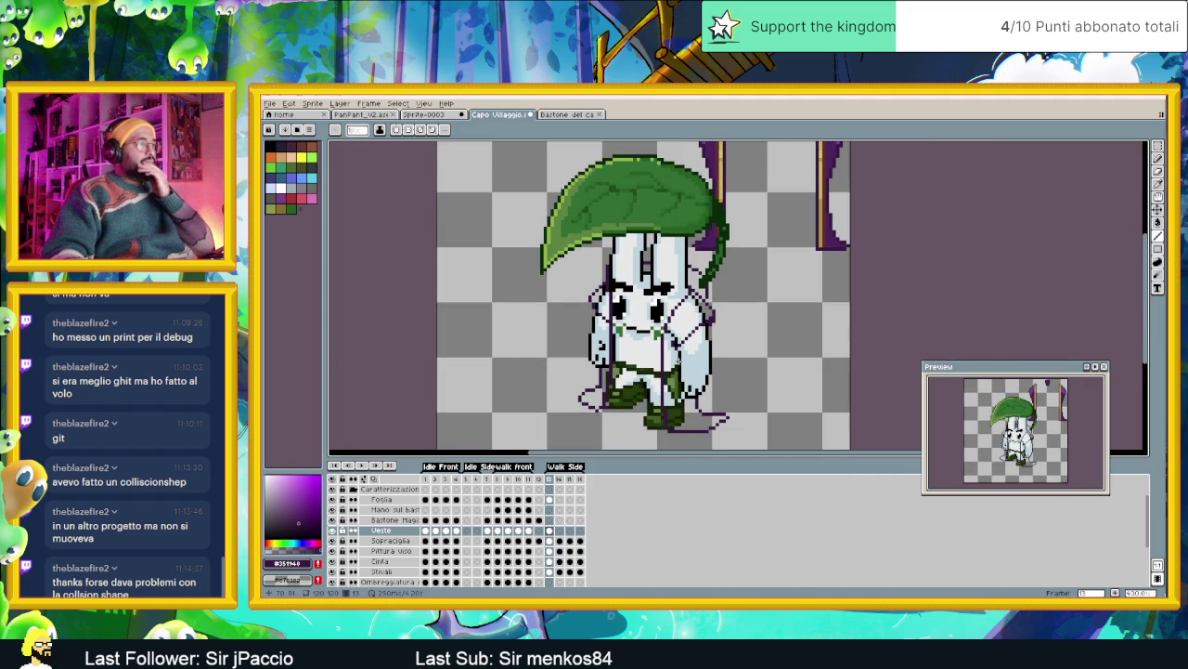
pyautogui.moveTo(650, 297); pyautogui.dragTo(663, 272)
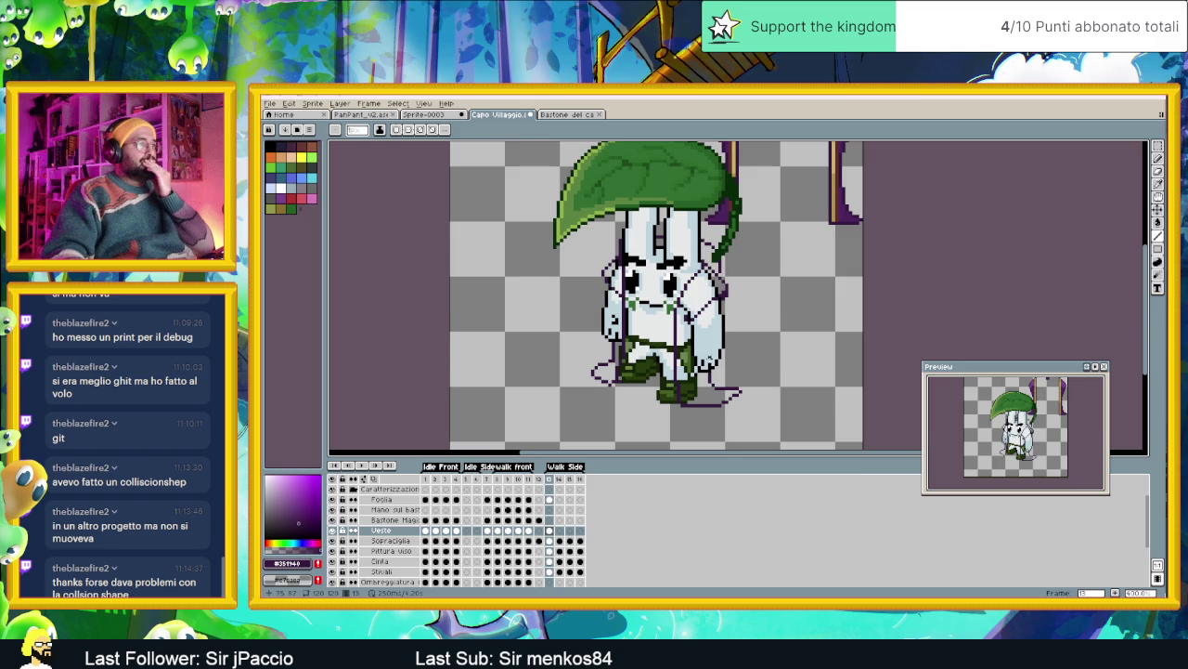
pyautogui.scroll(1, 714, 362)
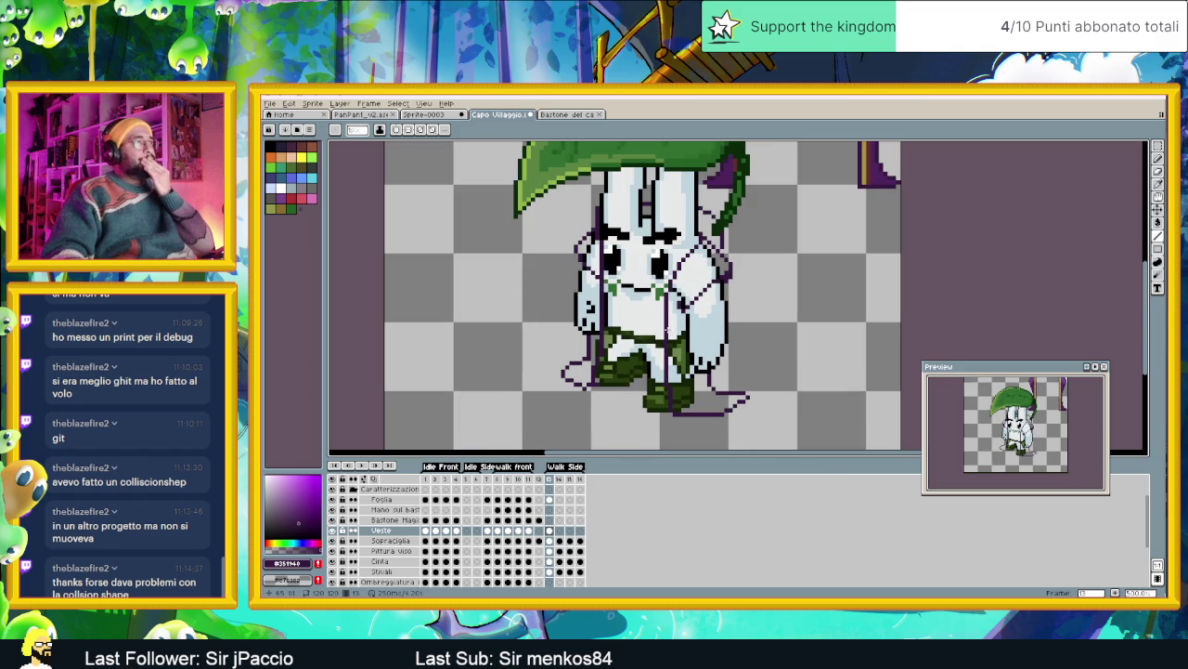
pyautogui.scroll(-1, 669, 329)
pyautogui.scroll(-2, 669, 329)
pyautogui.moveTo(620, 263); pyautogui.dragTo(689, 300)
pyautogui.scroll(2, 689, 300)
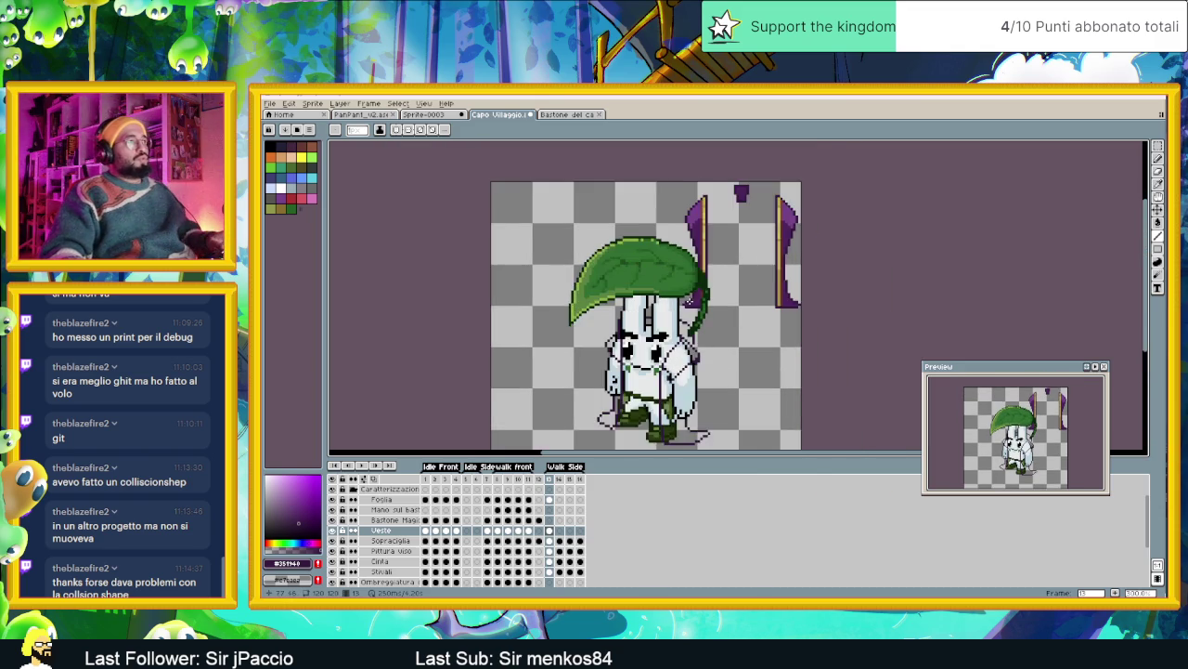
pyautogui.scroll(1, 689, 300)
pyautogui.press('i')
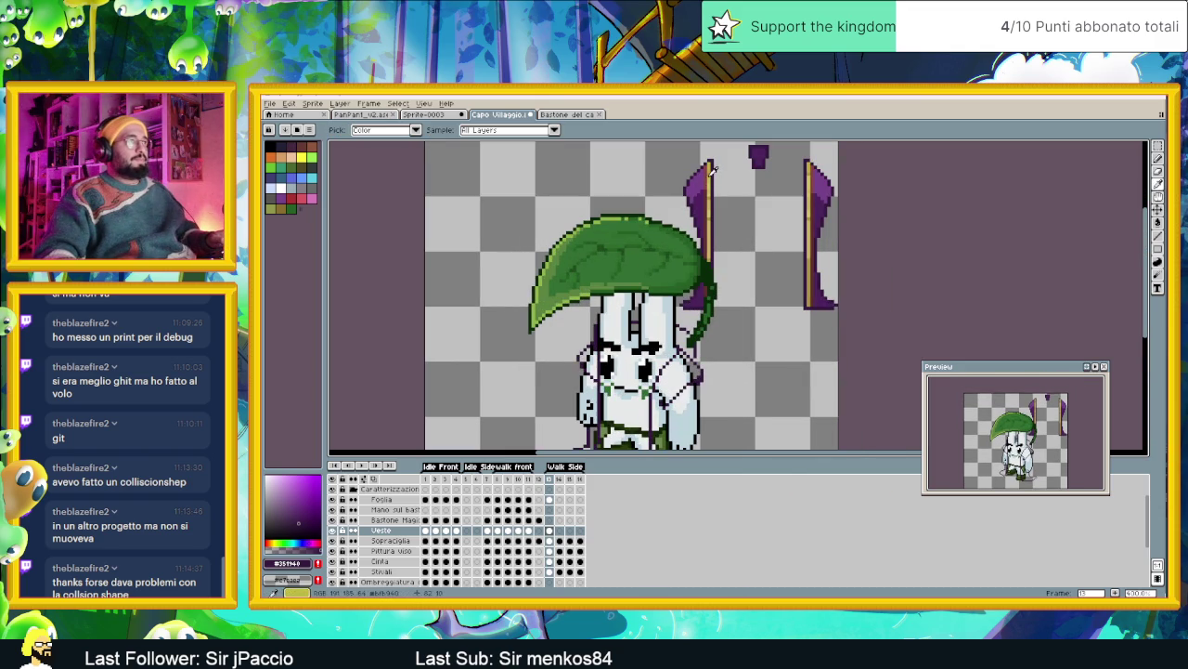
pyautogui.click(813, 270)
pyautogui.scroll(1, 695, 212)
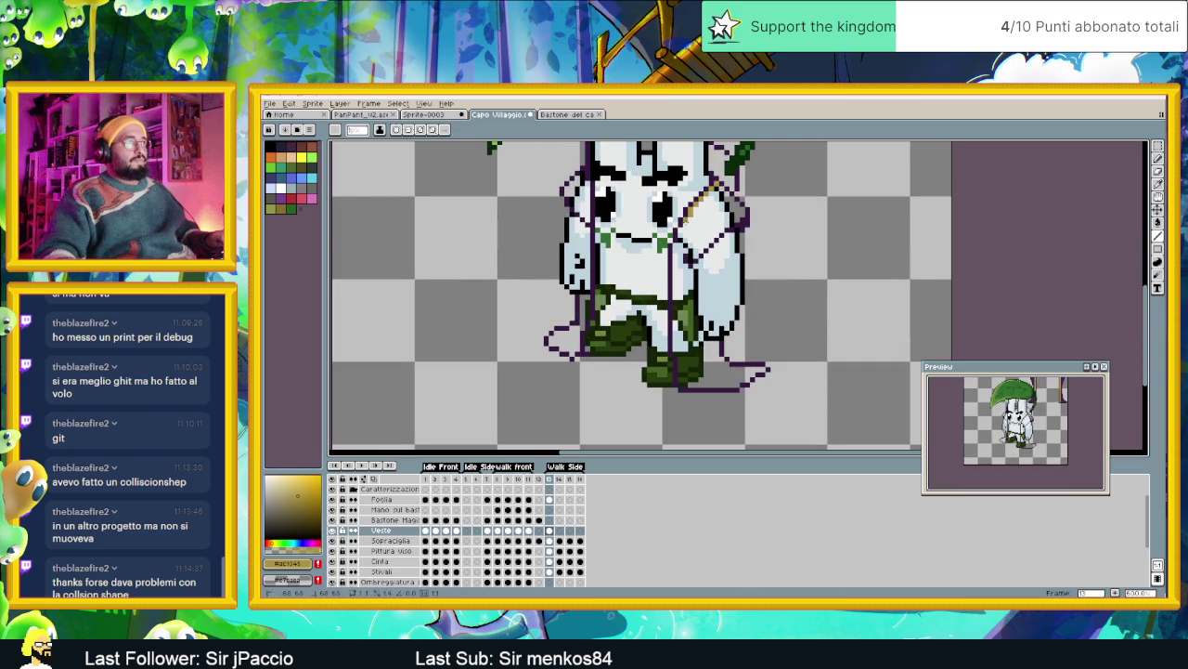
# Draw gold trim lines down the robe's right and left front edges
pyautogui.moveTo(683, 231); pyautogui.dragTo(675, 339)
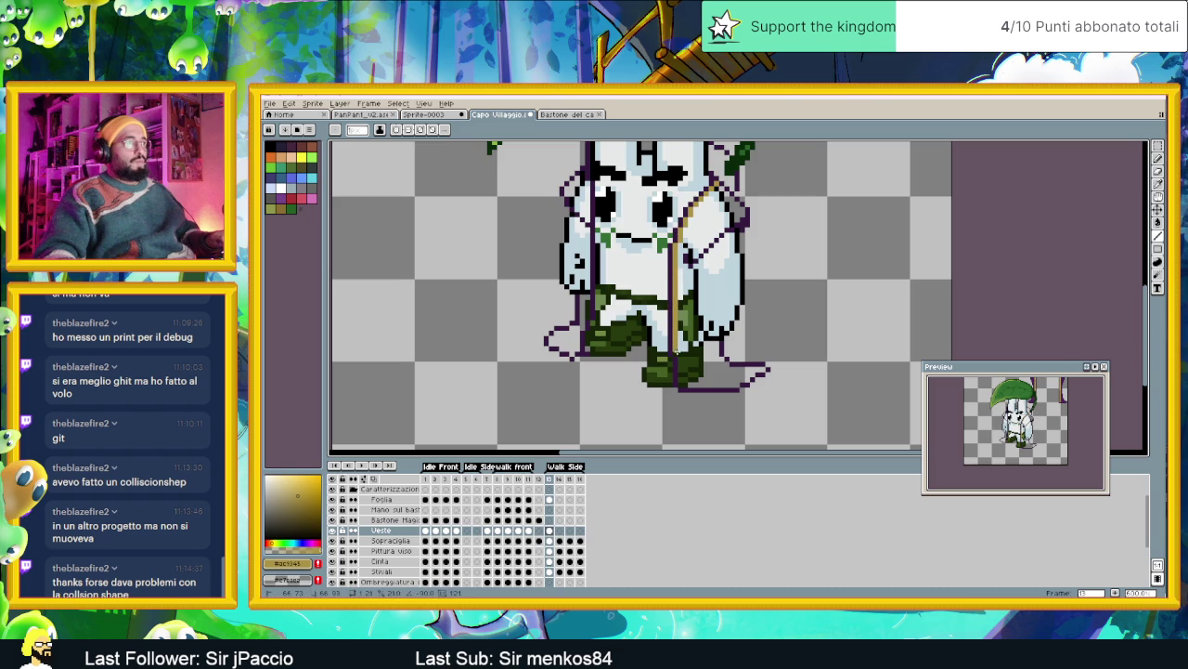
pyautogui.moveTo(681, 355); pyautogui.dragTo(679, 381)
pyautogui.moveTo(598, 179)
pyautogui.mouseDown()
pyautogui.moveTo(635, 207)
pyautogui.moveTo(628, 310)
pyautogui.mouseUp()
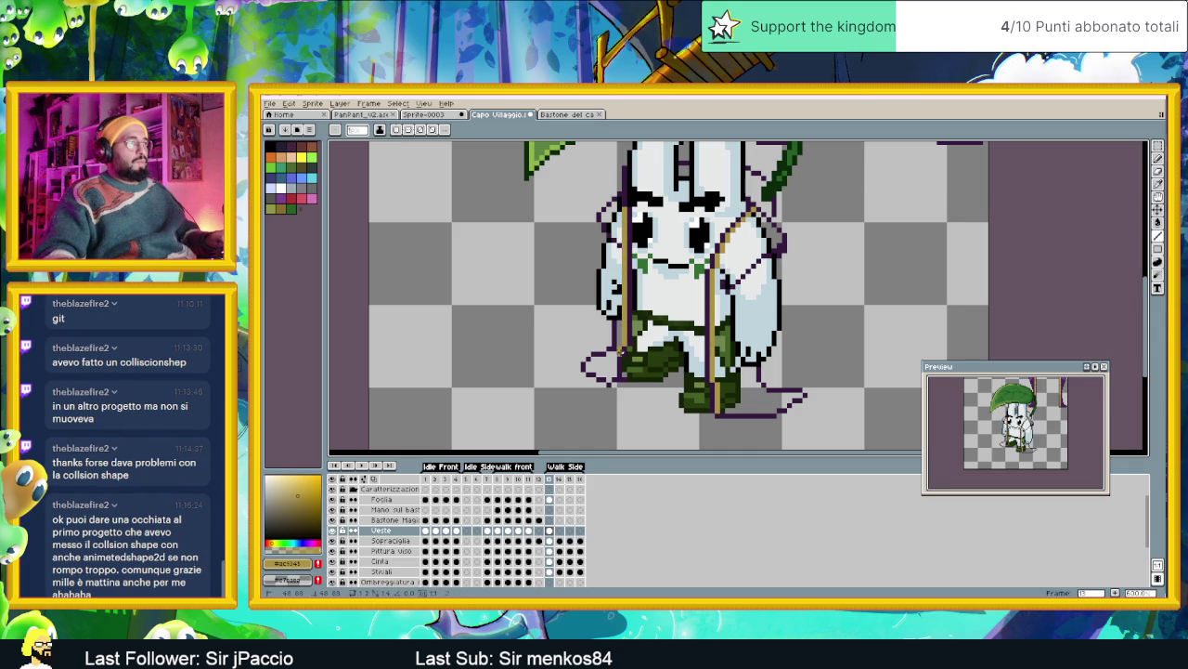
pyautogui.click(614, 357)
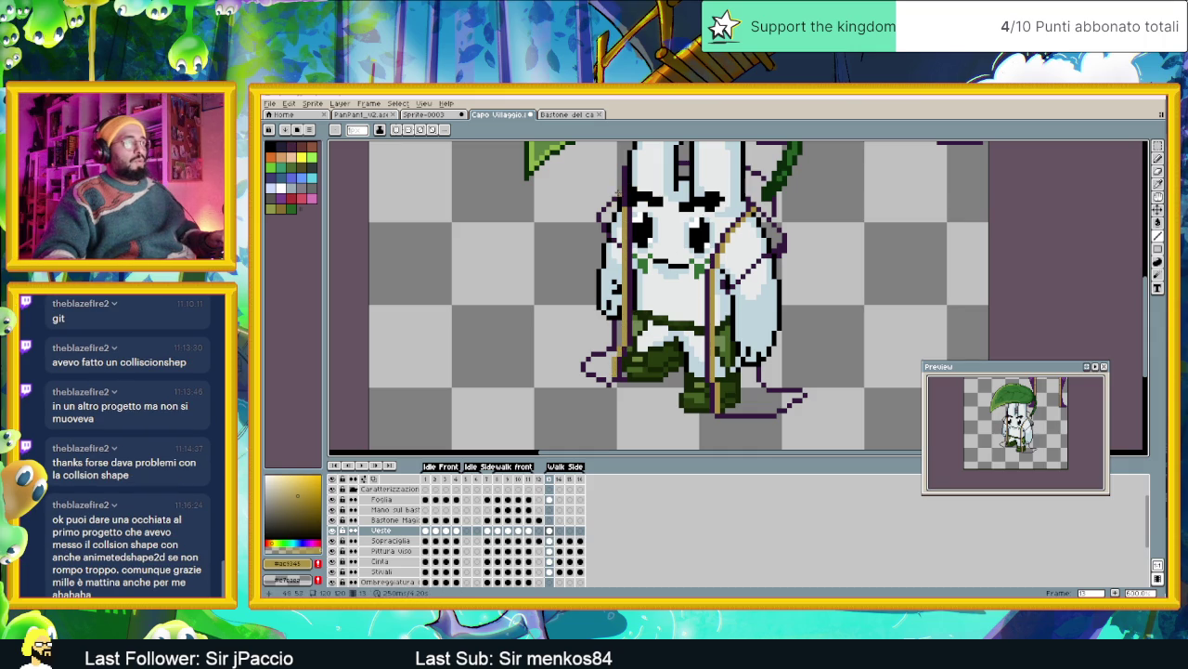
pyautogui.scroll(-1, 639, 195)
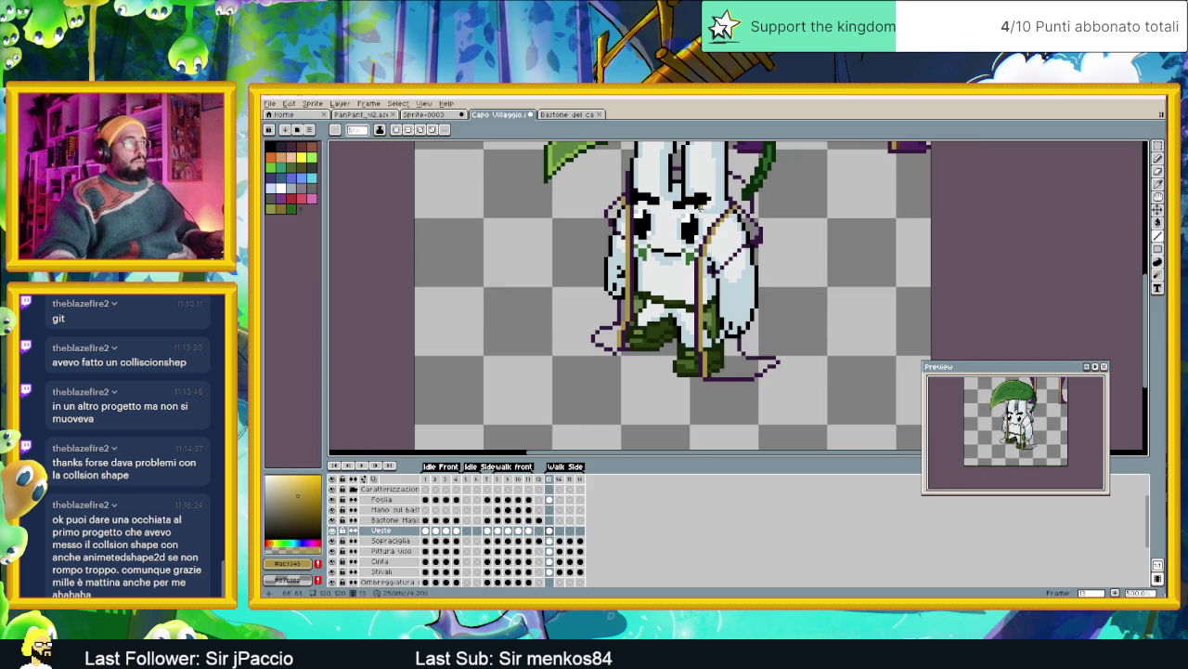
pyautogui.scroll(-1, 756, 223)
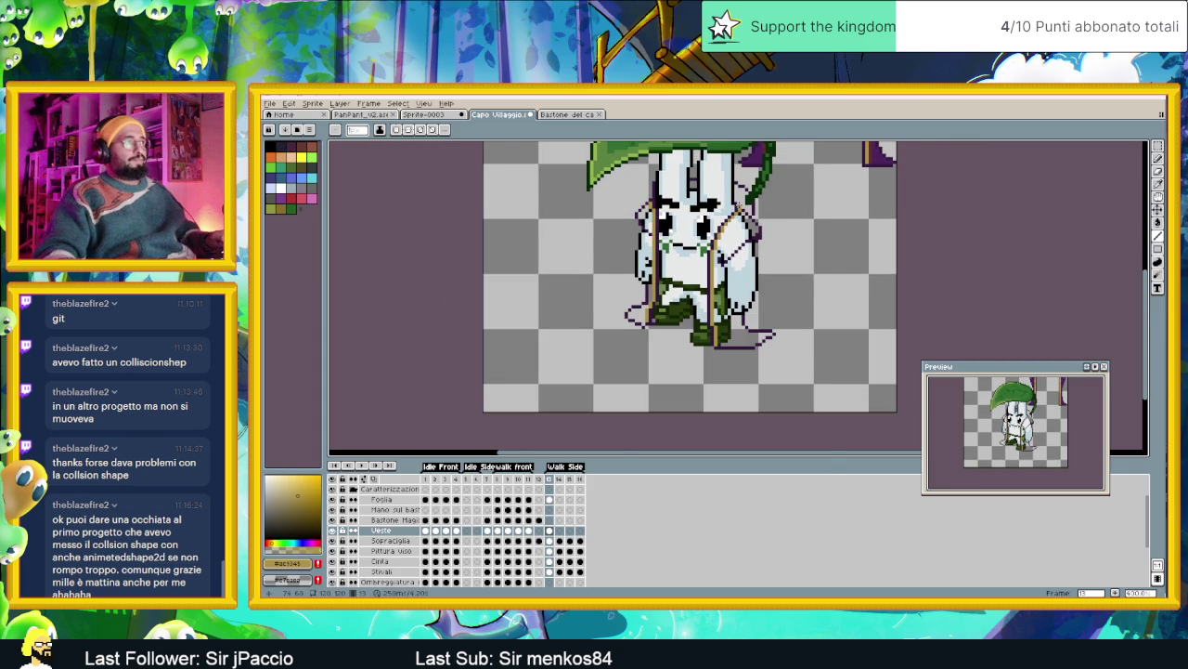
pyautogui.scroll(1, 757, 223)
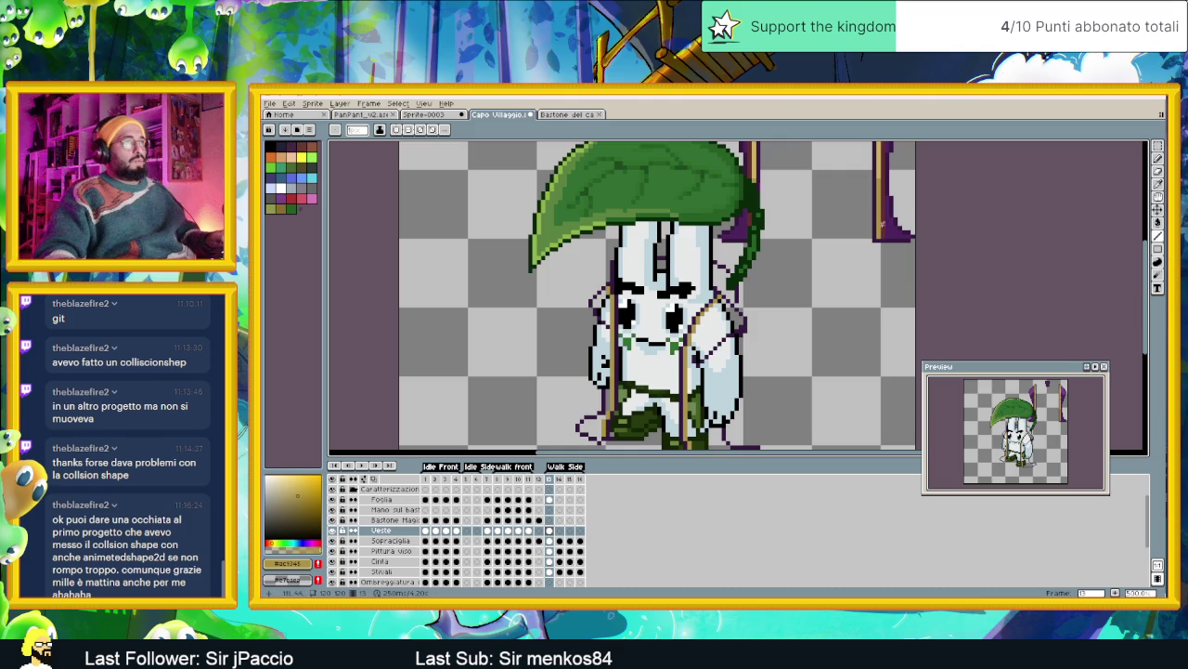
pyautogui.scroll(-1, 809, 198)
pyautogui.scroll(-1, 804, 206)
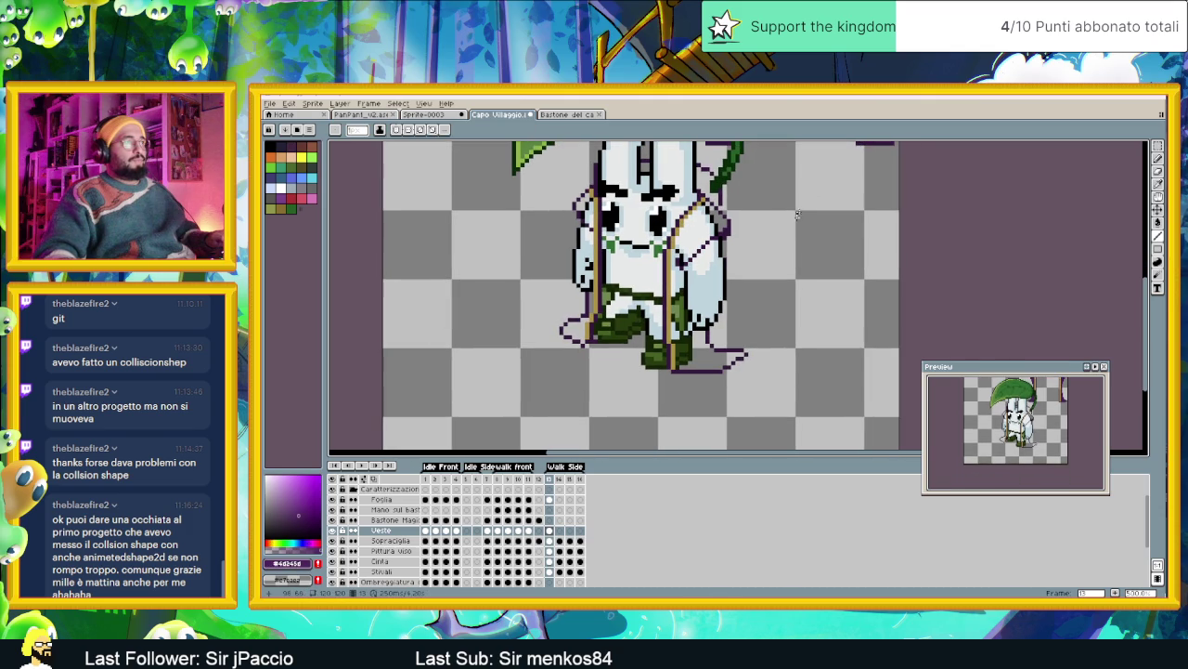
pyautogui.scroll(1, 742, 238)
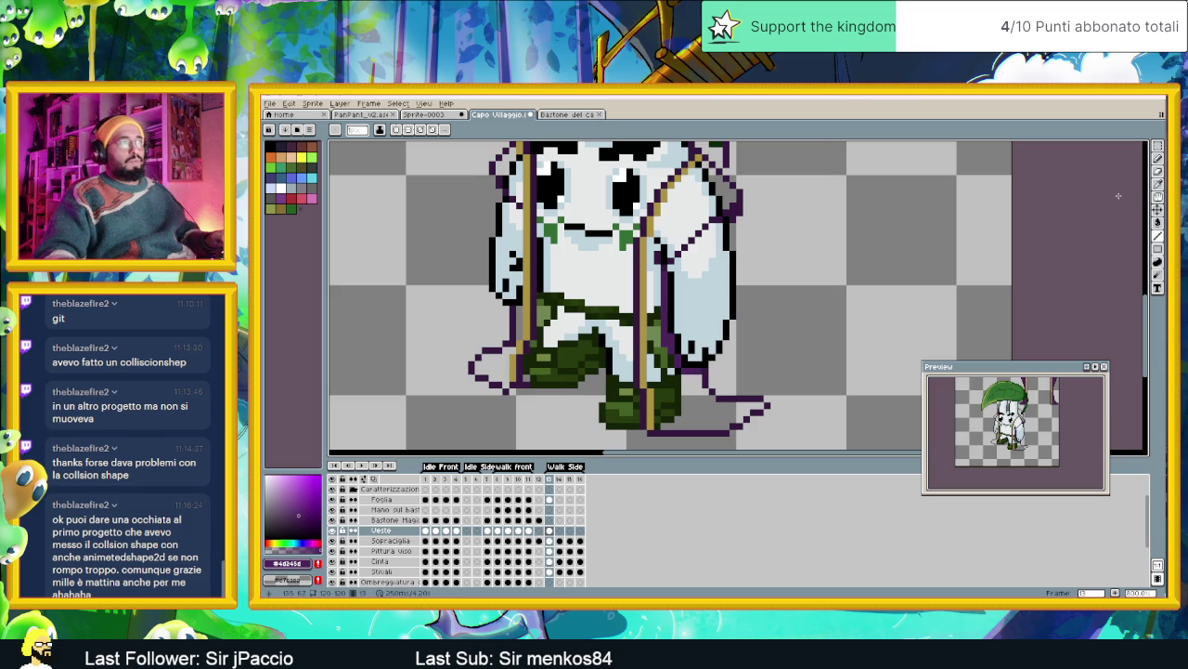
# Paint-bucket the robe's outlined right-hand panel with dark purple #4d245d
pyautogui.click(1158, 222)
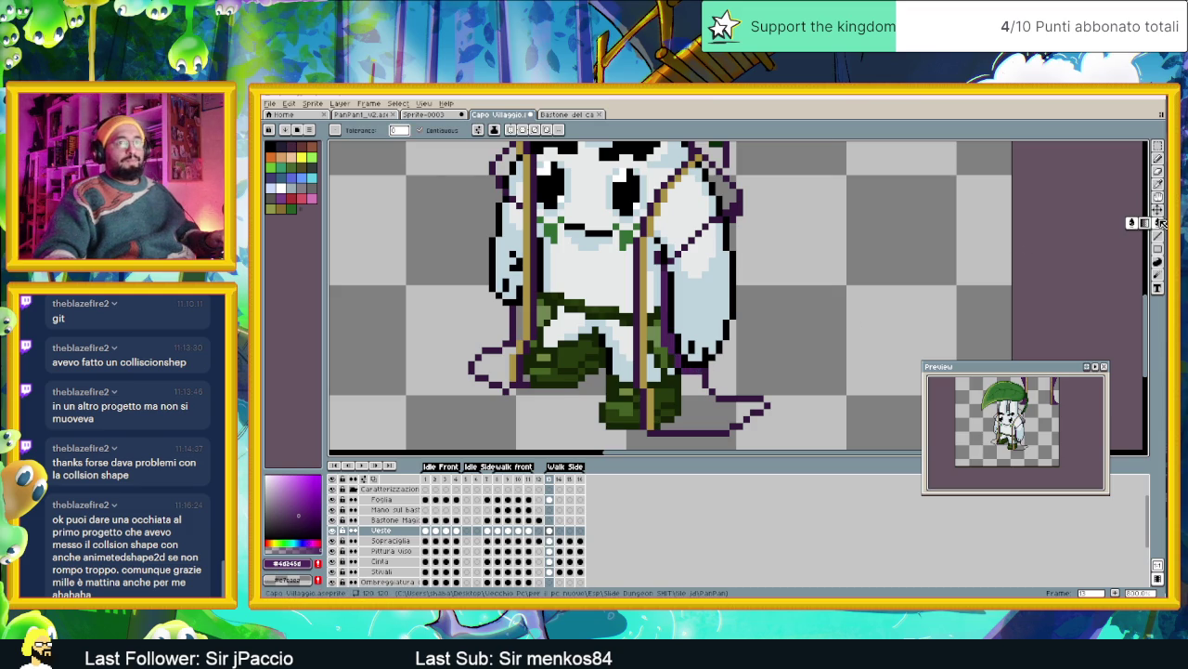
pyautogui.click(729, 200)
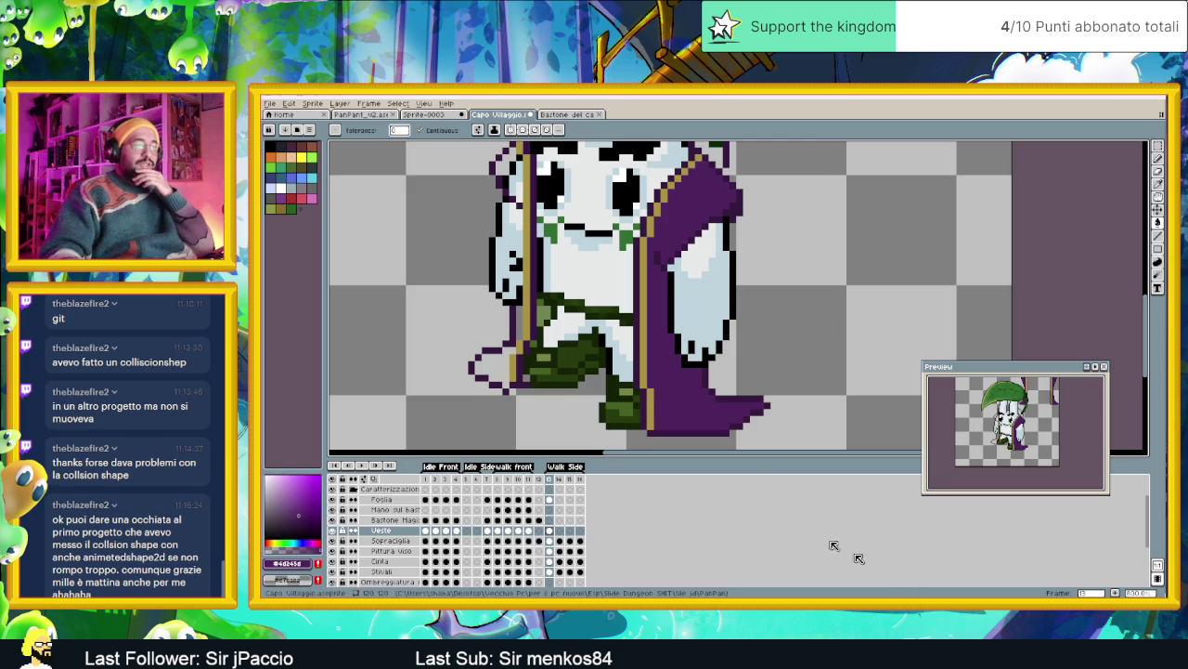
pyautogui.hotkey('alt', 'Tab')
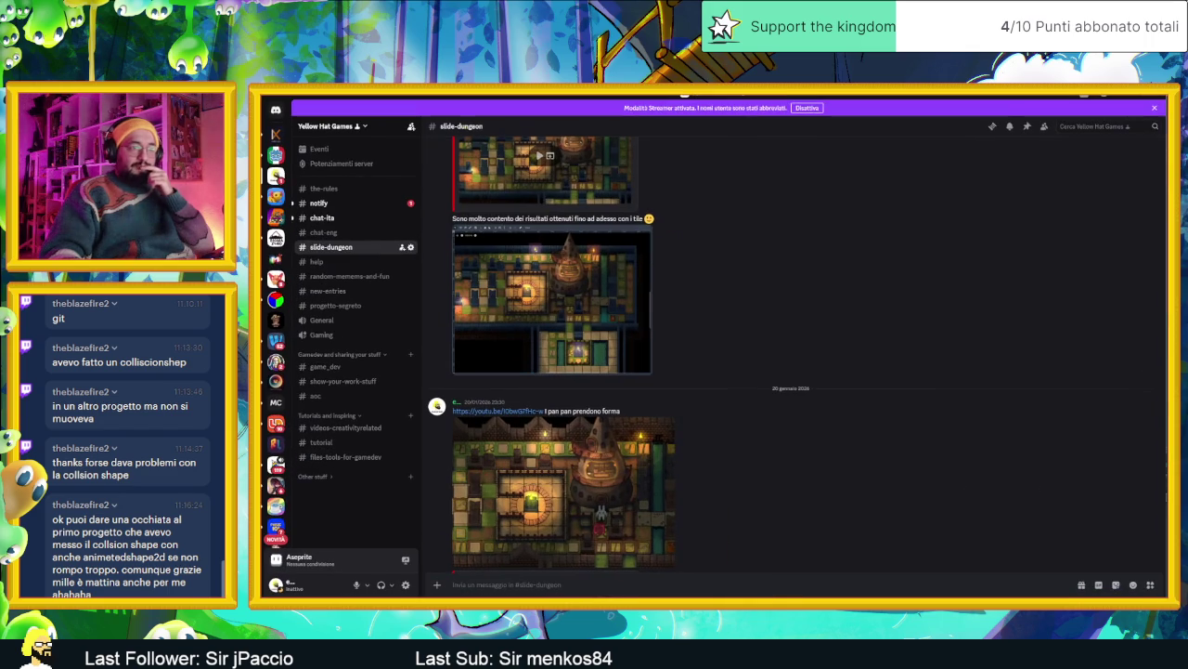
pyautogui.hotkey('alt', 'Tab')
pyautogui.hotkey('alt', 'Tab')
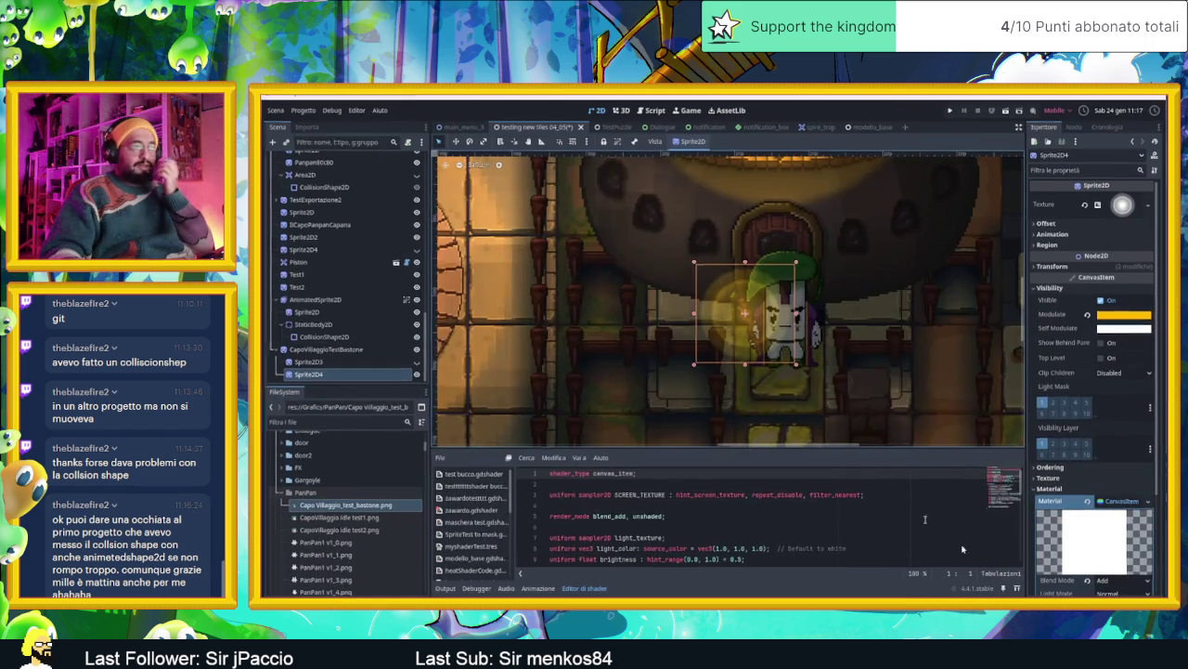
pyautogui.click(301, 110)
pyautogui.click(297, 109)
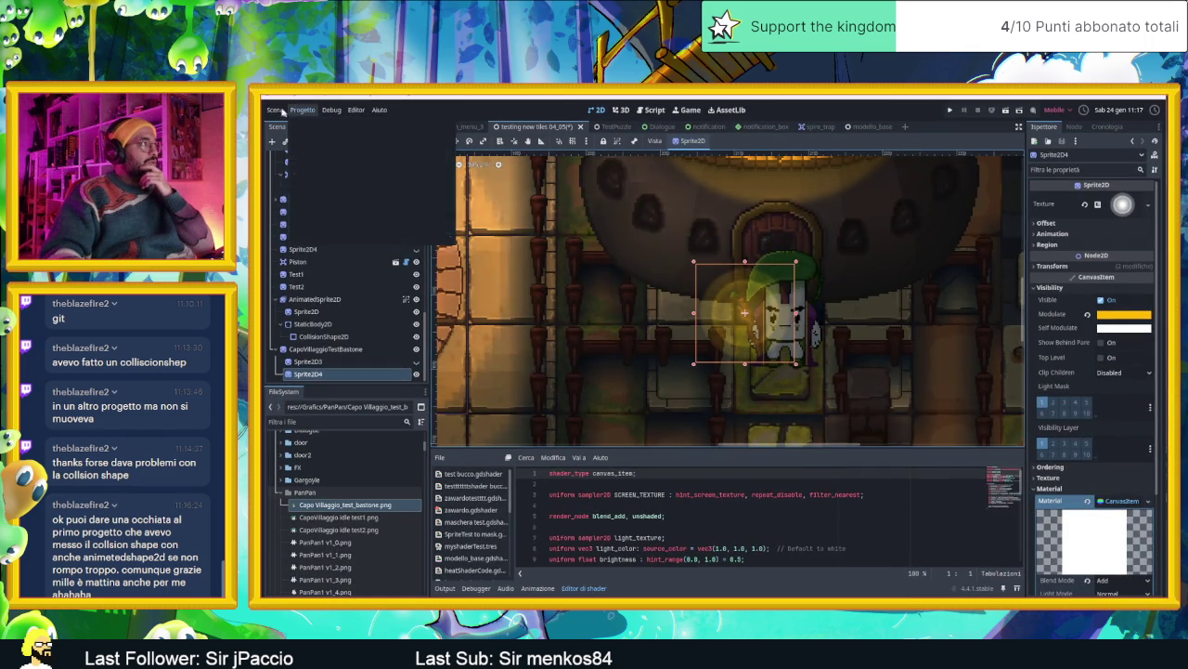
pyautogui.click(274, 109)
pyautogui.press('Escape')
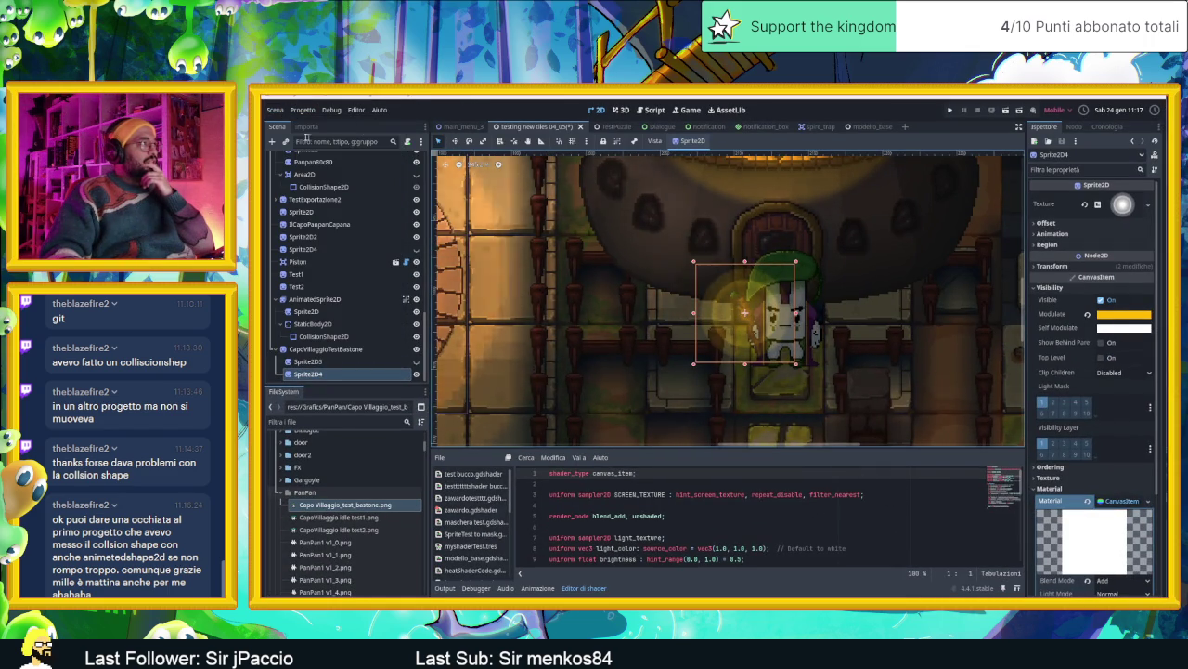
pyautogui.hotkey('ctrl', 'a')
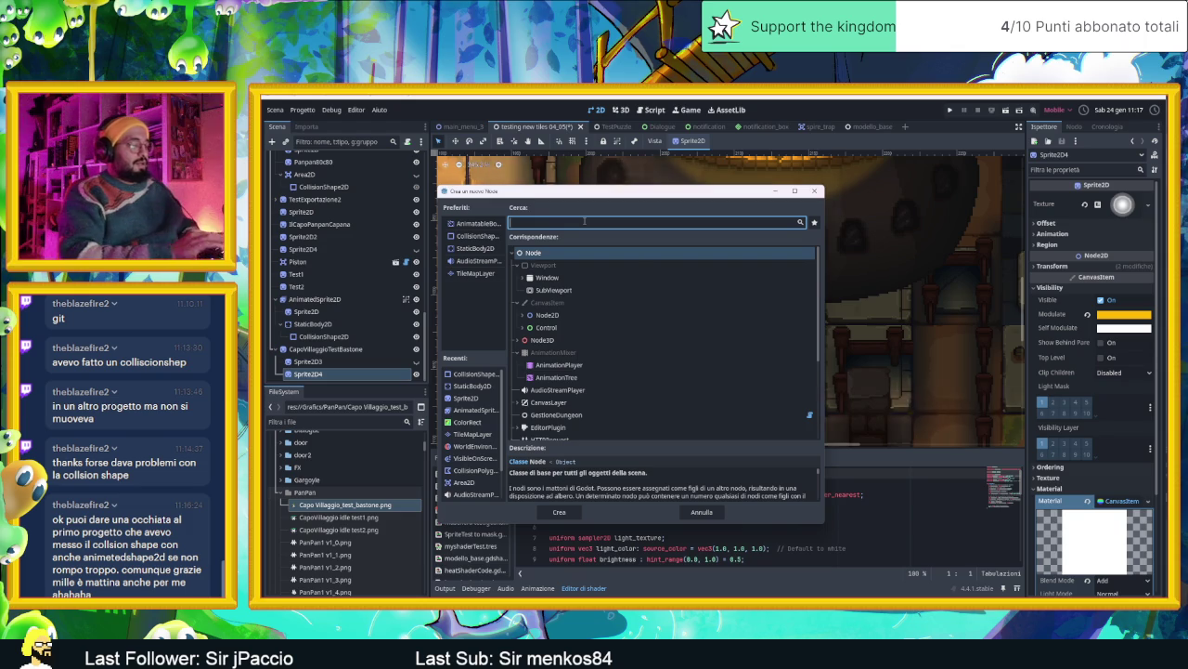
pyautogui.write('animat')
pyautogui.write('te')
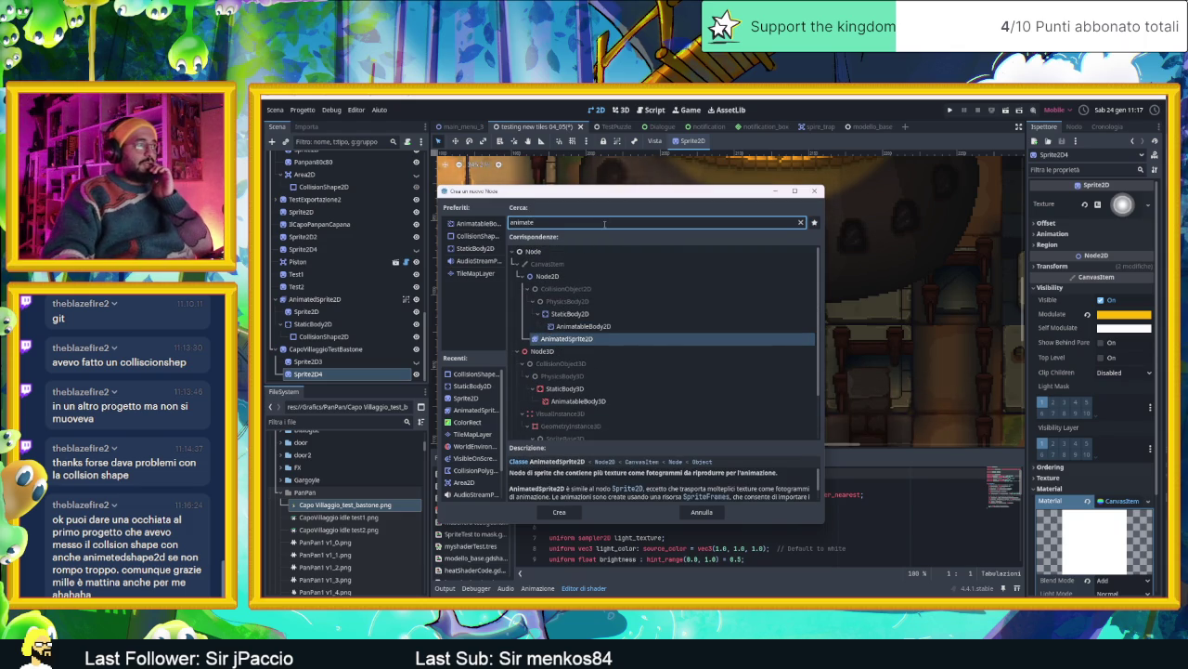
pyautogui.moveTo(582, 326)
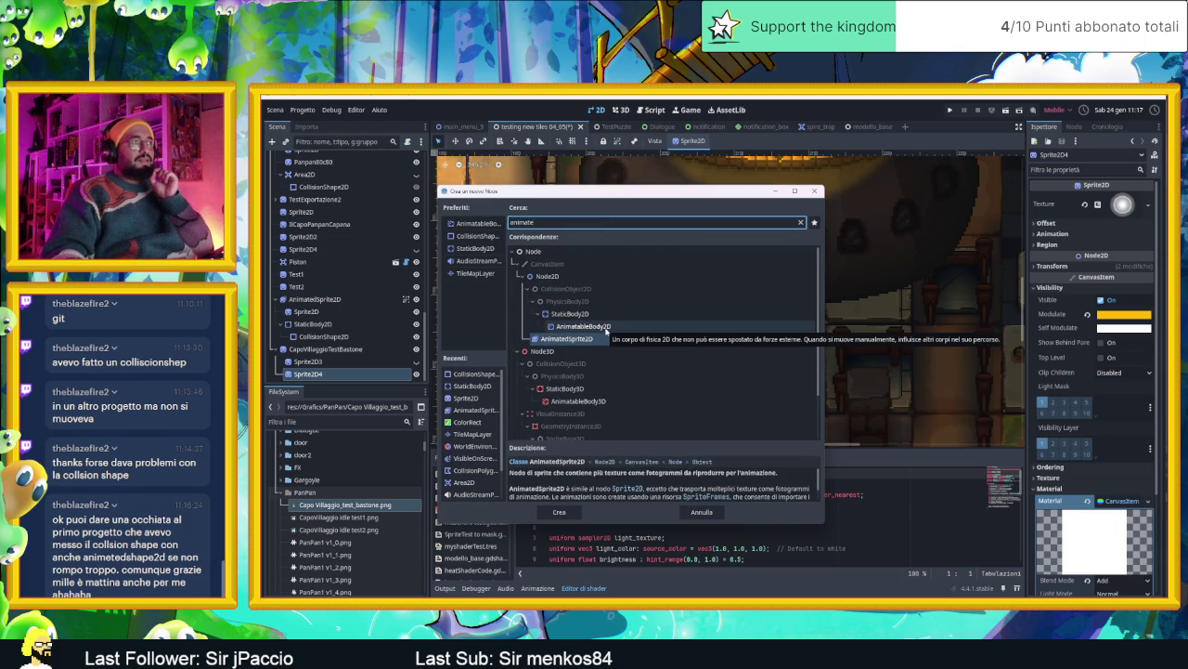
pyautogui.click(607, 330)
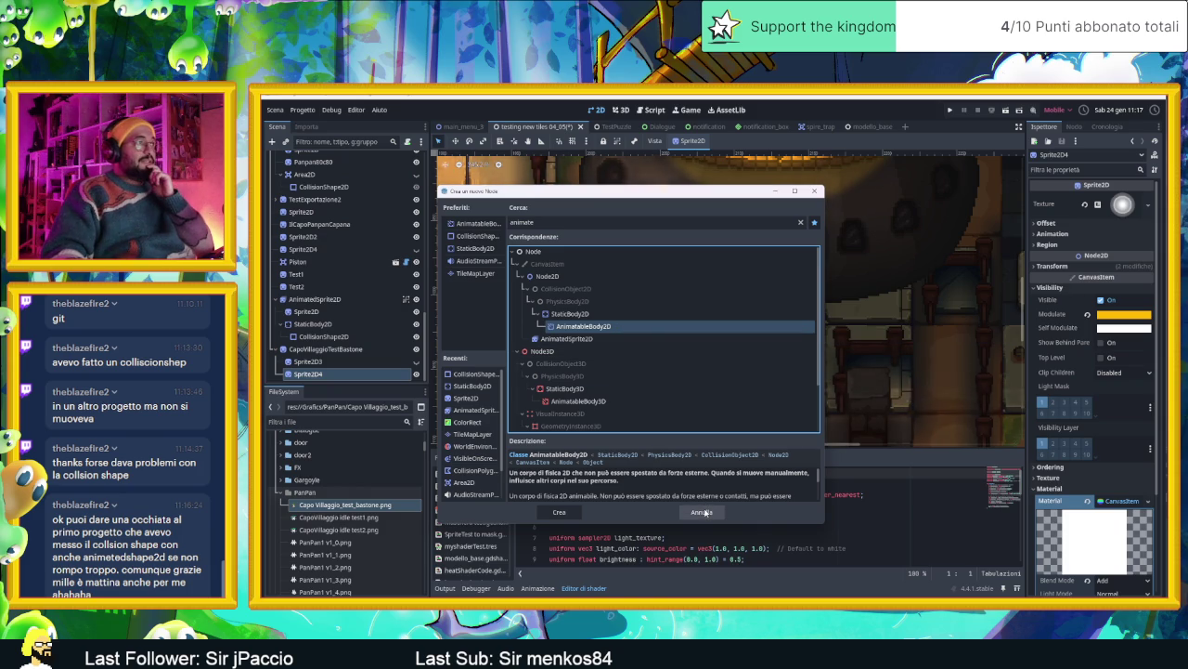
pyautogui.click(576, 314)
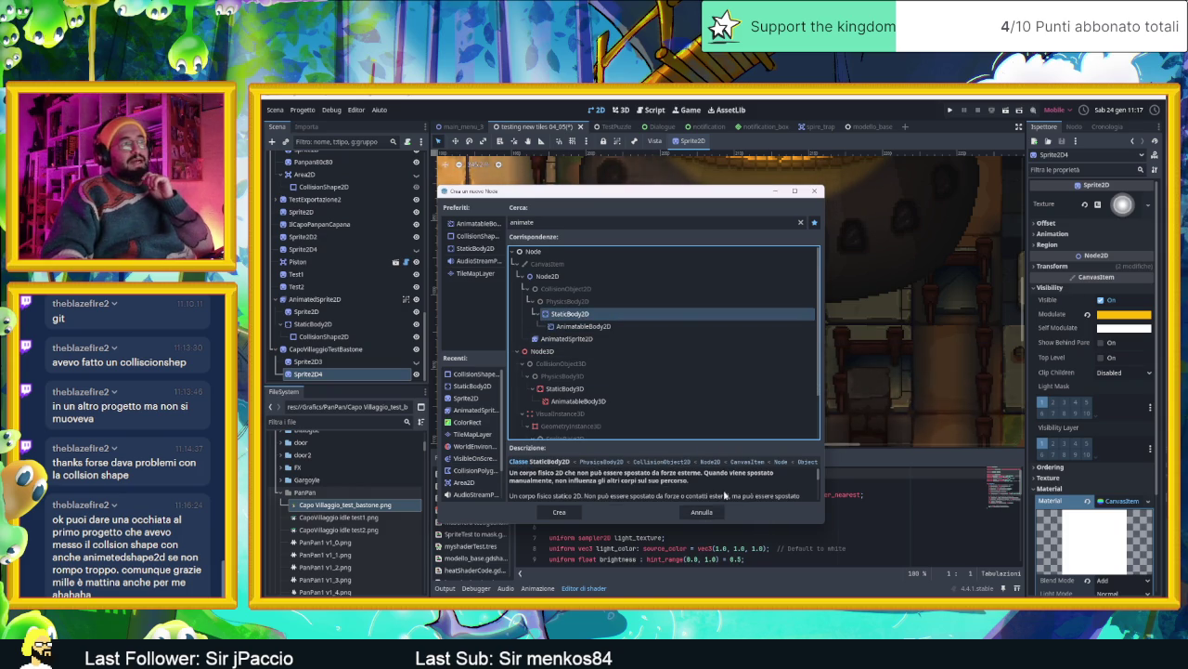
pyautogui.click(707, 512)
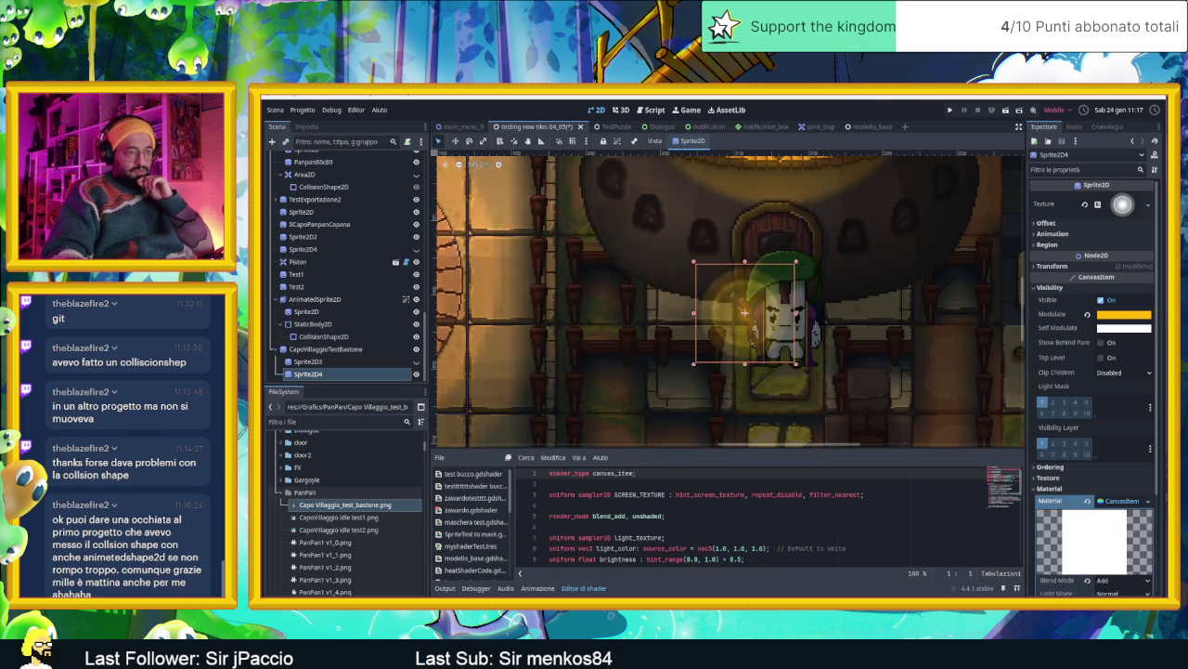
# Close the cache preview, peek into nuovo-progetto-di-gioco, go back to godot, and minimize Chrome
pyautogui.hotkey('alt', 'Tab')
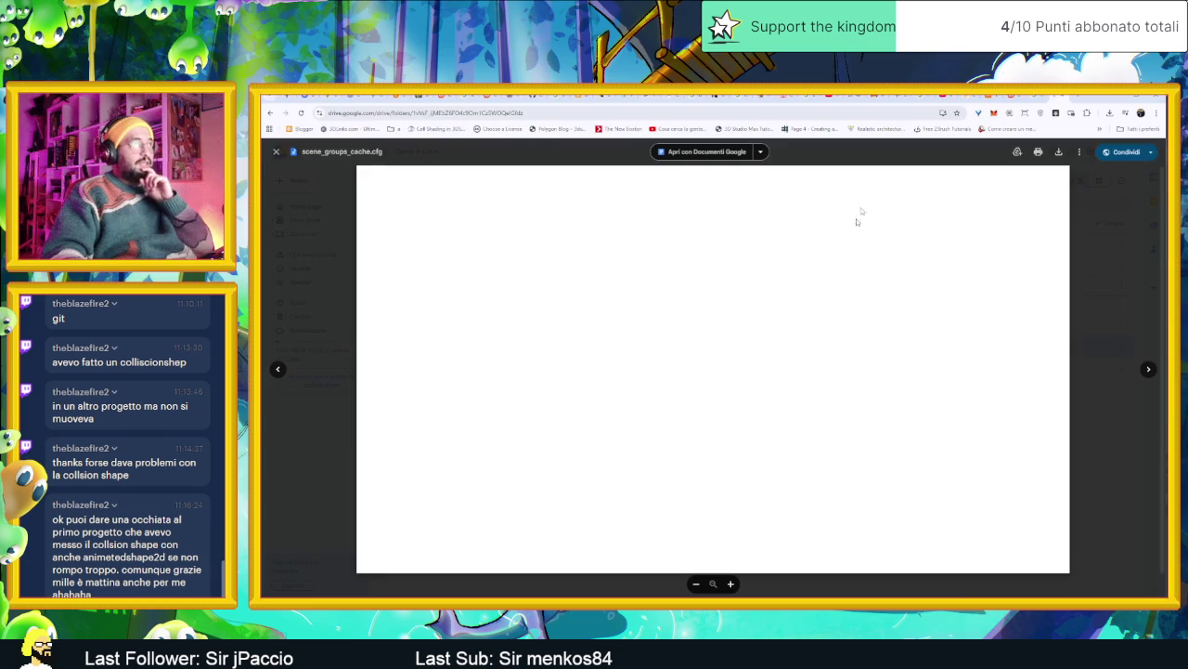
pyautogui.press('Escape')
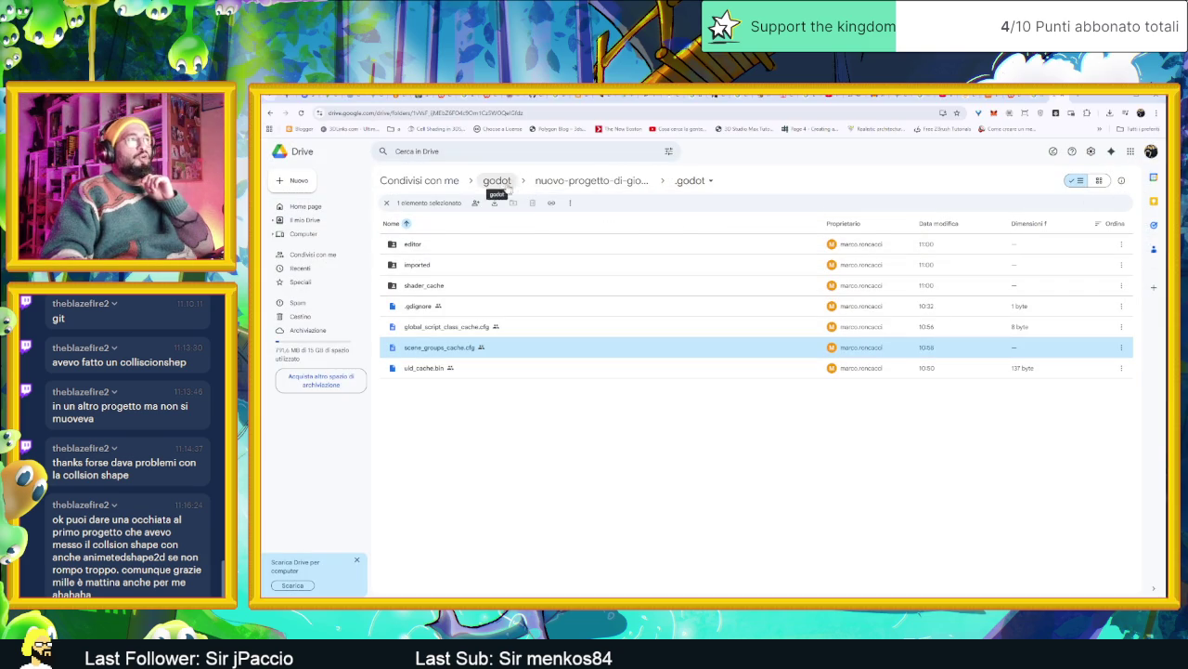
pyautogui.click(502, 182)
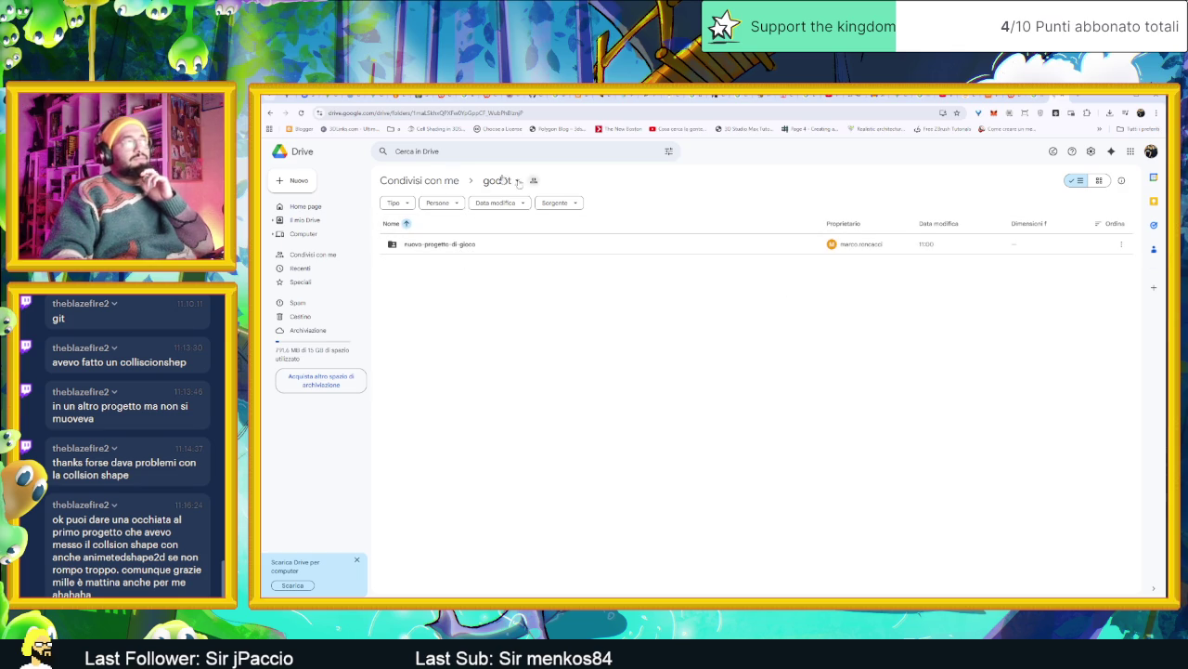
pyautogui.doubleClick(439, 244)
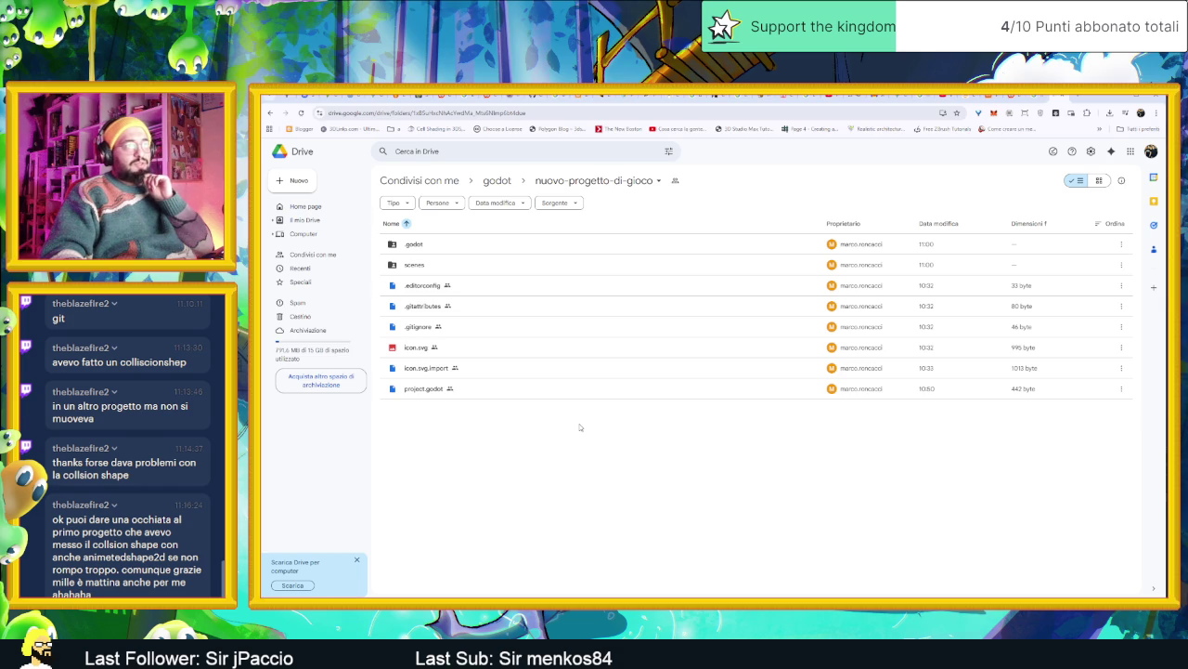
pyautogui.hotkey('alt', 'Left')
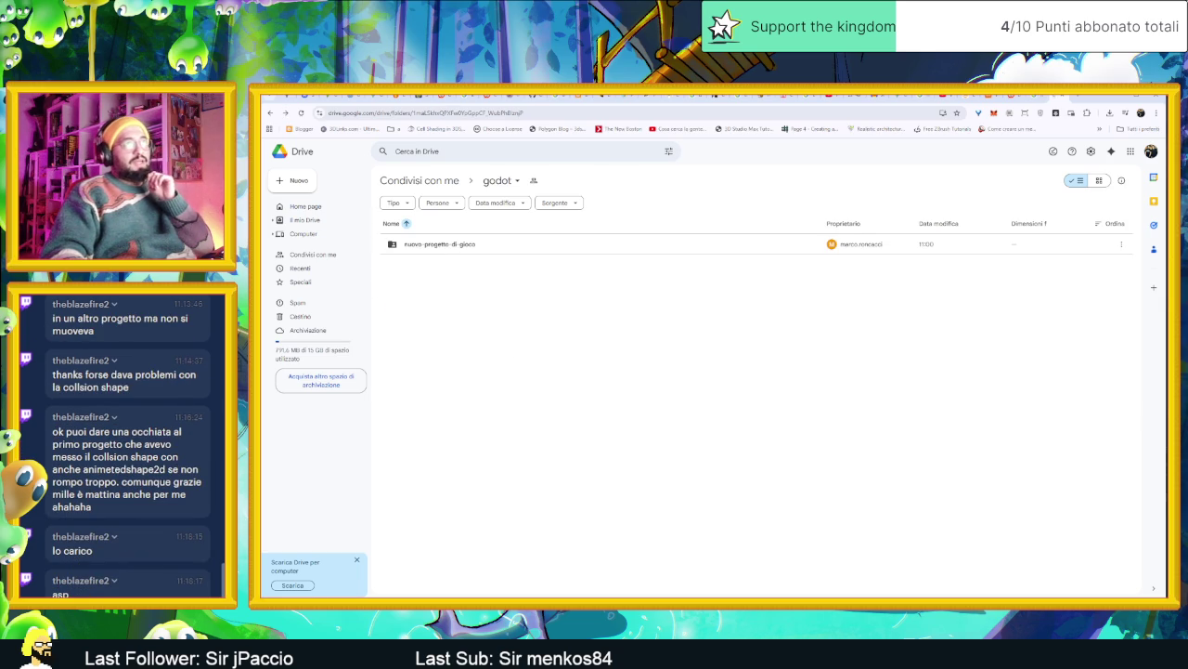
pyautogui.click(1117, 97)
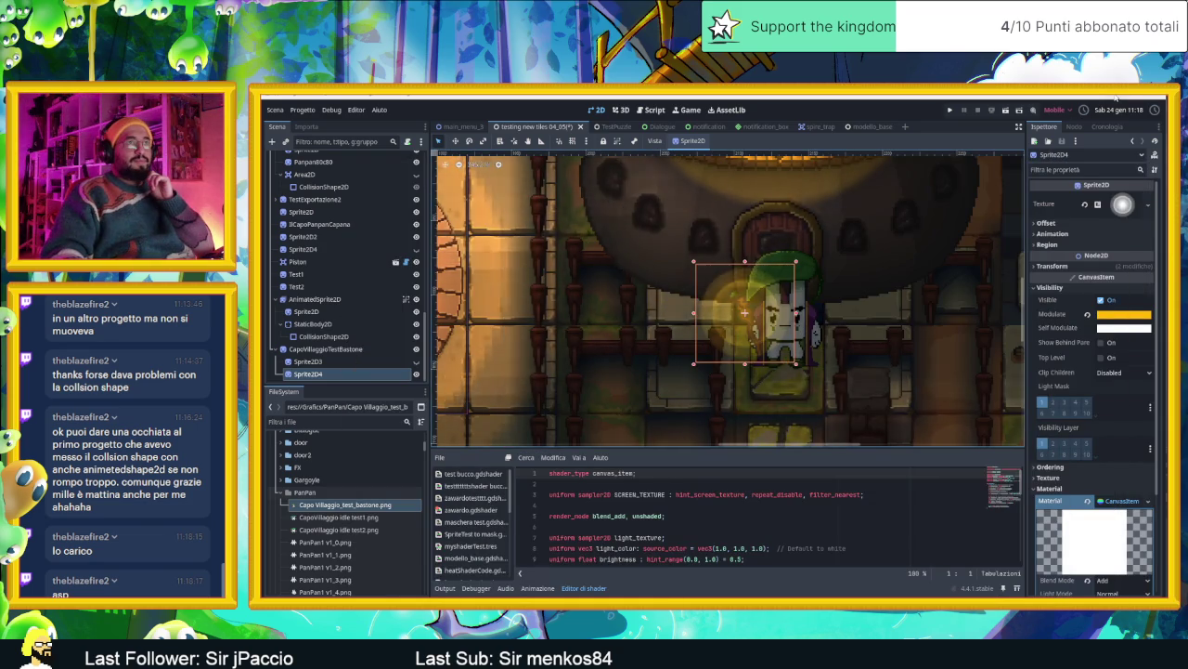
# Bring Aseprite forward and undo an accidental purple fill around the cloak
pyautogui.hotkey('alt', 'Tab')
pyautogui.scroll(-1, 687, 337)
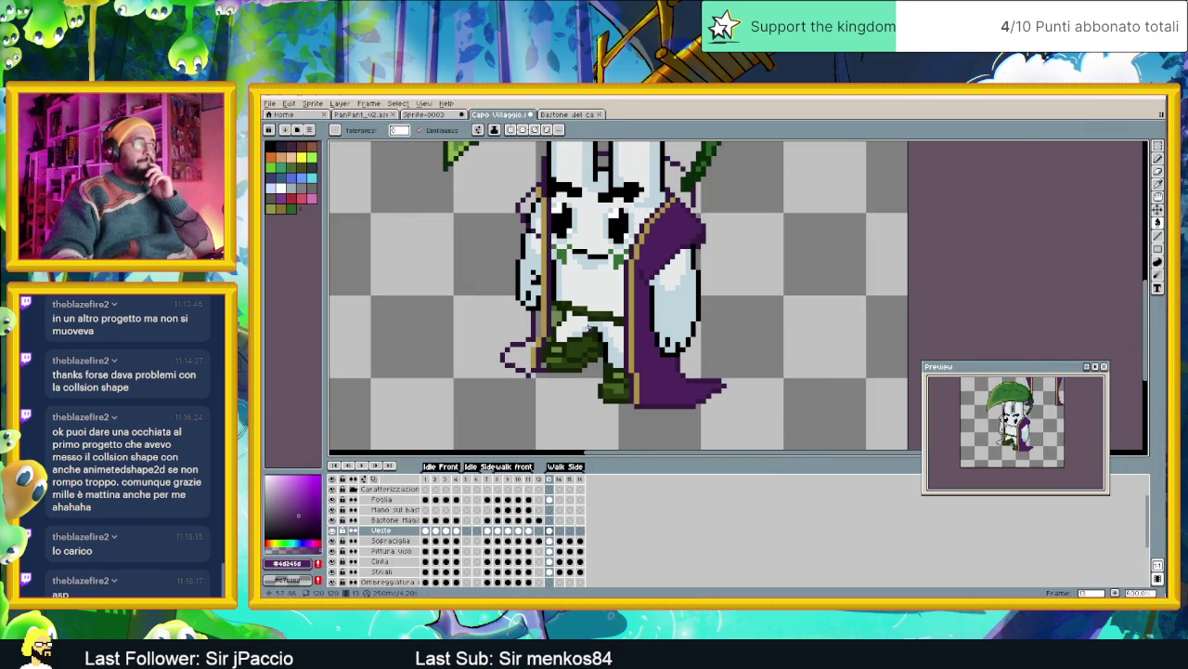
pyautogui.scroll(1, 589, 325)
pyautogui.scroll(1, 557, 322)
pyautogui.click(529, 305)
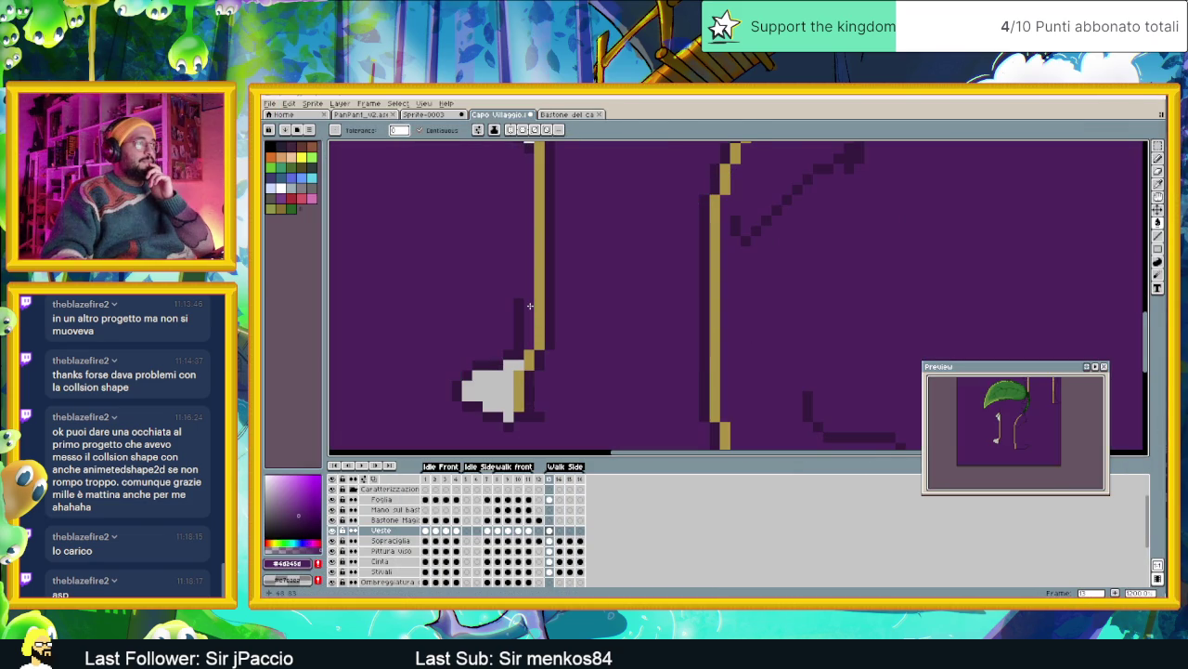
pyautogui.press('v')
pyautogui.hotkey('ctrl', 'z')
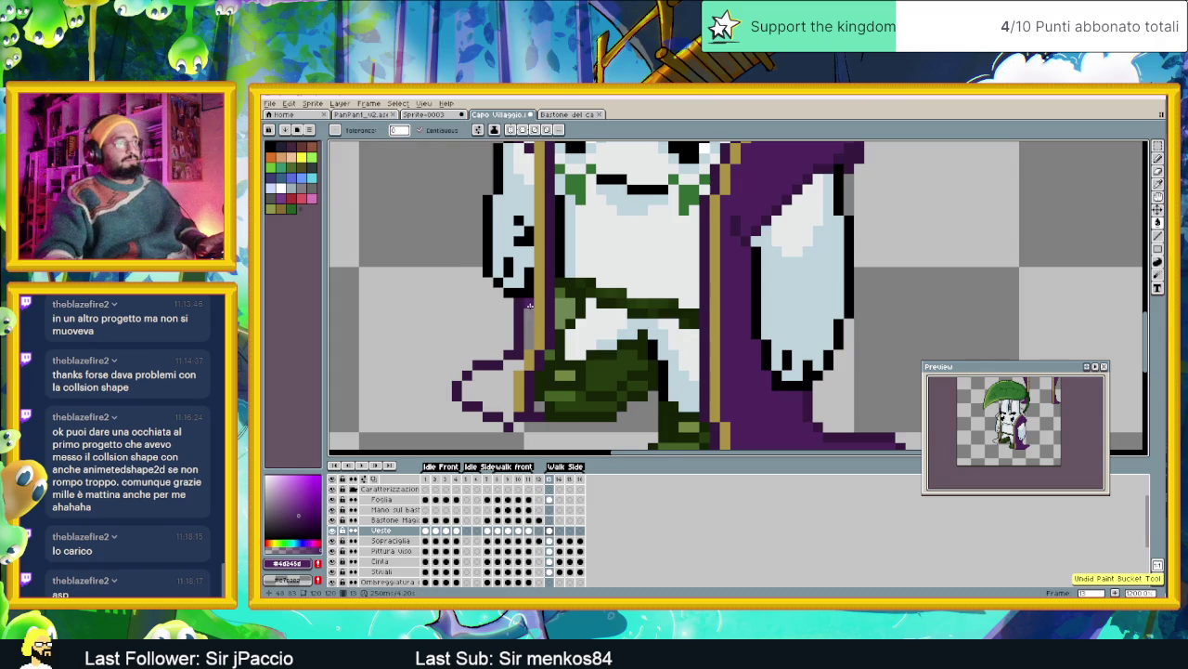
# Sample a colour from the character and try a robe fill, then undo it
pyautogui.scroll(-2, 845, 297)
pyautogui.moveTo(845, 297); pyautogui.dragTo(799, 336)
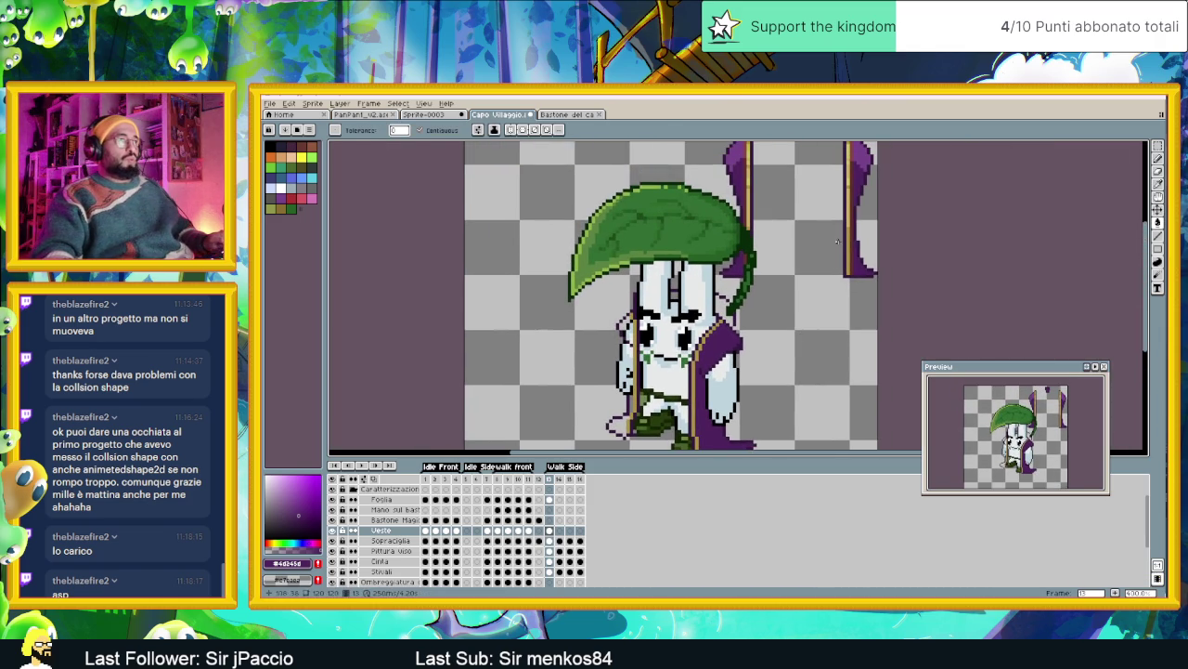
pyautogui.press('i')
pyautogui.click(855, 233)
pyautogui.press('g')
pyautogui.scroll(1, 729, 322)
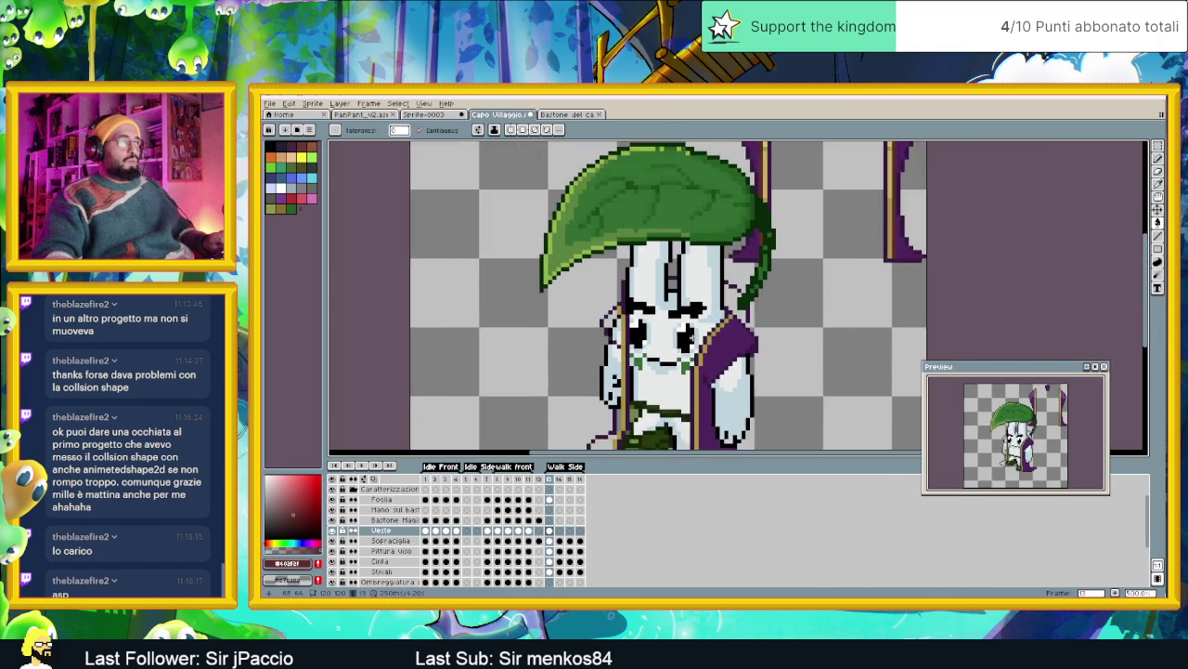
pyautogui.scroll(1, 729, 322)
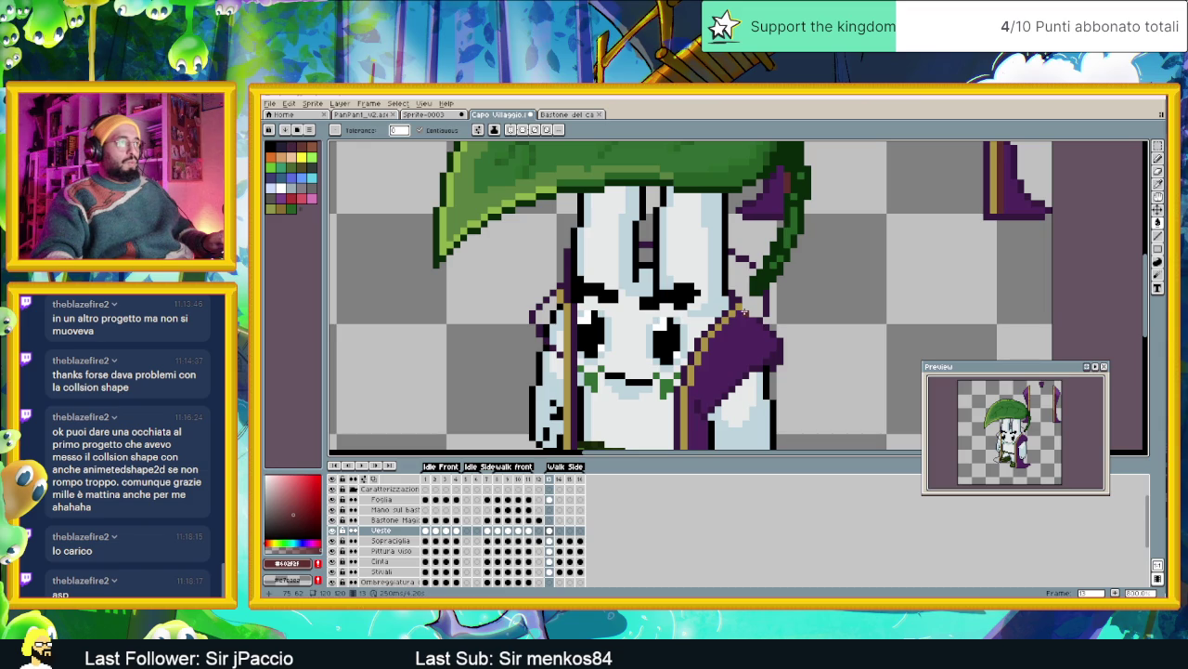
pyautogui.click(743, 314)
pyautogui.hotkey('ctrl', 'z')
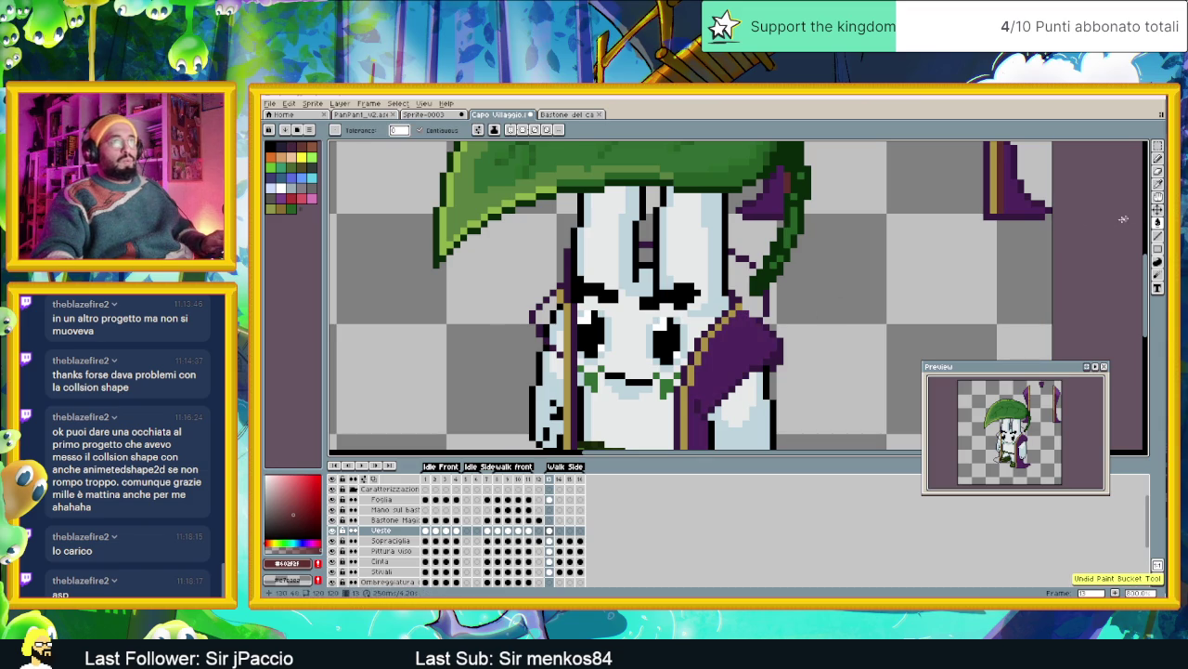
# Switch away from the Paint Bucket and drag across the cloak hem area
pyautogui.click(1158, 236)
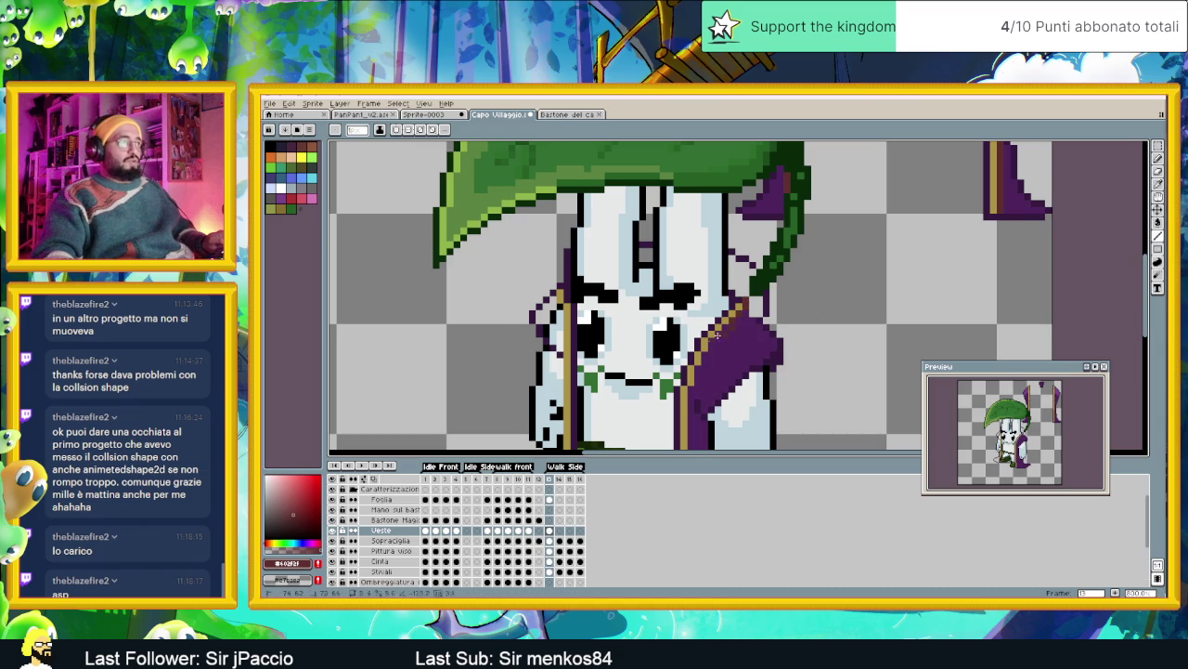
pyautogui.moveTo(714, 334); pyautogui.dragTo(696, 383)
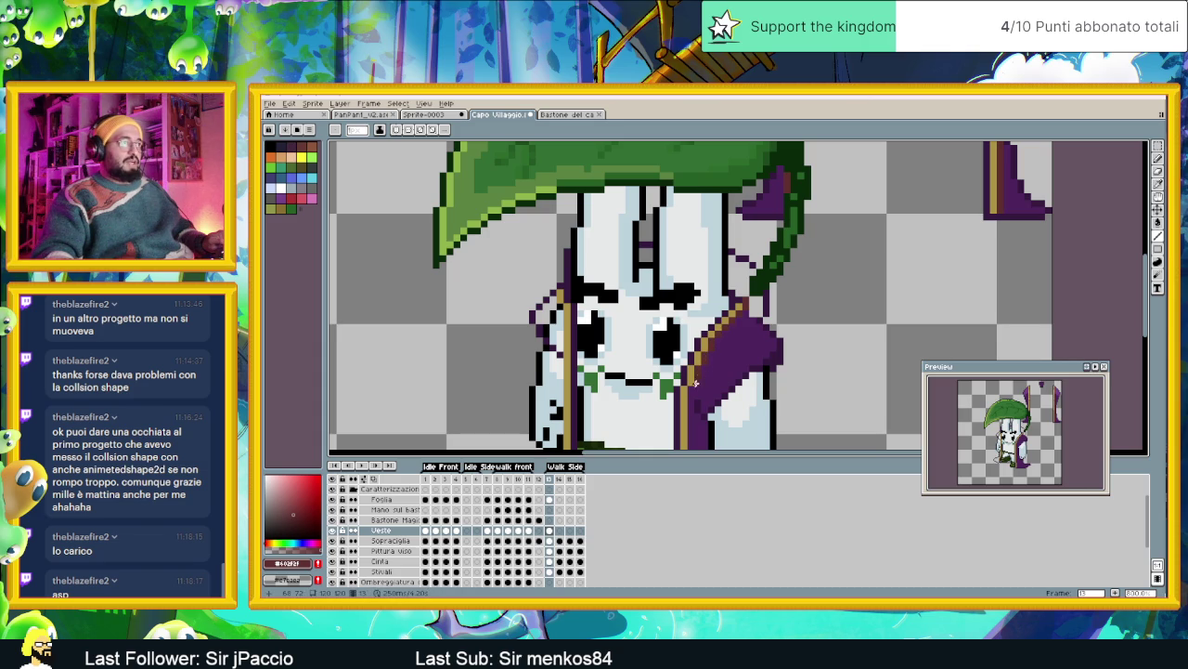
pyautogui.scroll(-5, 731, 416)
pyautogui.scroll(2, 715, 297)
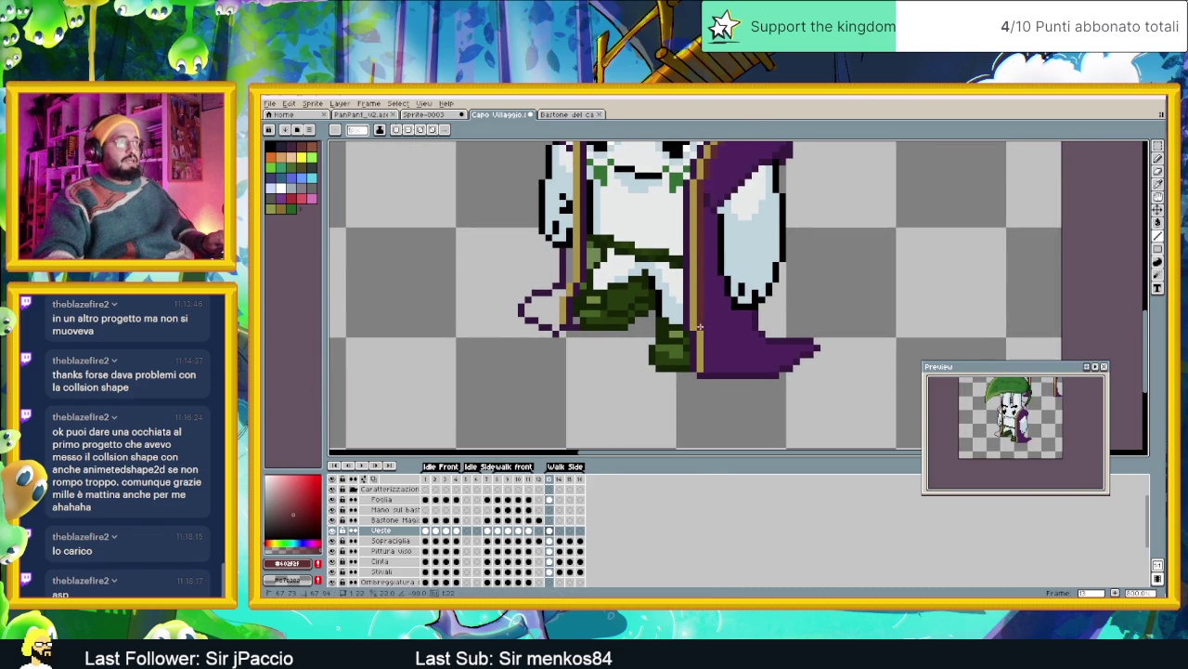
pyautogui.moveTo(705, 332); pyautogui.dragTo(705, 361)
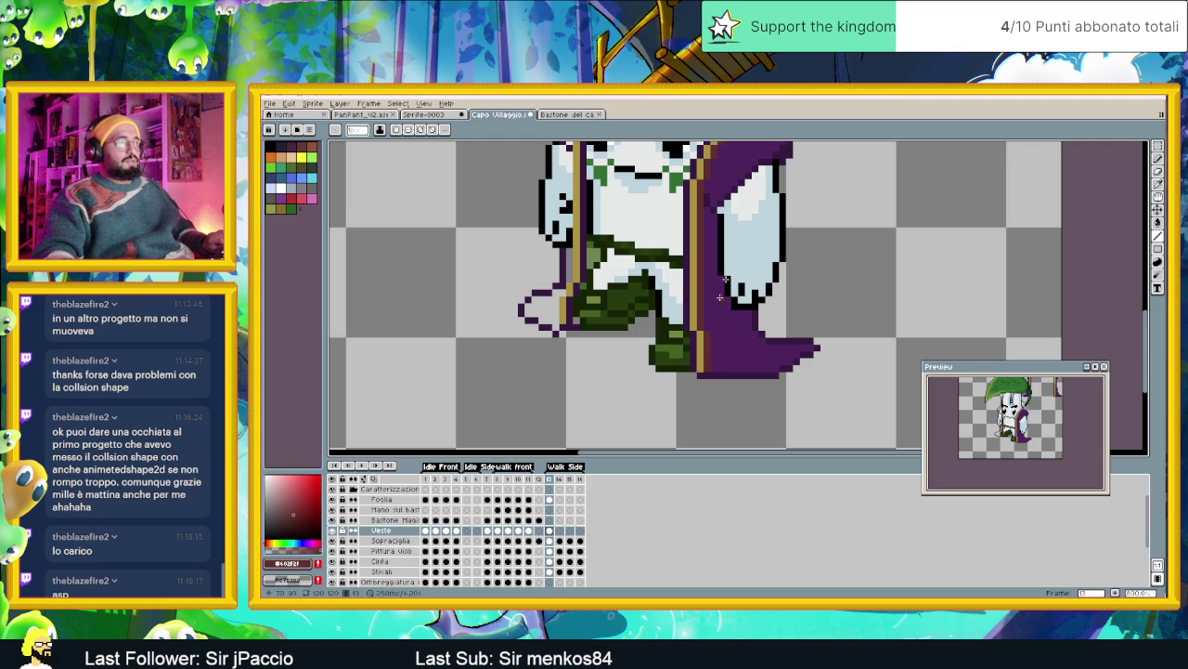
pyautogui.scroll(-3, 705, 365)
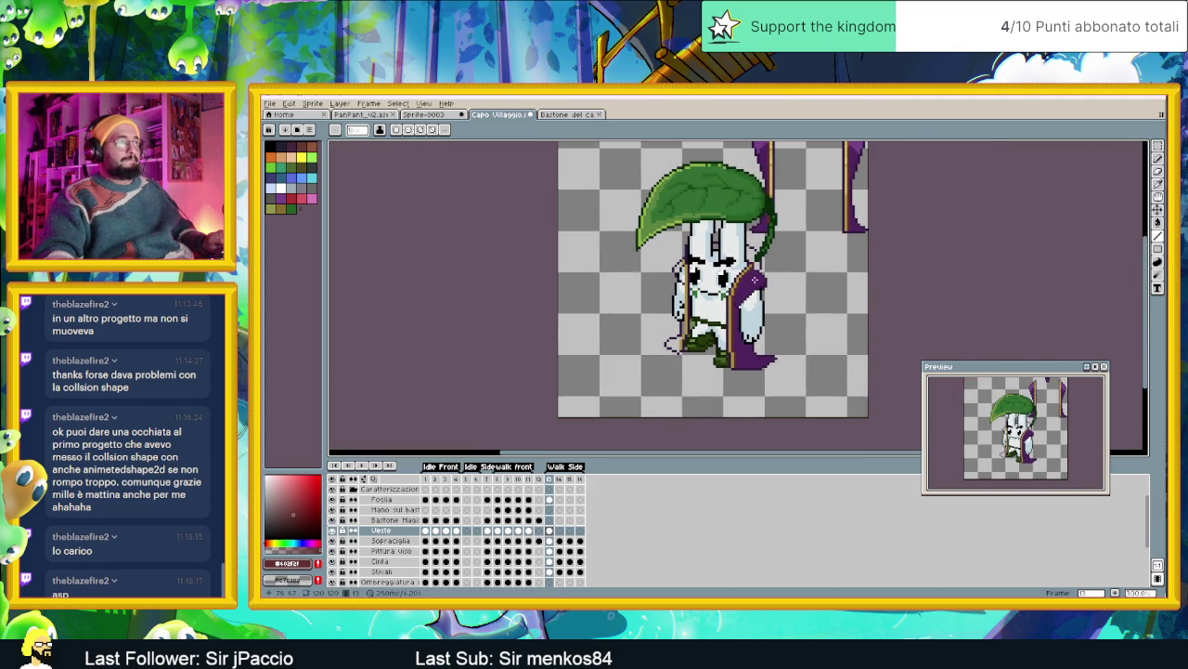
pyautogui.scroll(1, 678, 269)
pyautogui.scroll(1, 683, 279)
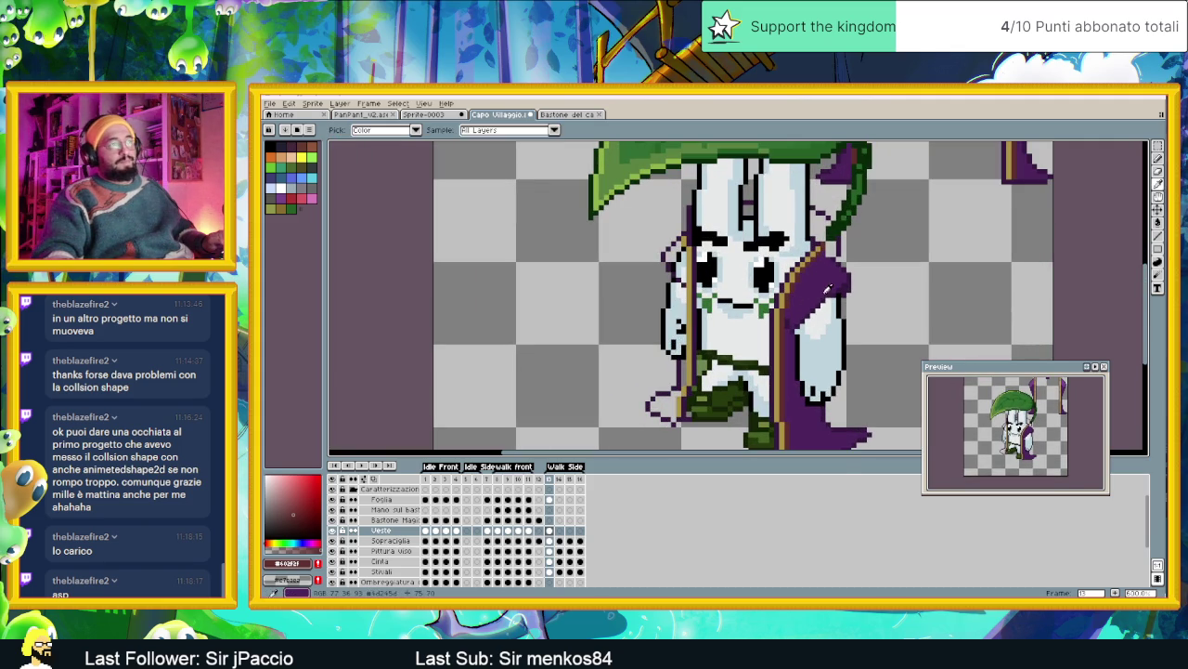
# Pick the robe's dark purple and fill the open lower-left cloak hem, undoing the edge fill
pyautogui.keyDown('alt'); pyautogui.click(827, 288); pyautogui.keyUp('alt')
pyautogui.click(1158, 224)
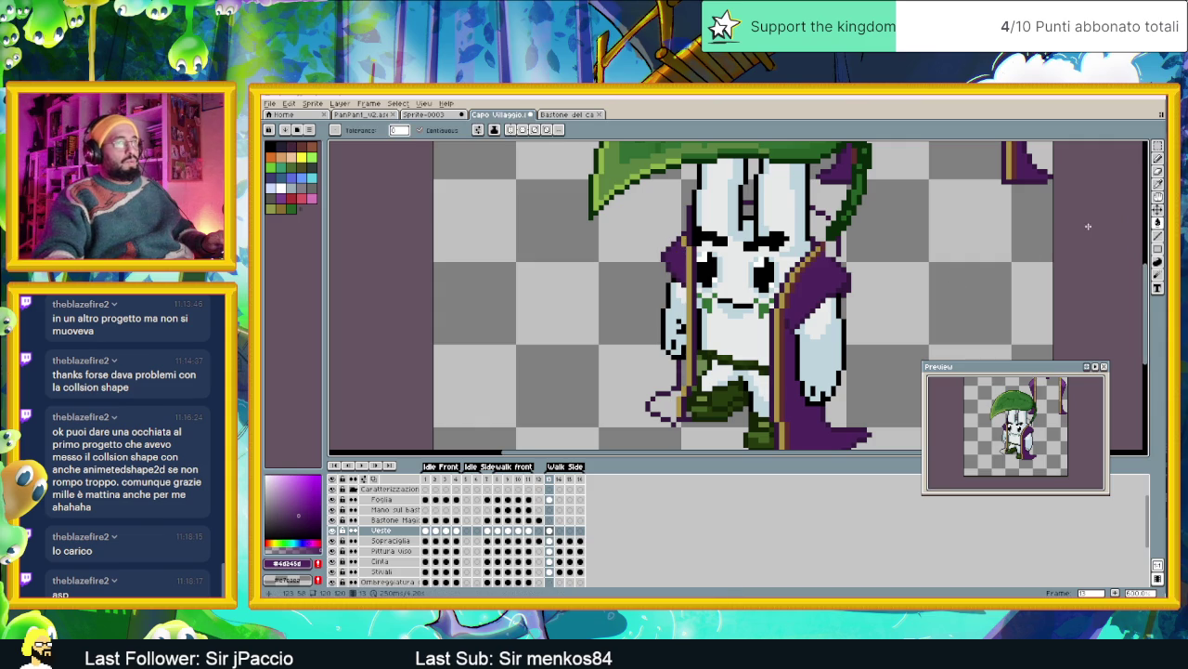
pyautogui.click(1157, 238)
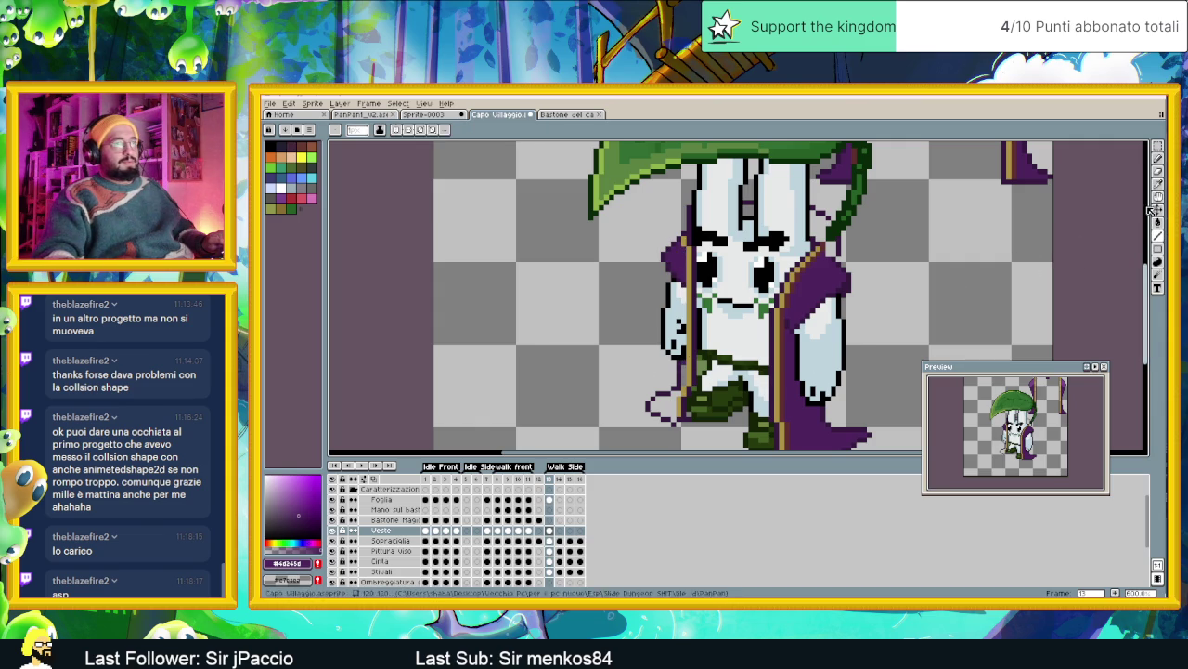
pyautogui.press('g')
pyautogui.click(661, 406)
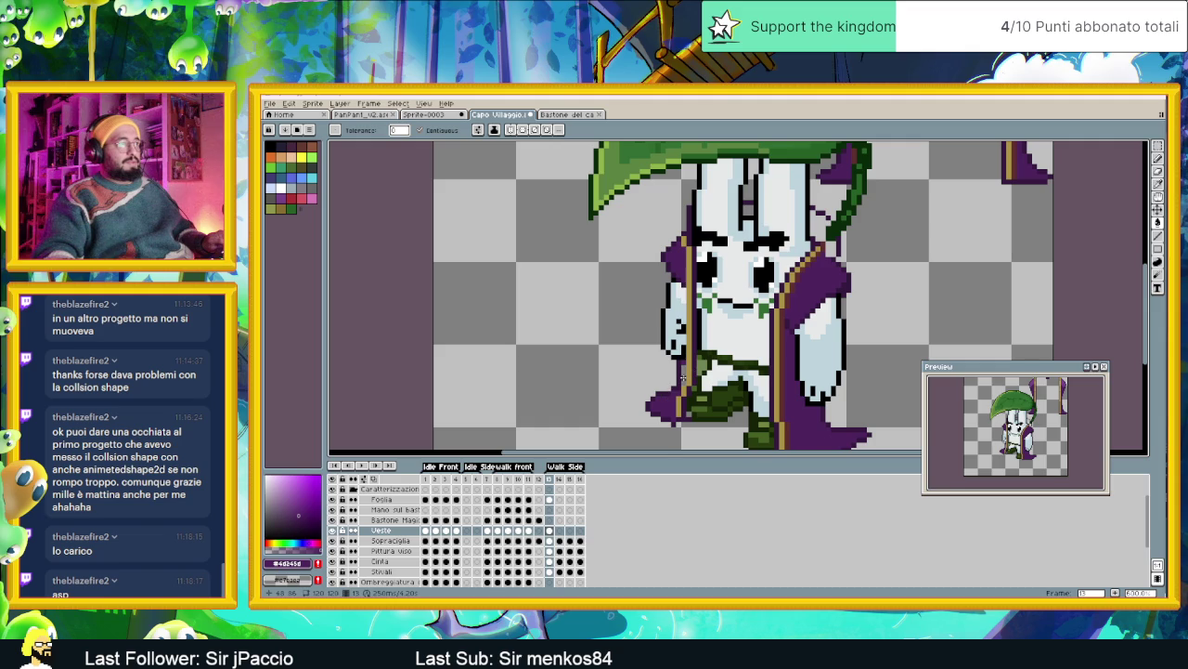
pyautogui.click(684, 376)
pyautogui.scroll(1, 703, 413)
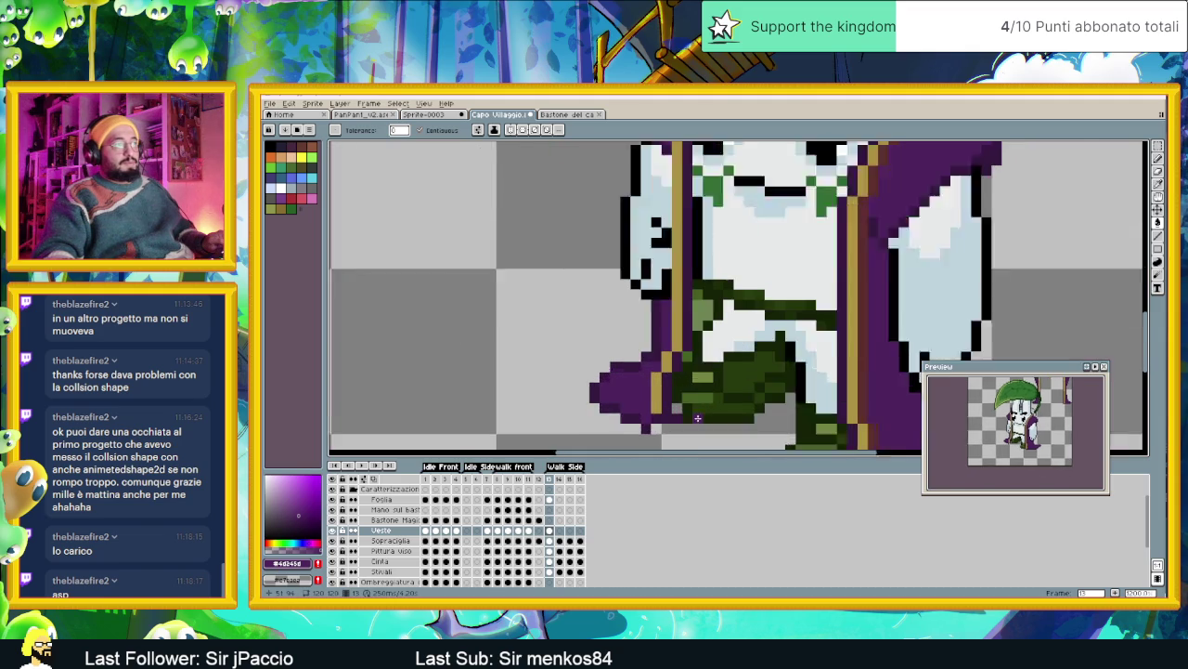
pyautogui.scroll(1, 703, 413)
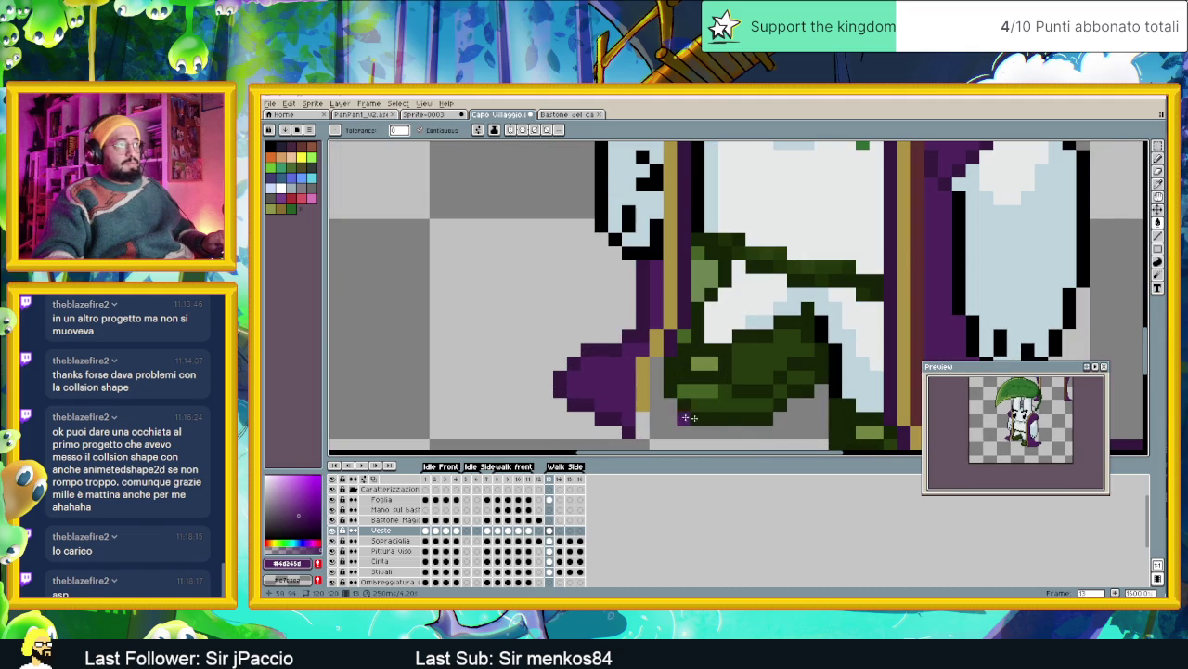
pyautogui.hotkey('ctrl', 'z')
# Select the Pencil tool and zoom around the cloak hem
pyautogui.click(1159, 171)
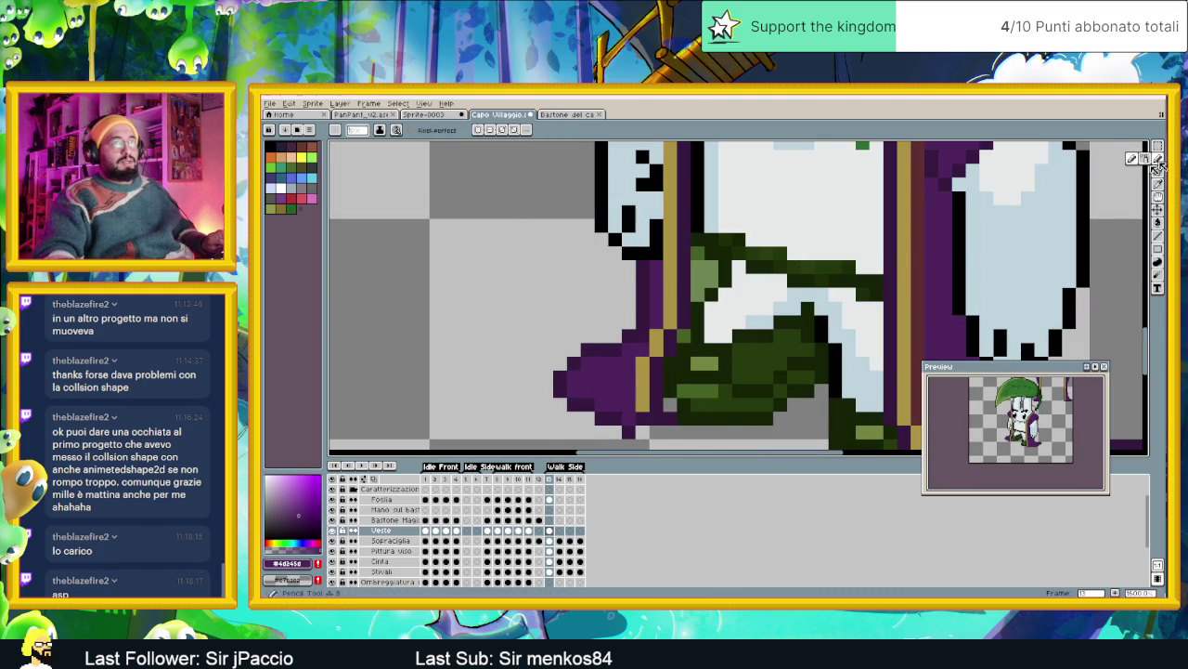
pyautogui.scroll(-3, 780, 373)
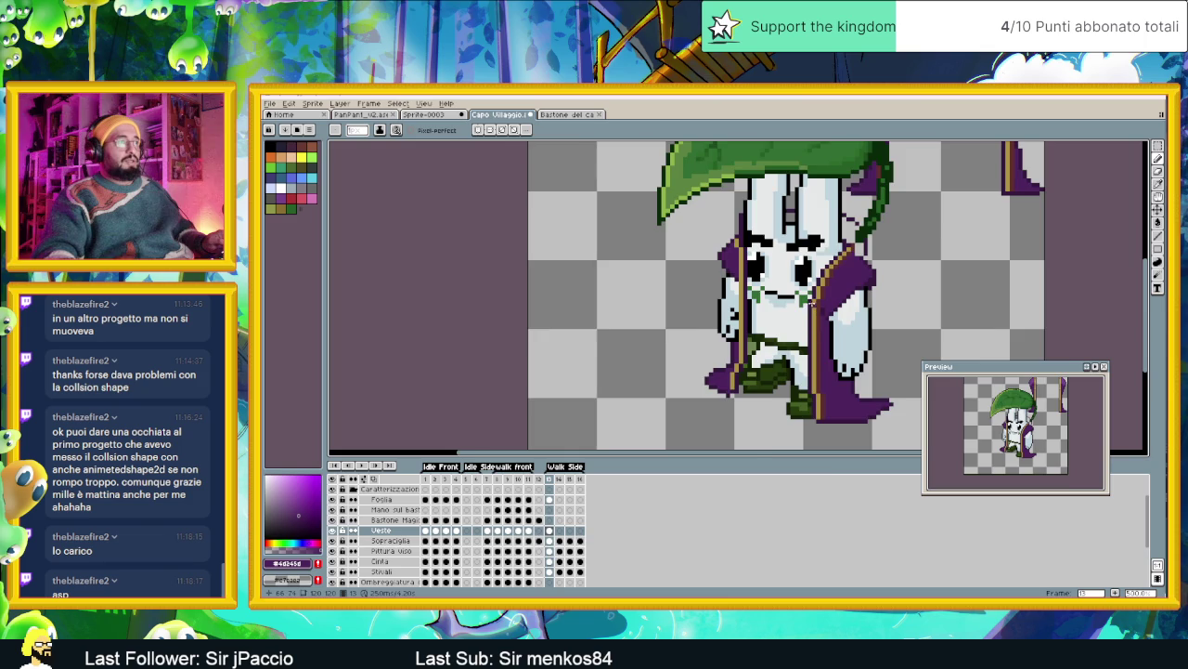
pyautogui.scroll(1, 811, 303)
pyautogui.scroll(-2, 808, 316)
pyautogui.scroll(-2, 806, 330)
pyautogui.scroll(4, 803, 345)
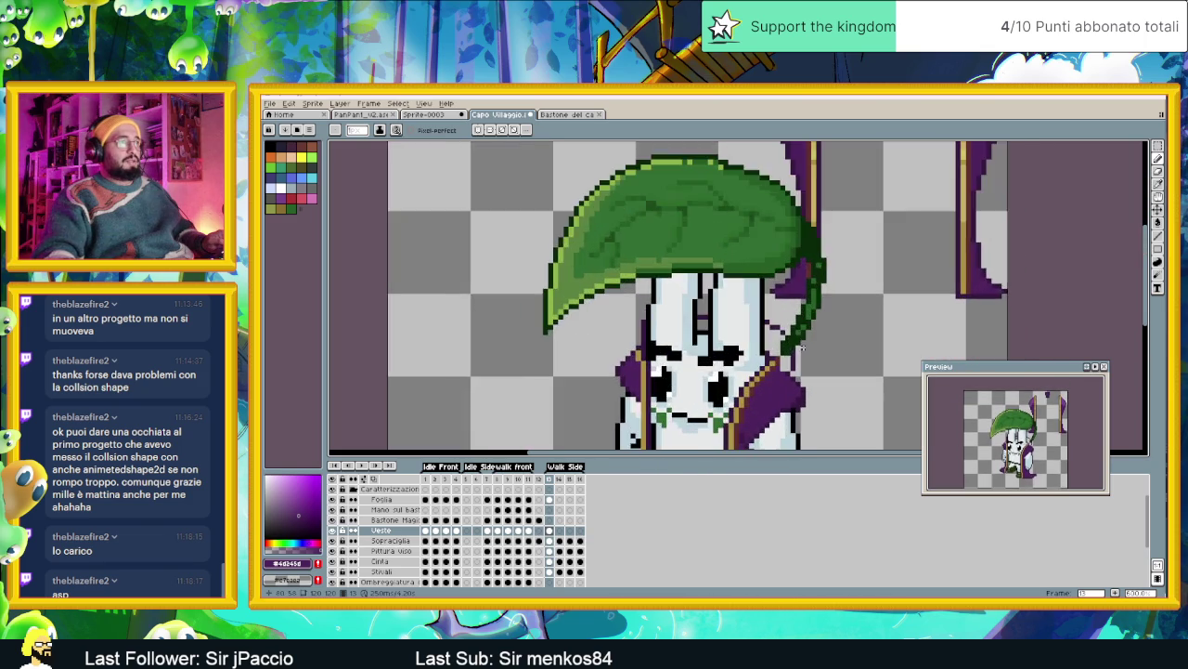
pyautogui.scroll(2, 802, 349)
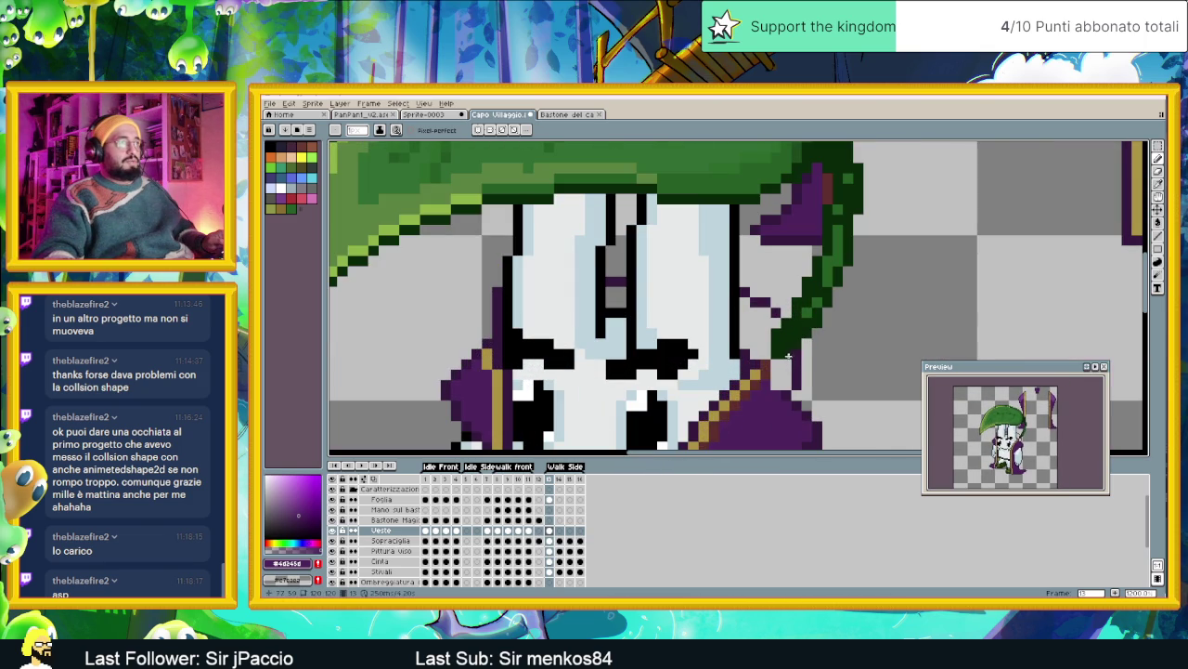
pyautogui.scroll(-1, 795, 381)
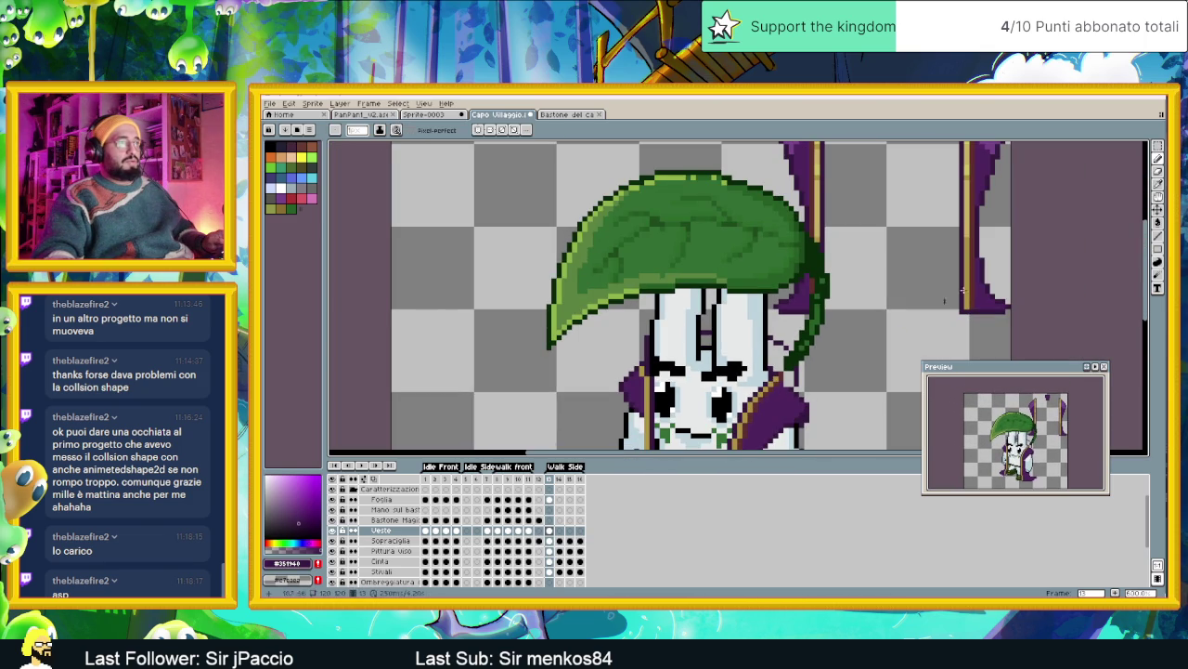
pyautogui.click(1157, 223)
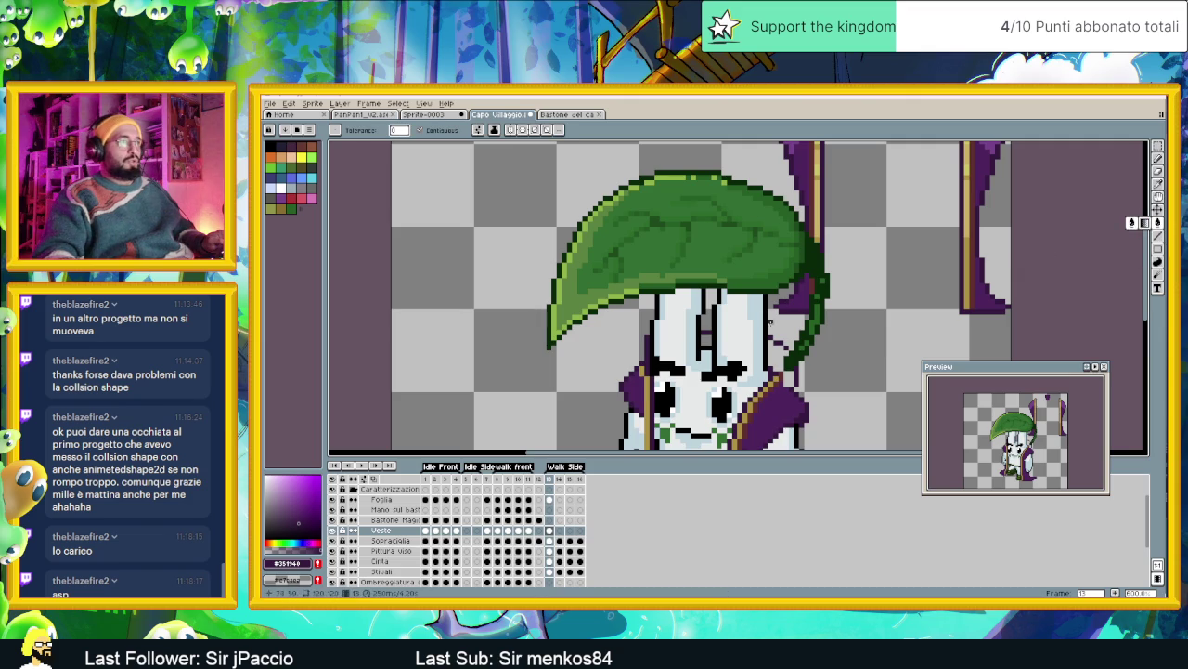
# Undo two accidental purple Paint Bucket fills on the background and sprite
pyautogui.click(770, 354)
pyautogui.hotkey('ctrl', 'z')
pyautogui.scroll(2, 877, 351)
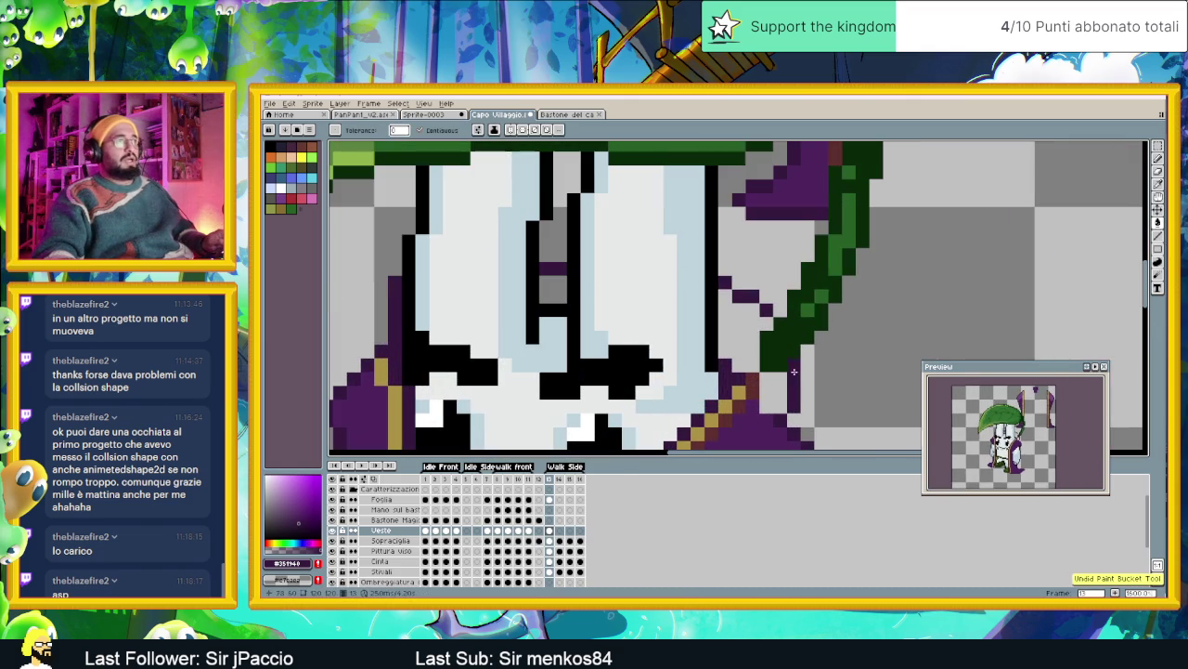
pyautogui.click(724, 349)
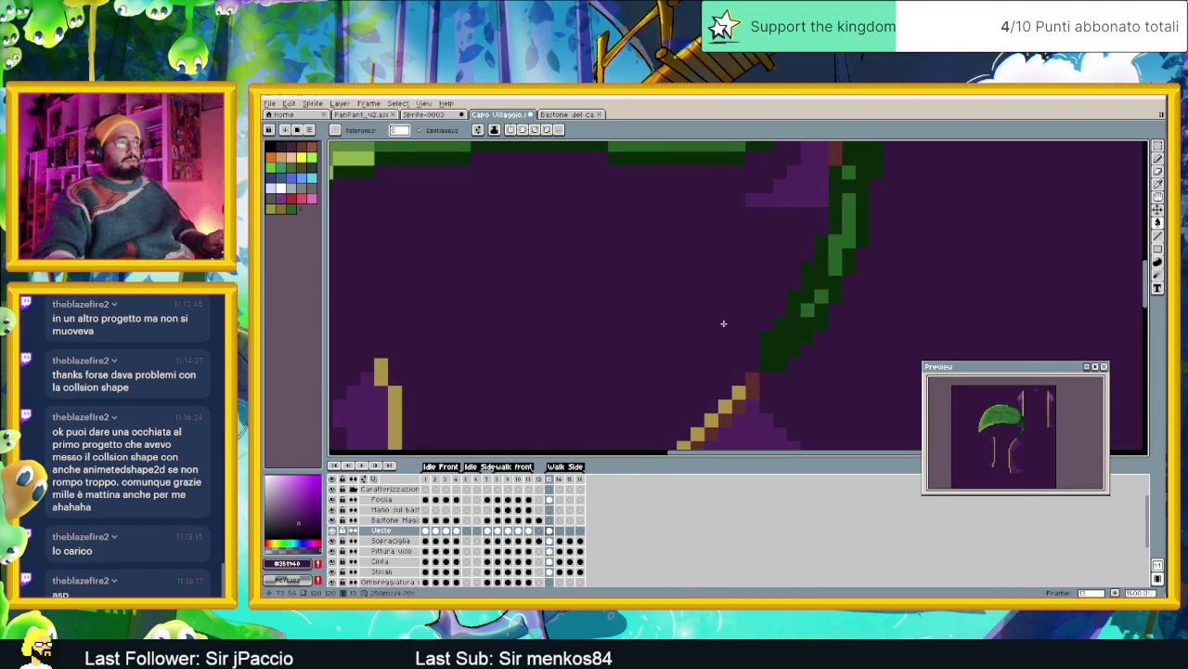
pyautogui.hotkey('ctrl', 'z')
# Draw purple line strokes extending the head accent a few pixels downward
pyautogui.click(1158, 236)
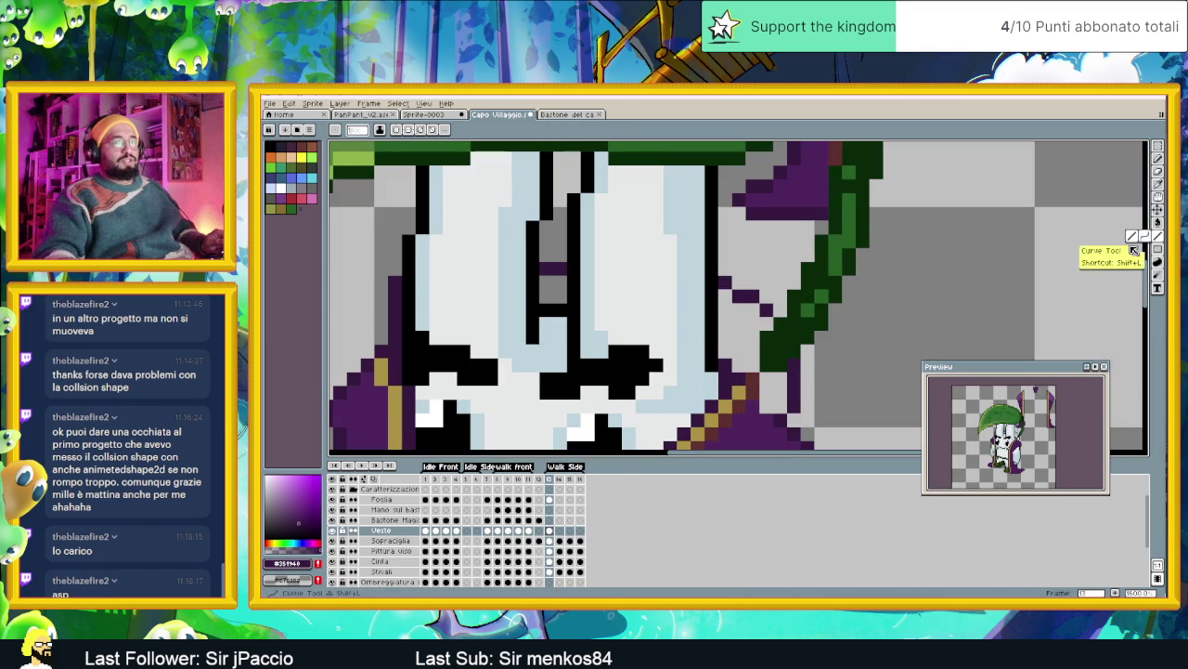
pyautogui.moveTo(726, 356); pyautogui.dragTo(726, 289)
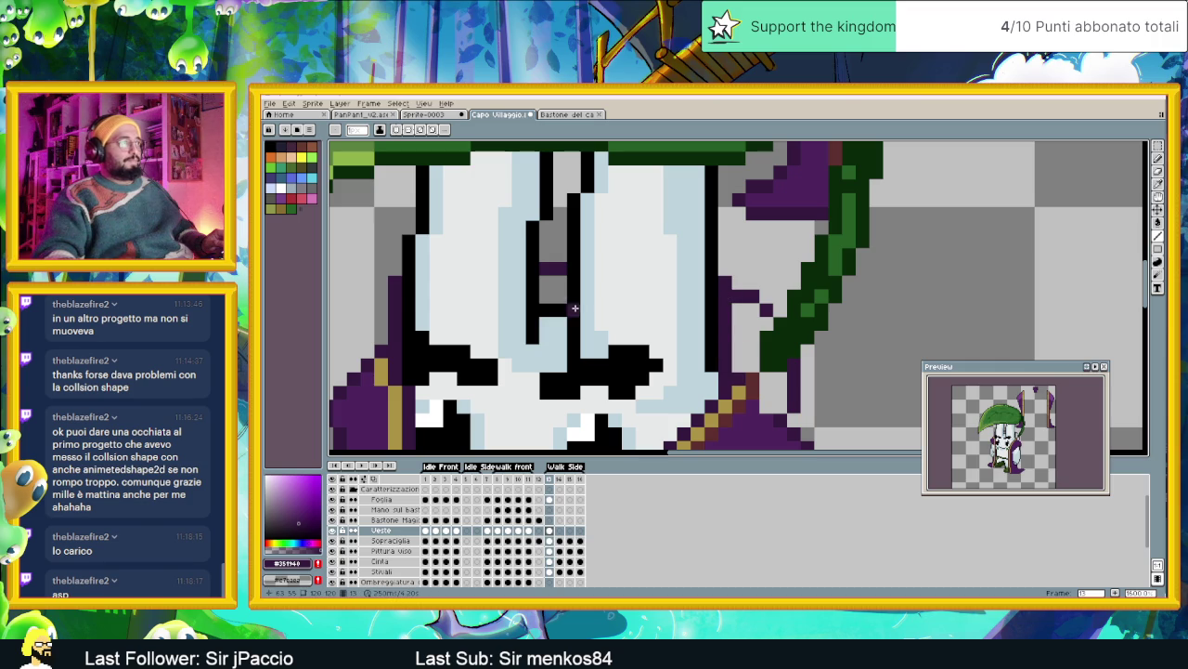
pyautogui.moveTo(561, 282); pyautogui.dragTo(548, 296)
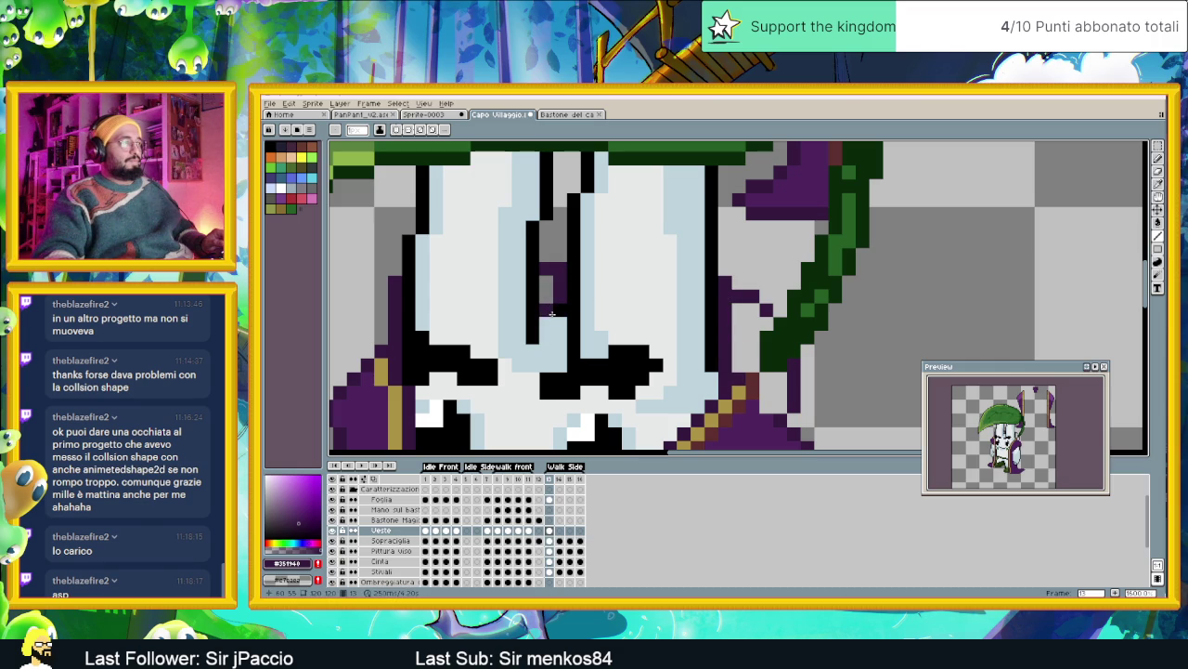
pyautogui.scroll(-2, 613, 339)
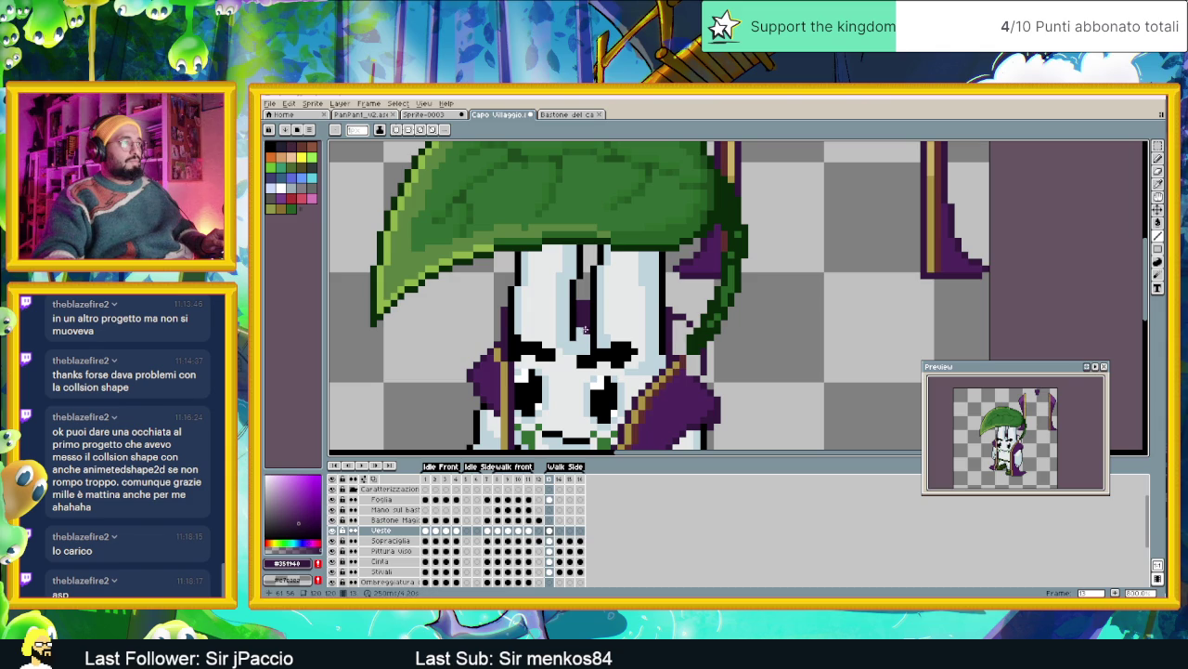
pyautogui.scroll(-1, 682, 330)
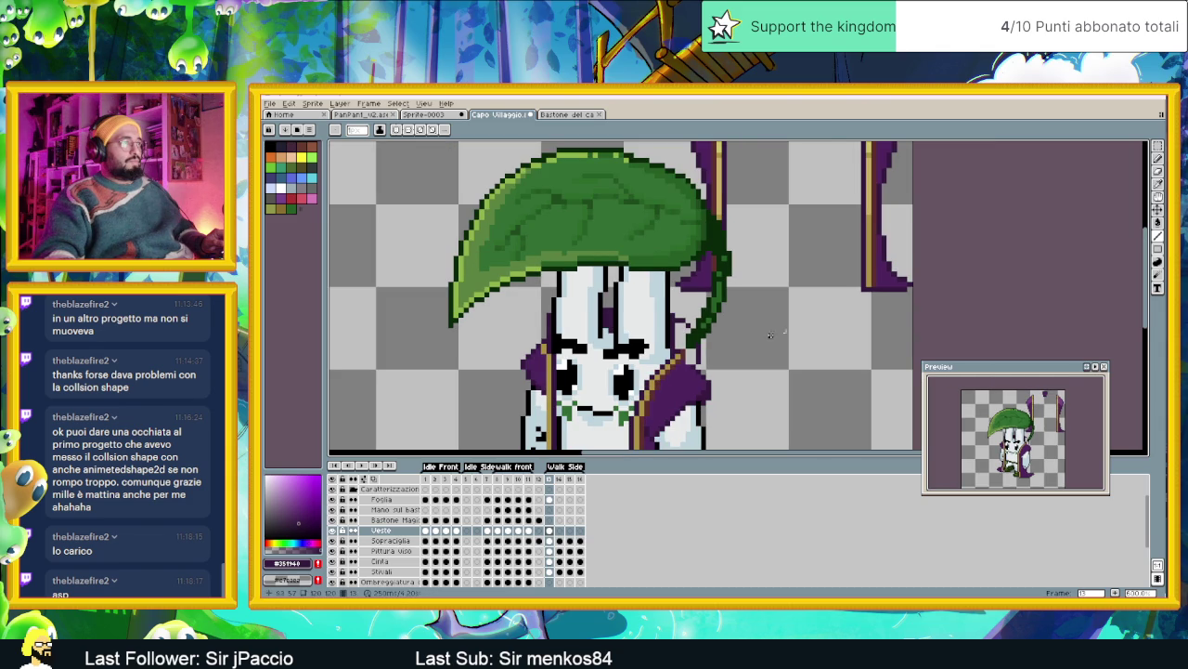
pyautogui.press('g')
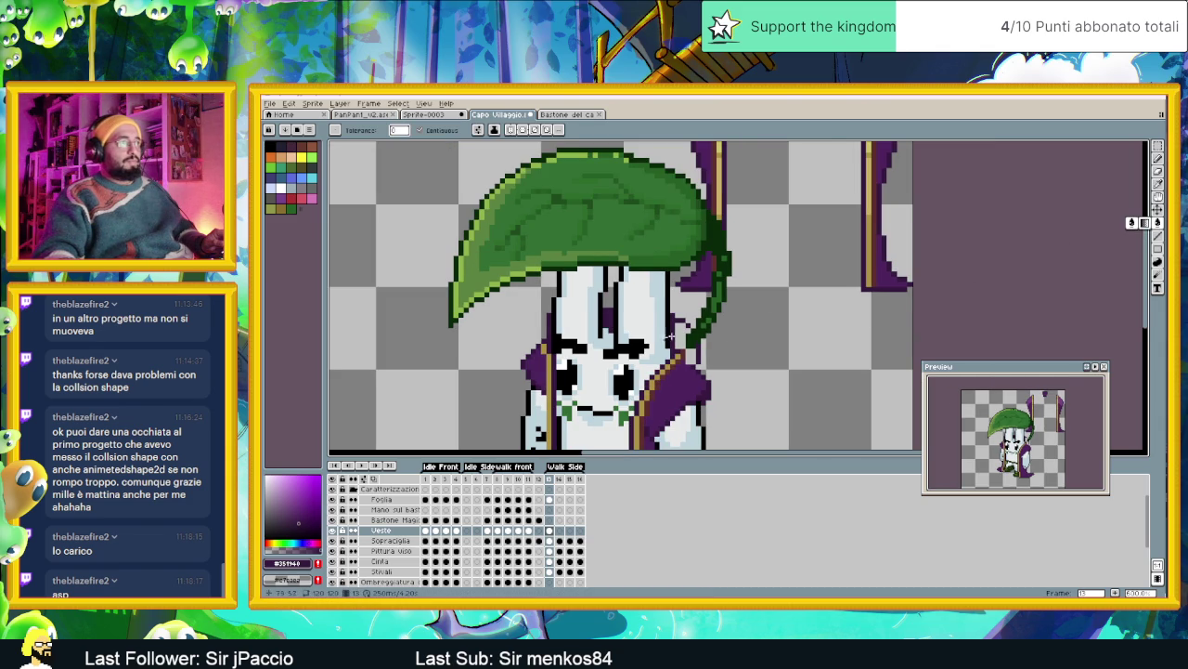
pyautogui.scroll(-2, 696, 364)
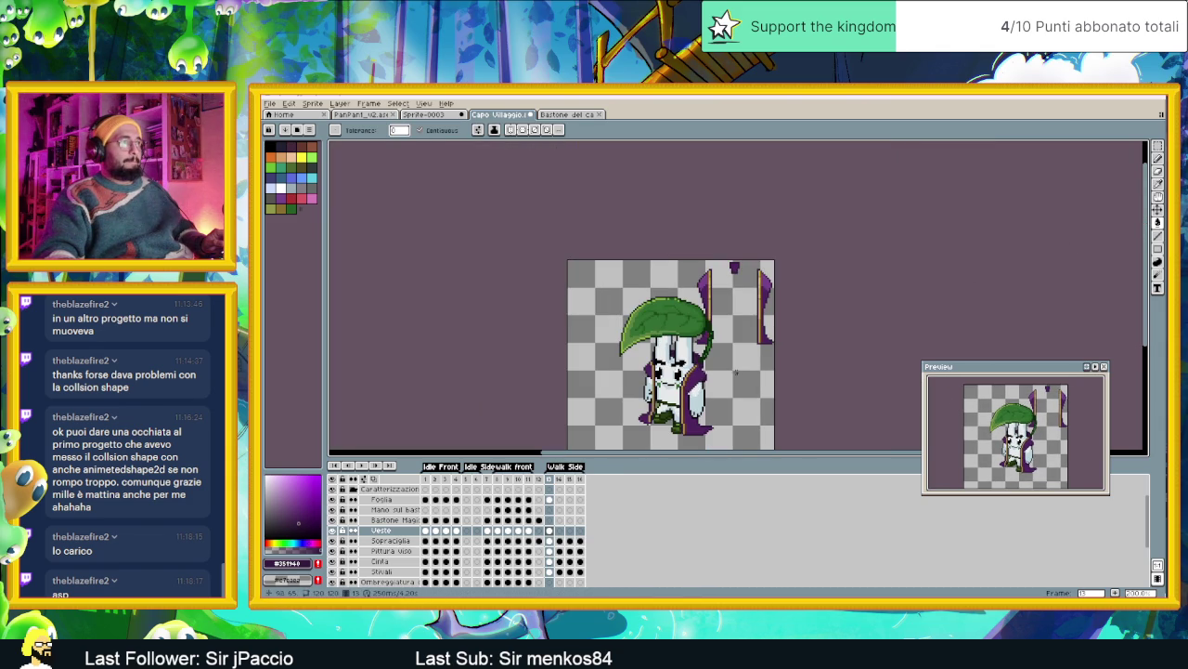
pyautogui.scroll(2, 689, 378)
pyautogui.scroll(1, 694, 375)
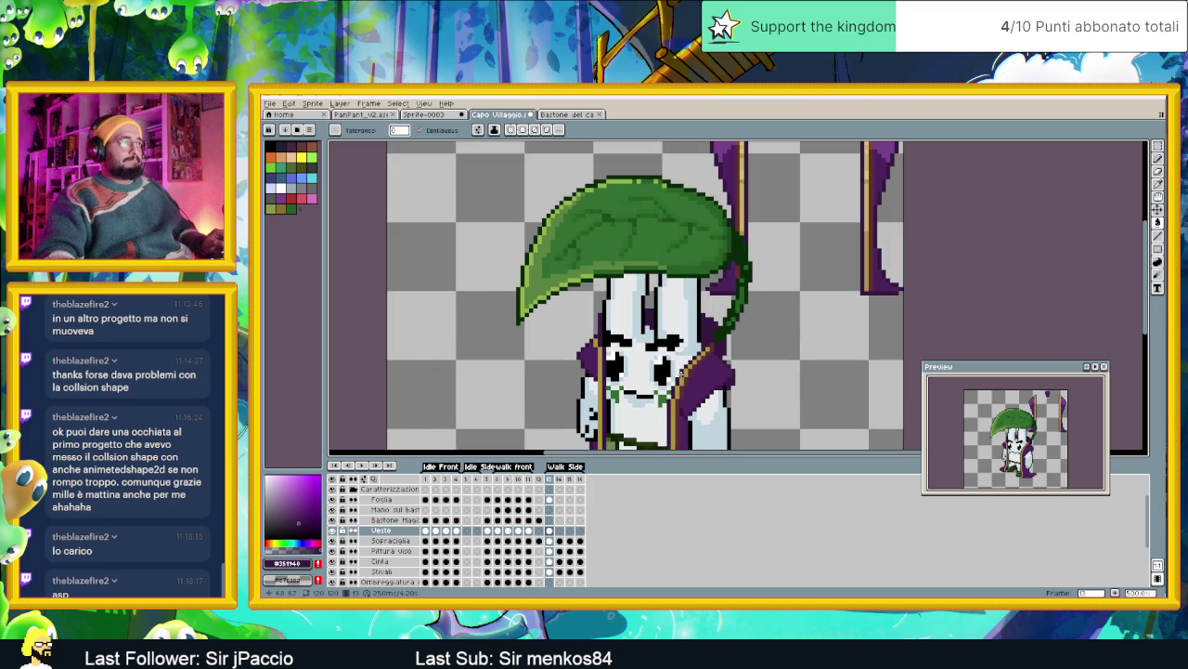
pyautogui.scroll(-1, 880, 186)
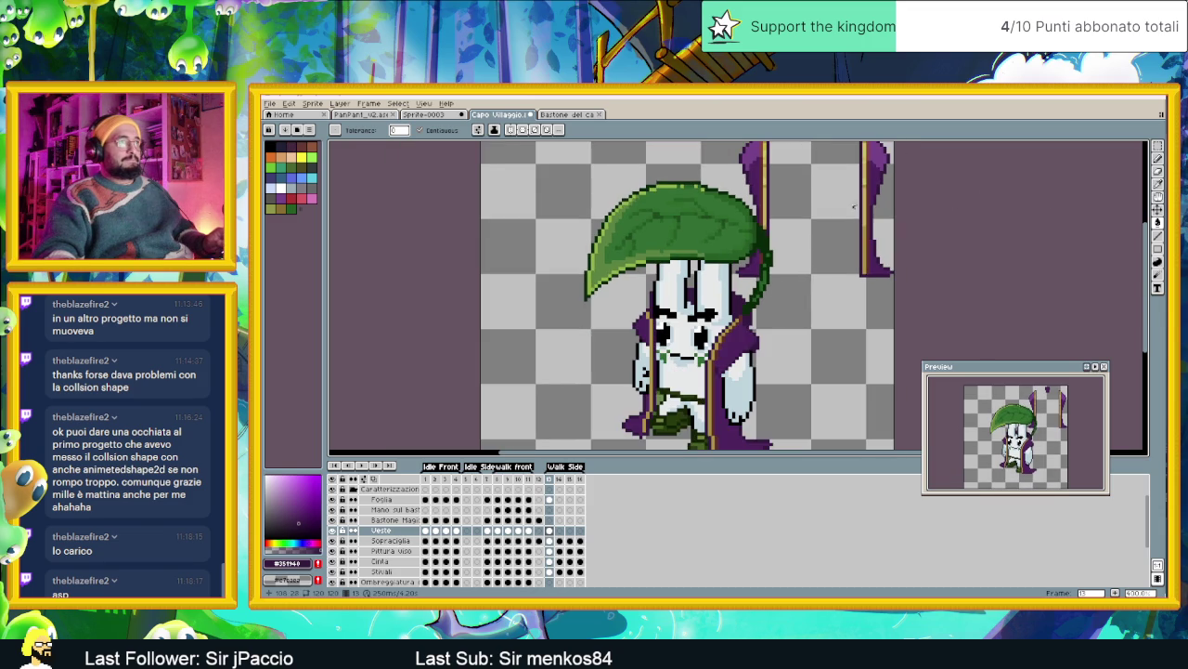
pyautogui.keyDown('alt'); pyautogui.click(885, 147); pyautogui.keyUp('alt')
pyautogui.scroll(1, 636, 319)
pyautogui.scroll(1, 635, 320)
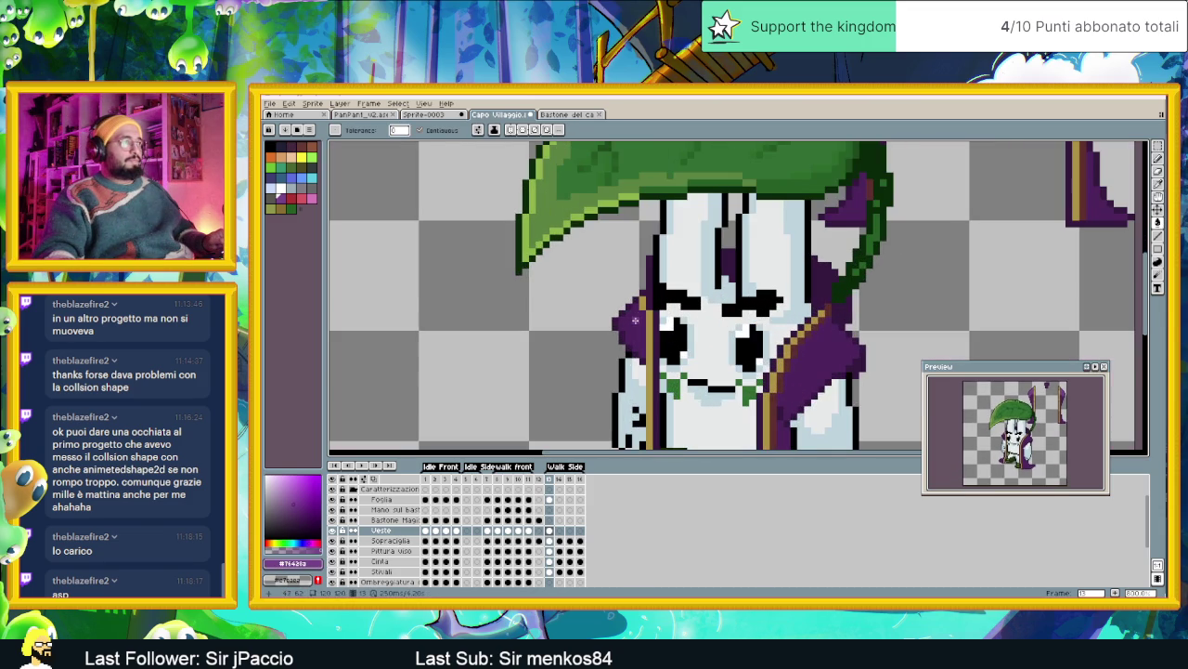
pyautogui.press('b')
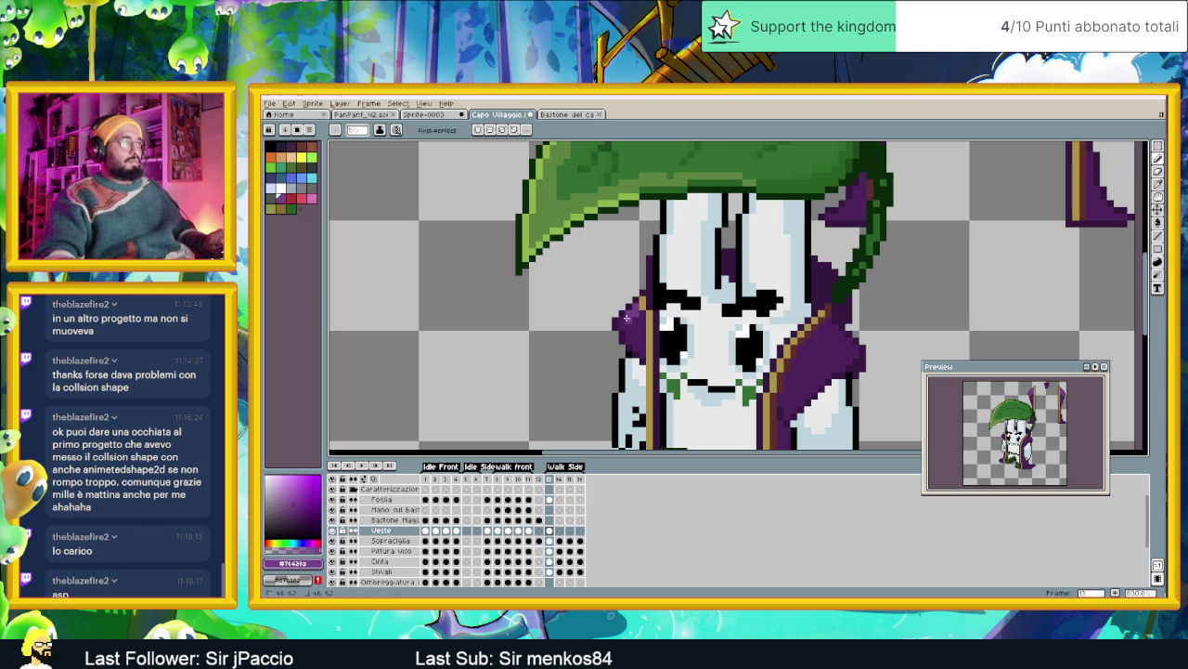
pyautogui.scroll(-1, 743, 353)
pyautogui.scroll(-1, 788, 364)
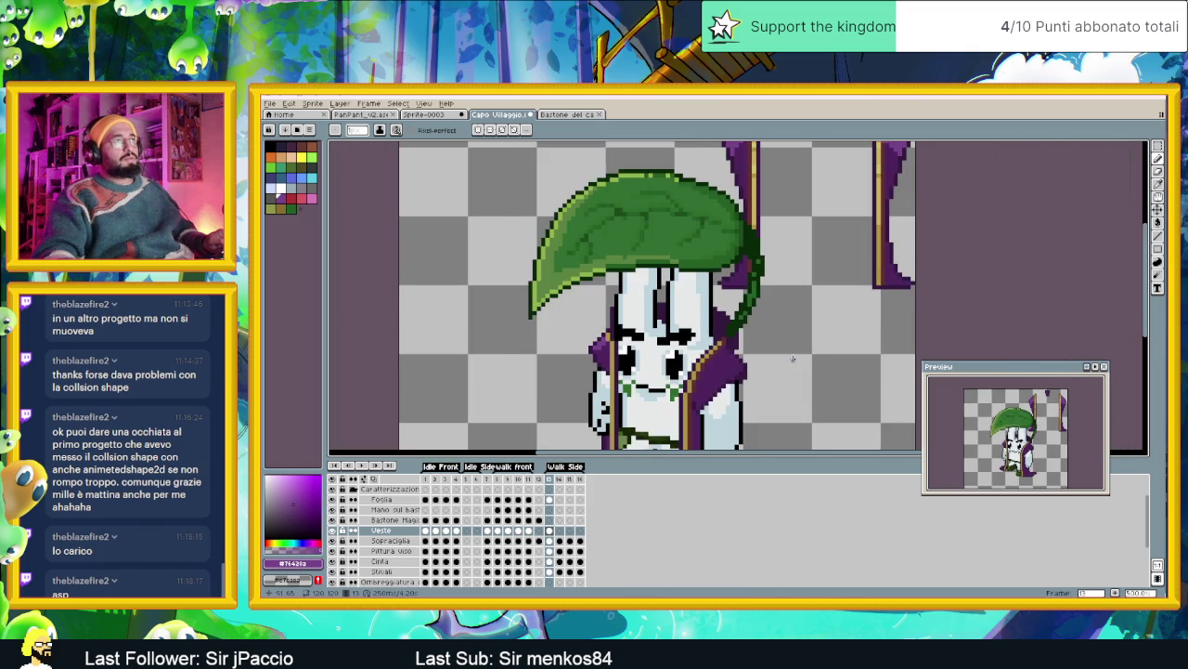
pyautogui.scroll(2, 743, 360)
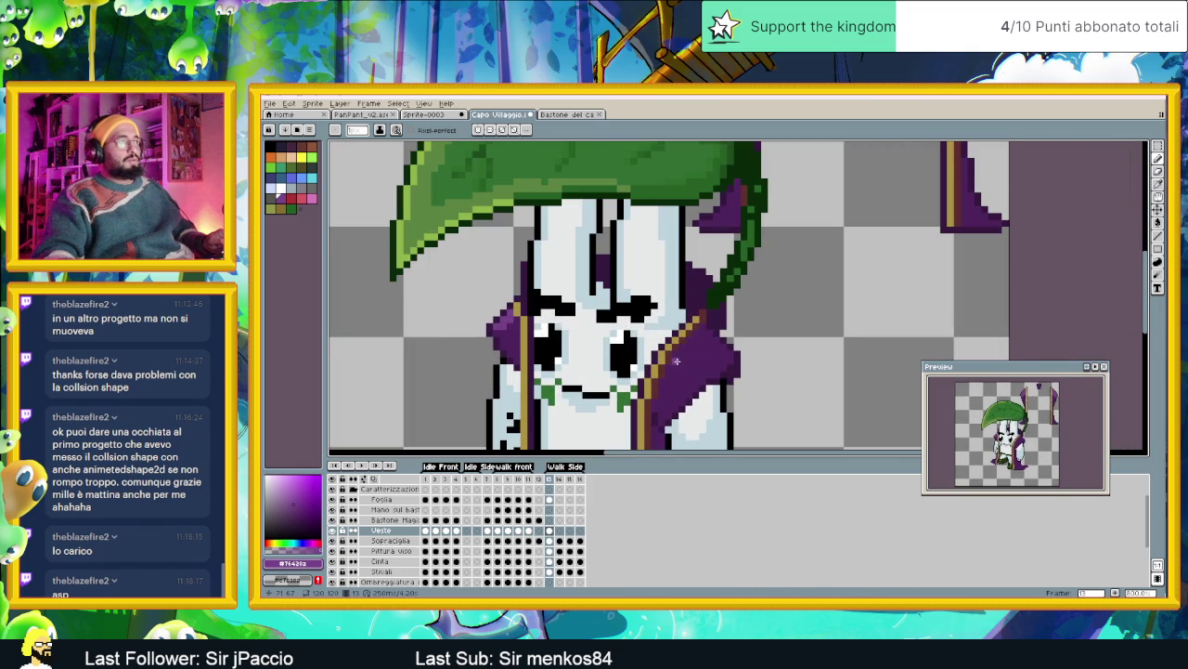
pyautogui.scroll(-1, 677, 362)
pyautogui.scroll(-1, 677, 361)
pyautogui.scroll(1, 704, 351)
pyautogui.scroll(1, 705, 351)
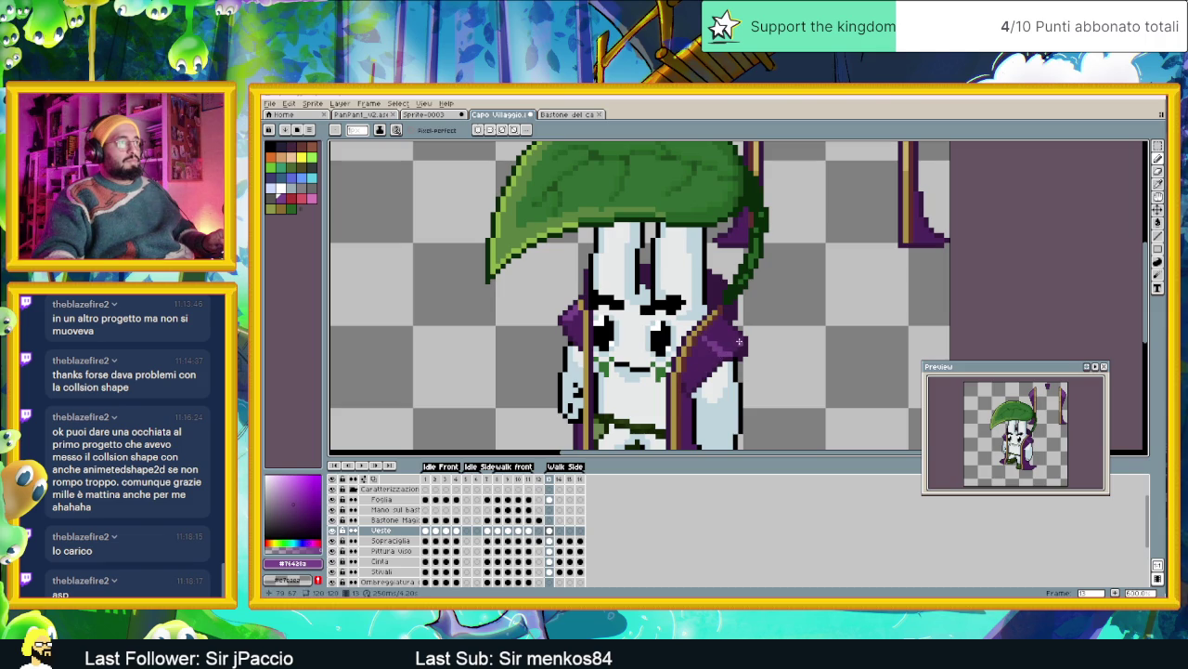
pyautogui.scroll(-3, 717, 364)
pyautogui.press('g')
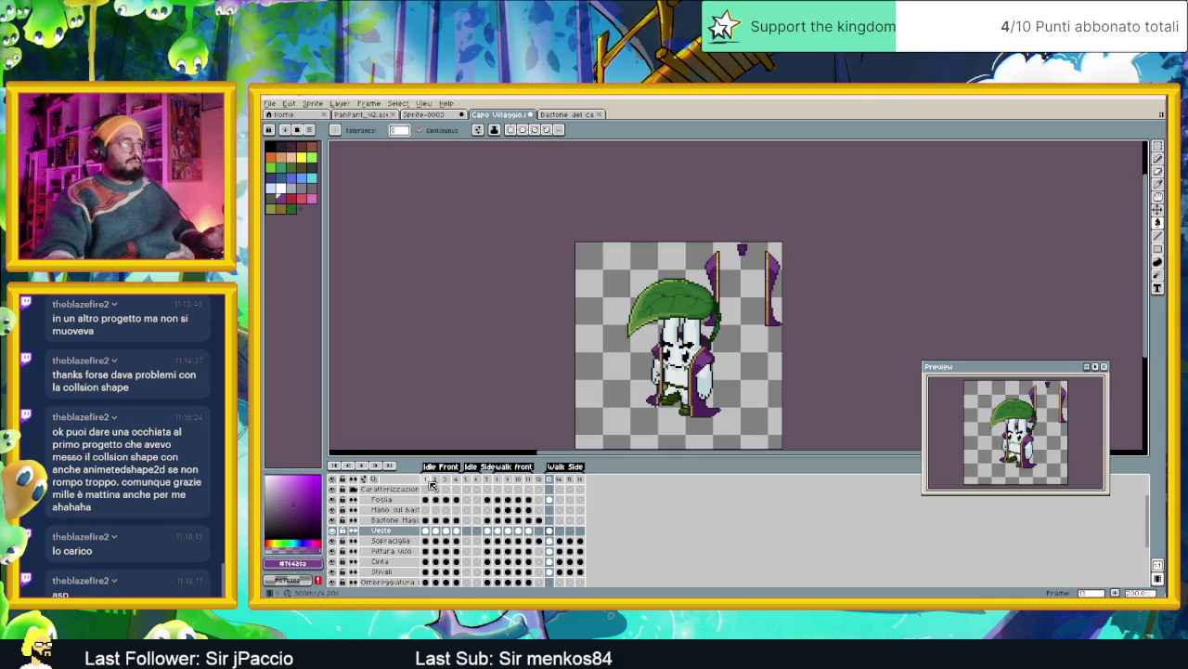
# Go to Walk Side frame 13 with the Pencil tool and no frame selection
pyautogui.click(426, 489)
pyautogui.click(553, 480)
pyautogui.scroll(3, 583, 278)
pyautogui.press('b')
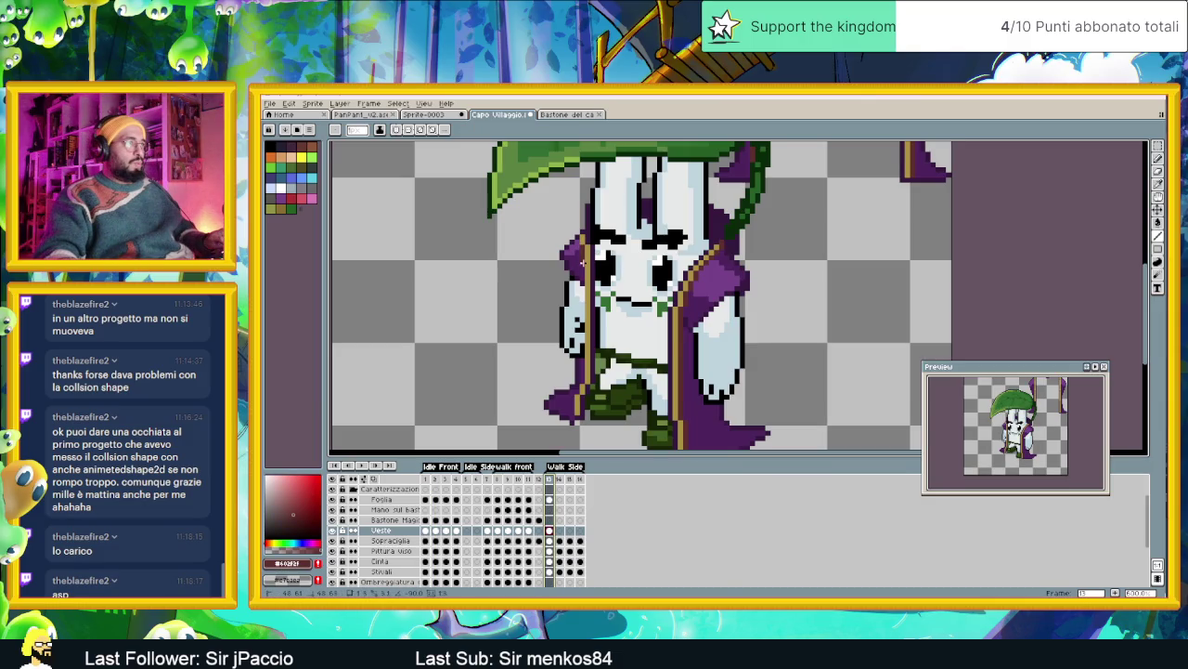
pyautogui.press('Escape')
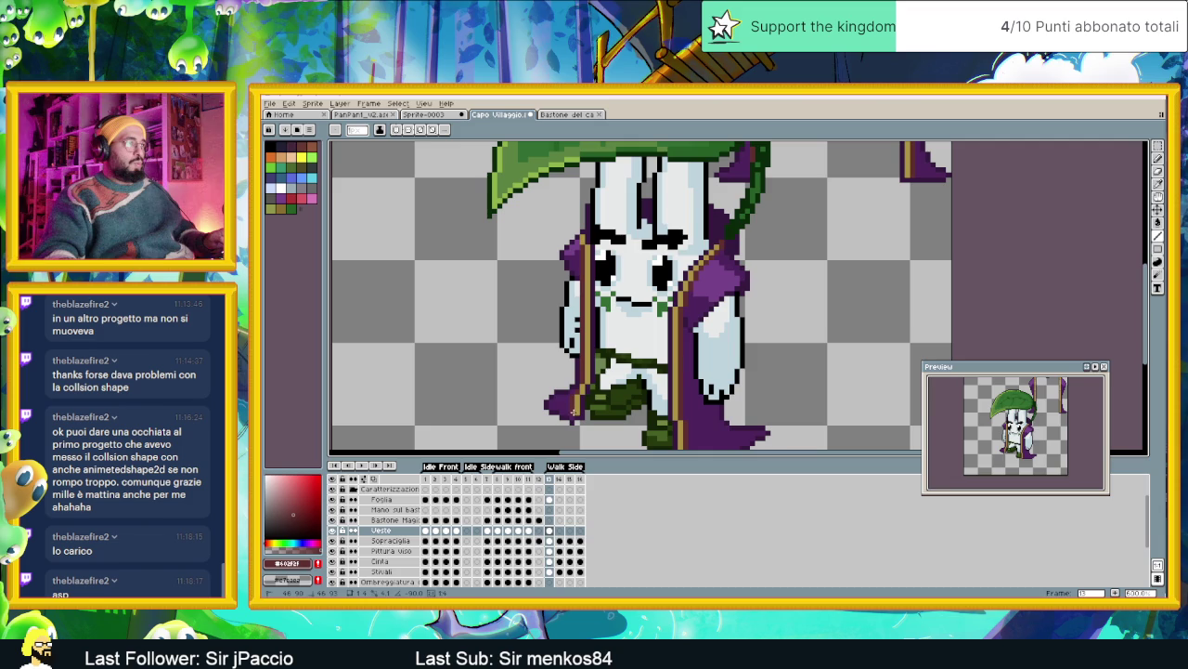
# Sample the cloak's gold trim colour and dab a pixel onto the character's lower body
pyautogui.scroll(-1, 603, 408)
pyautogui.scroll(-1, 641, 394)
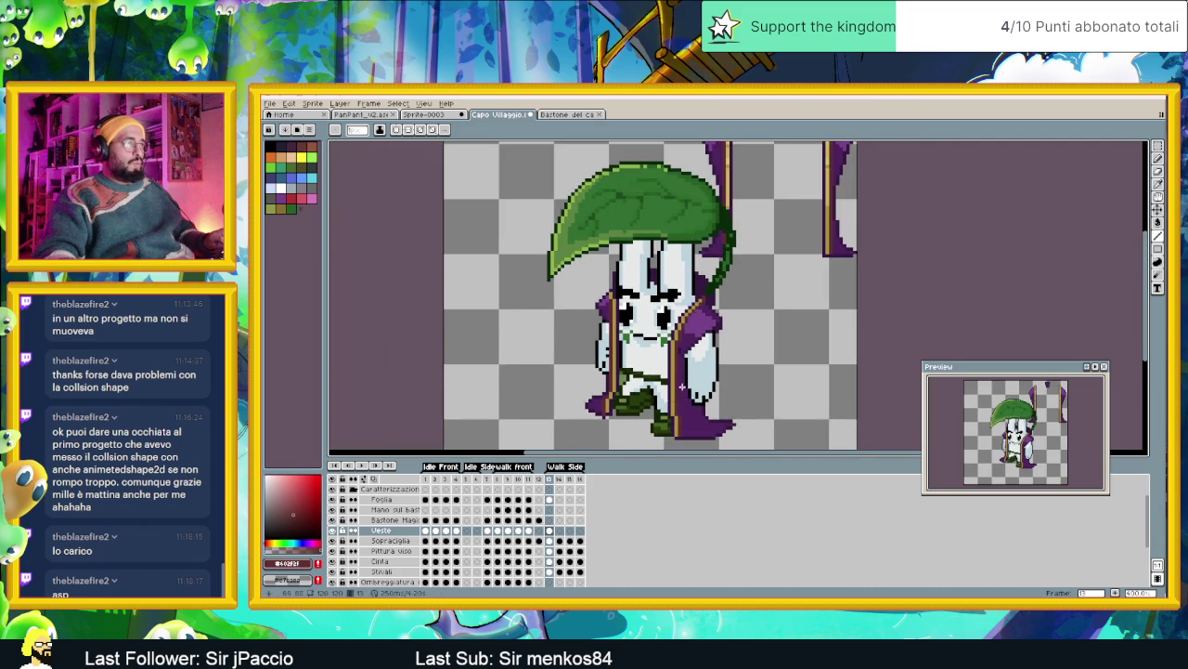
pyautogui.scroll(1, 683, 382)
pyautogui.press('i')
pyautogui.scroll(1, 855, 185)
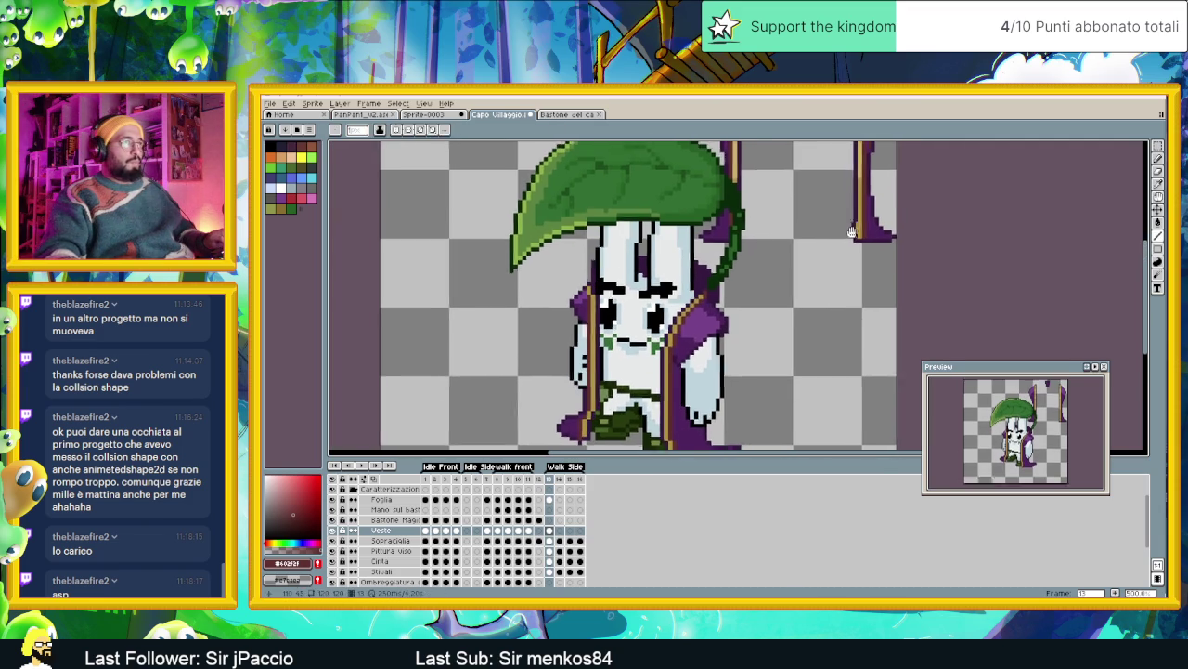
pyautogui.scroll(1, 854, 200)
pyautogui.keyDown('alt'); pyautogui.click(854, 196); pyautogui.keyUp('alt')
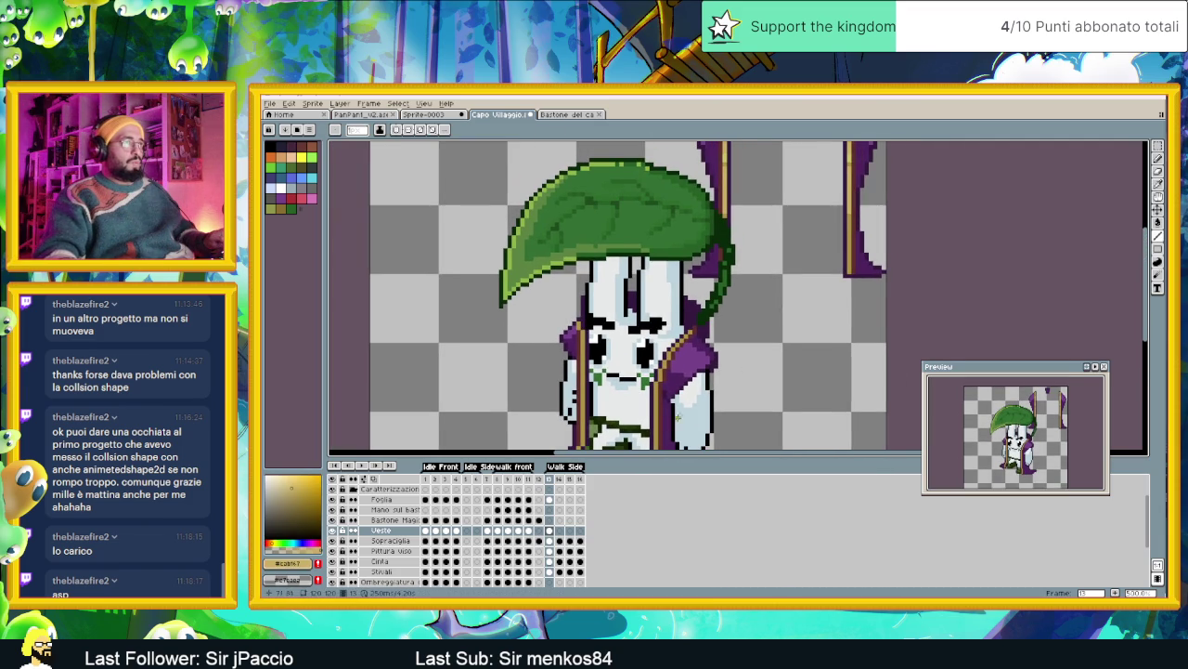
pyautogui.scroll(-2, 709, 314)
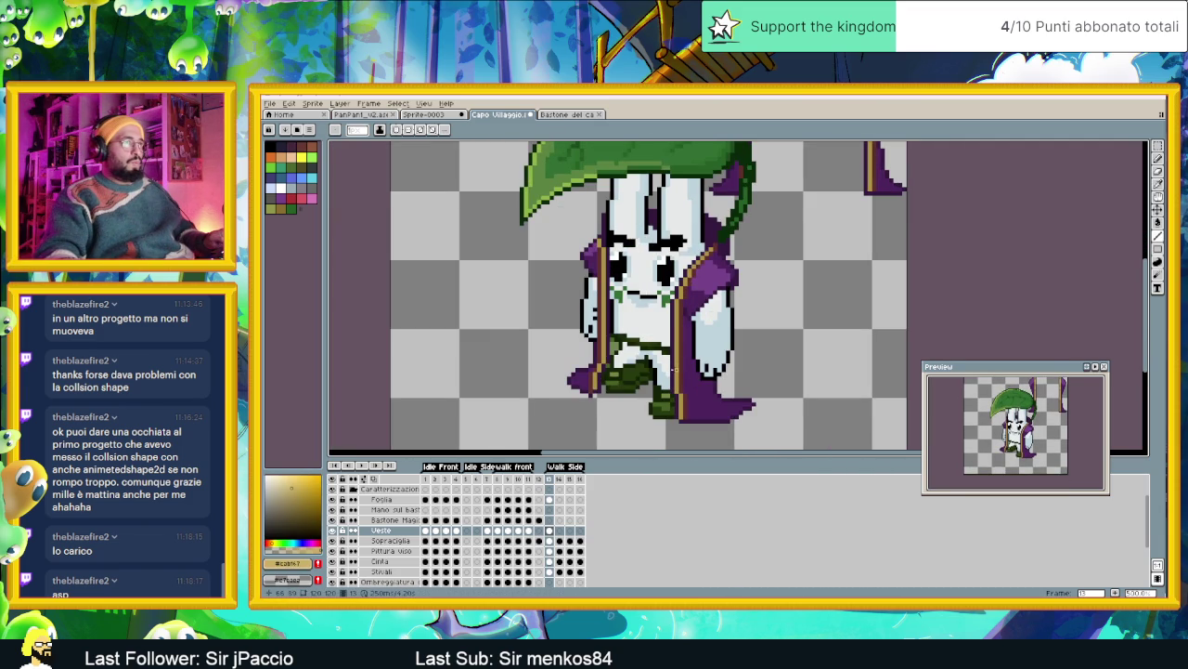
pyautogui.scroll(2, 692, 382)
pyautogui.scroll(-1, 704, 390)
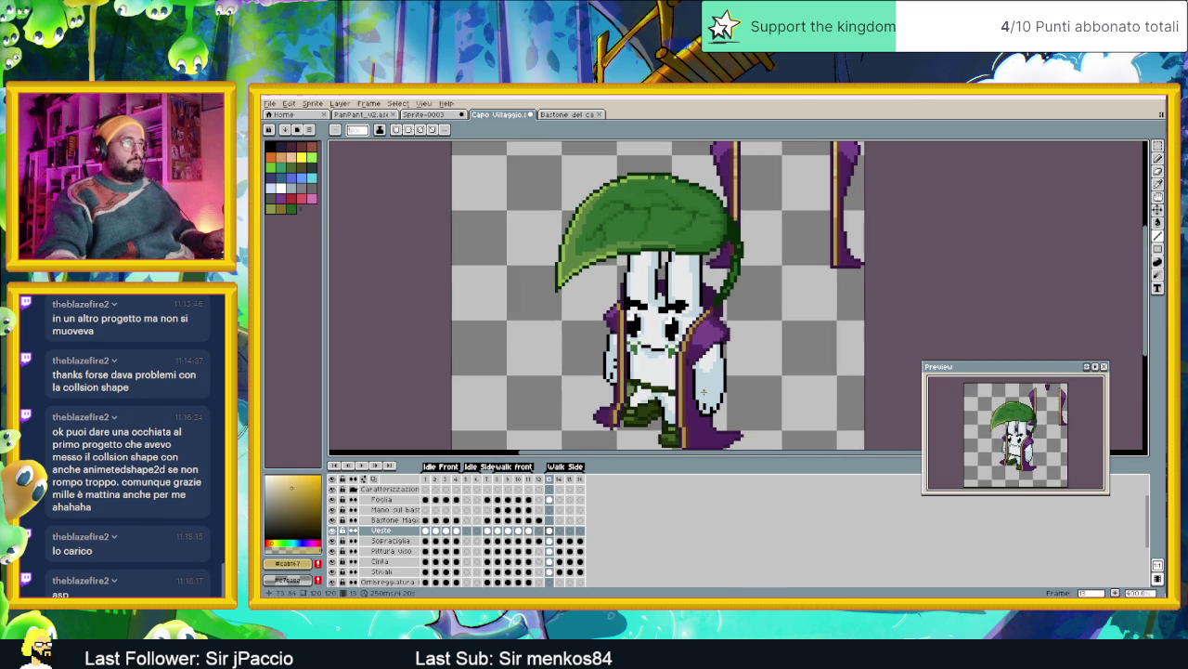
pyautogui.click(678, 400)
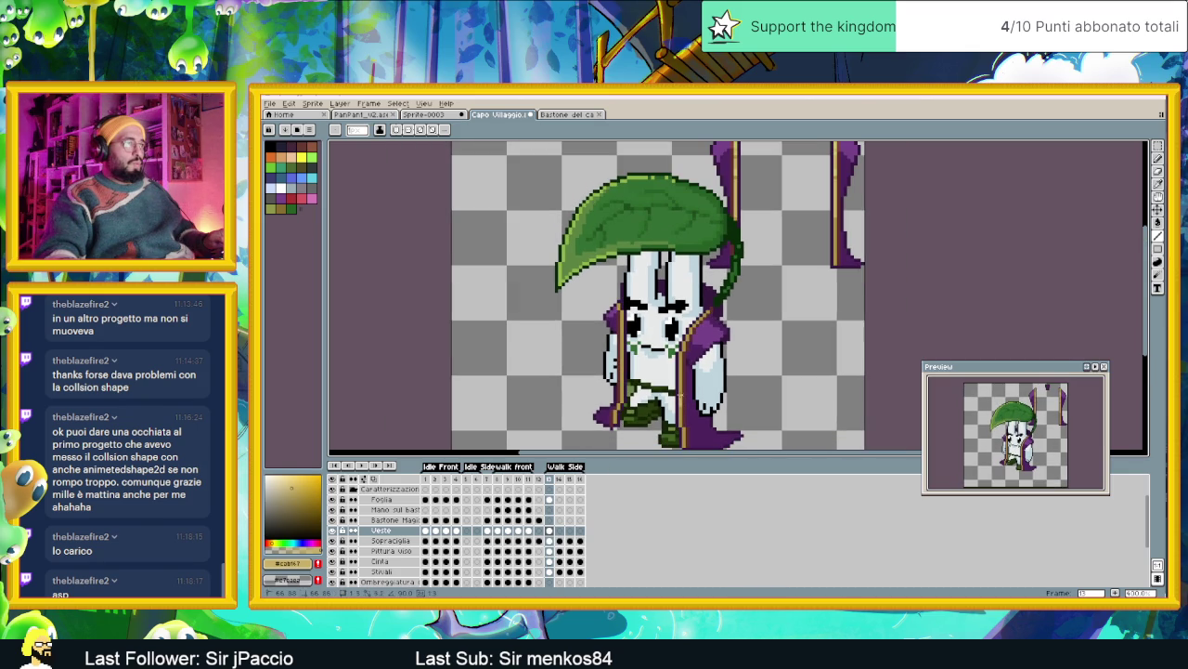
pyautogui.scroll(1, 669, 394)
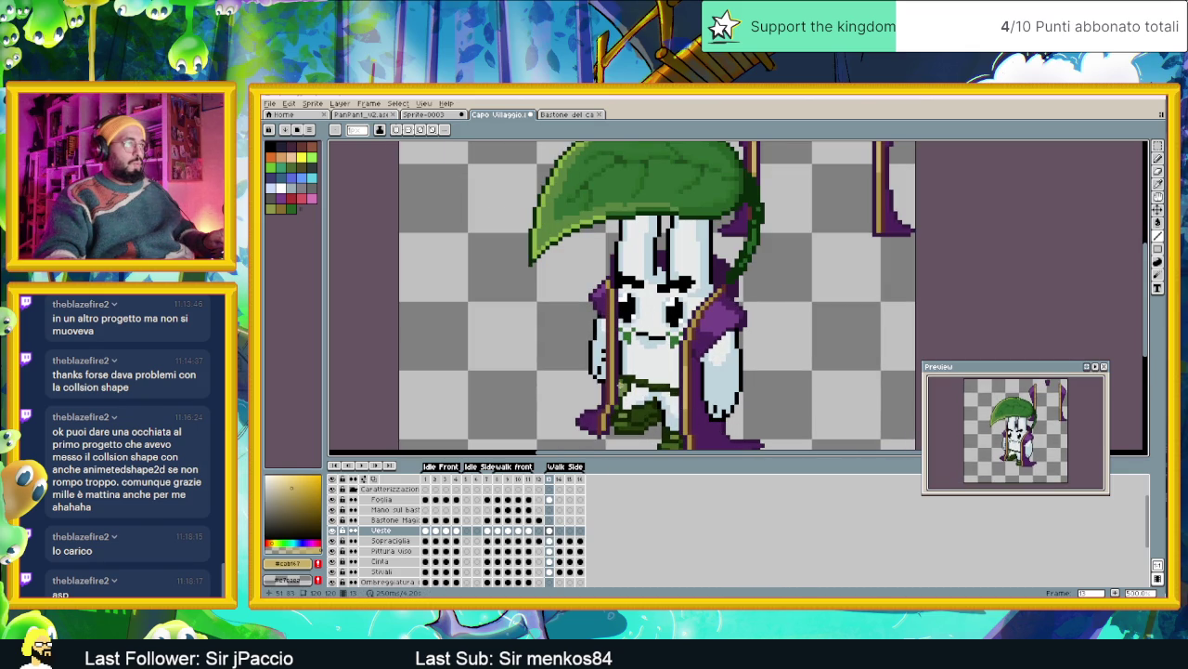
# Draw a short upward stroke on the character's body, then bring the staff tops into view
pyautogui.click(612, 369)
pyautogui.moveTo(611, 351); pyautogui.dragTo(611, 346)
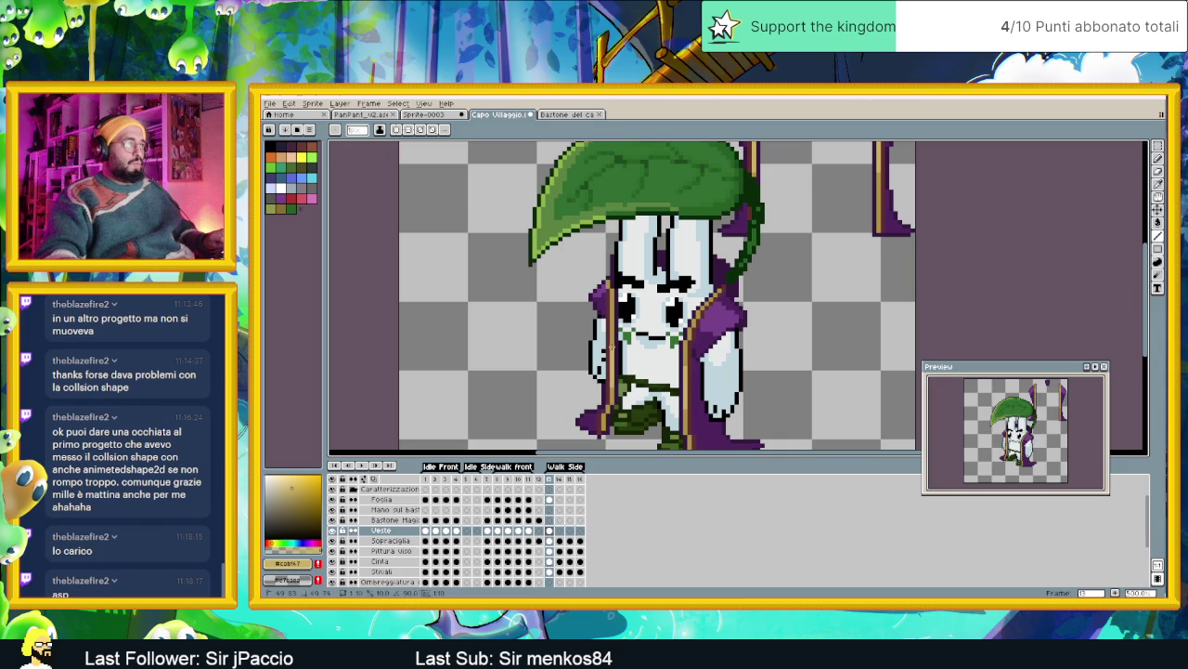
pyautogui.moveTo(899, 151); pyautogui.dragTo(843, 235)
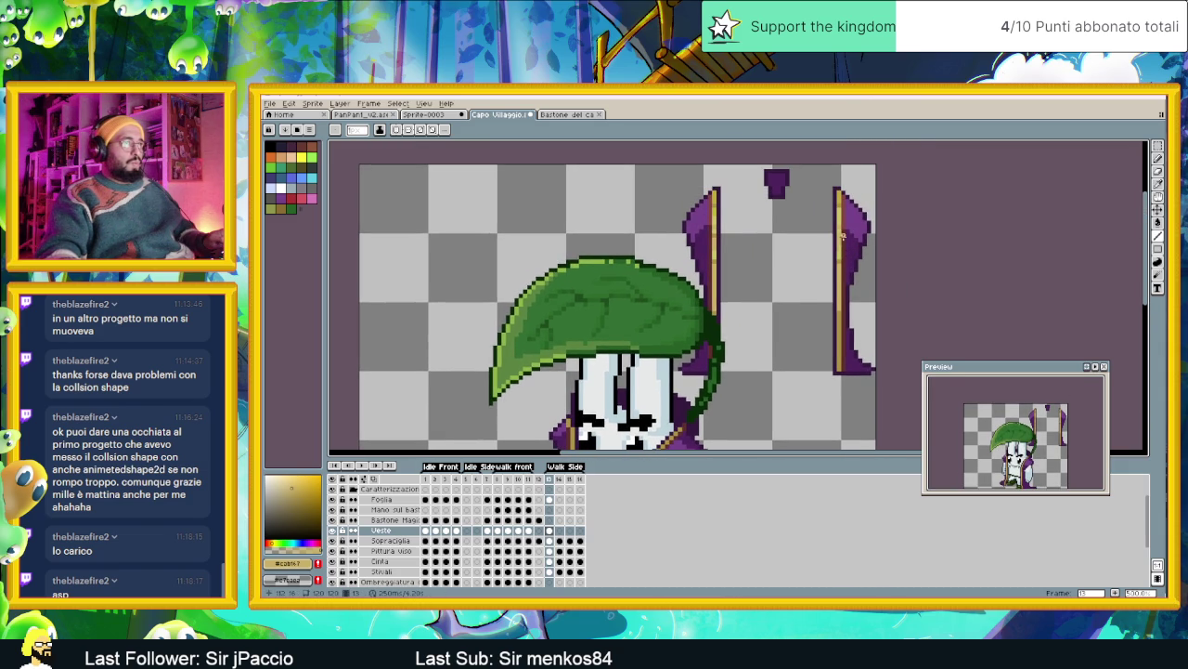
pyautogui.scroll(-2, 805, 316)
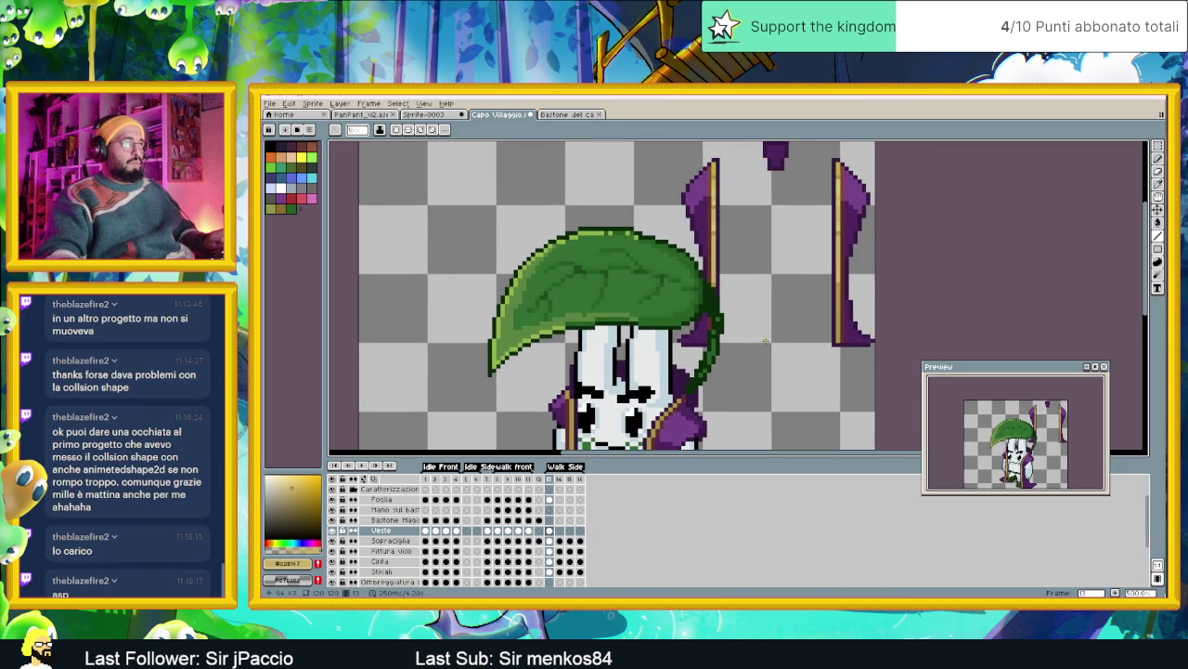
pyautogui.moveTo(739, 380)
pyautogui.mouseDown()
pyautogui.moveTo(701, 394)
pyautogui.moveTo(682, 372)
pyautogui.mouseUp()
pyautogui.scroll(1, 669, 372)
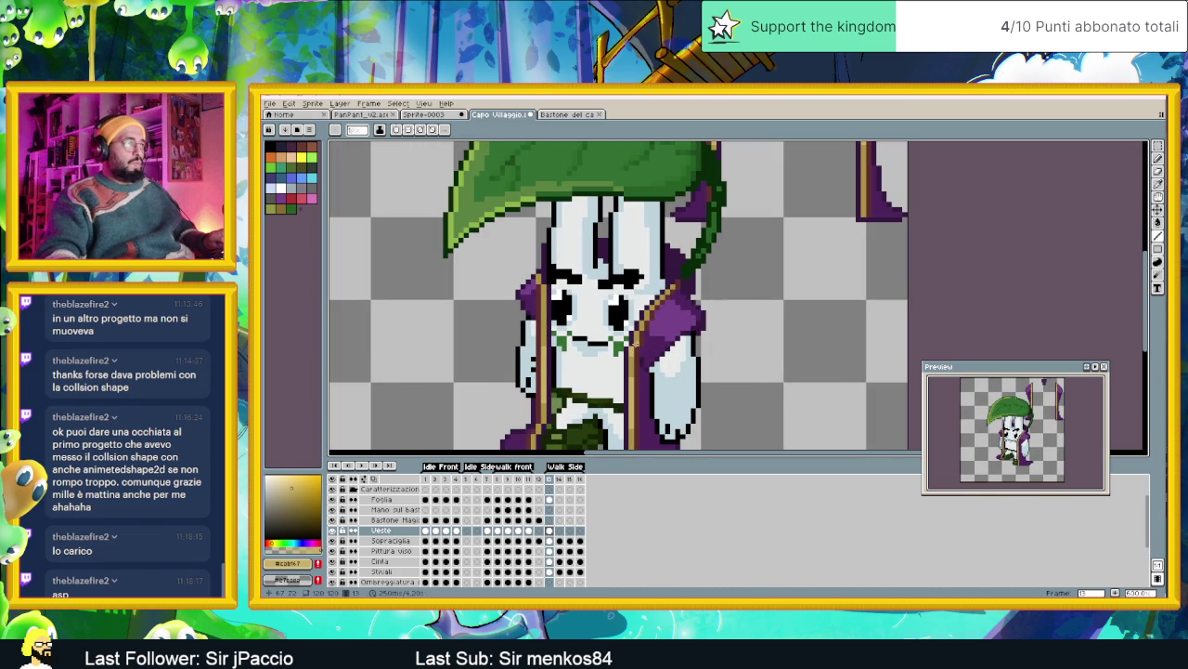
pyautogui.scroll(-2, 678, 348)
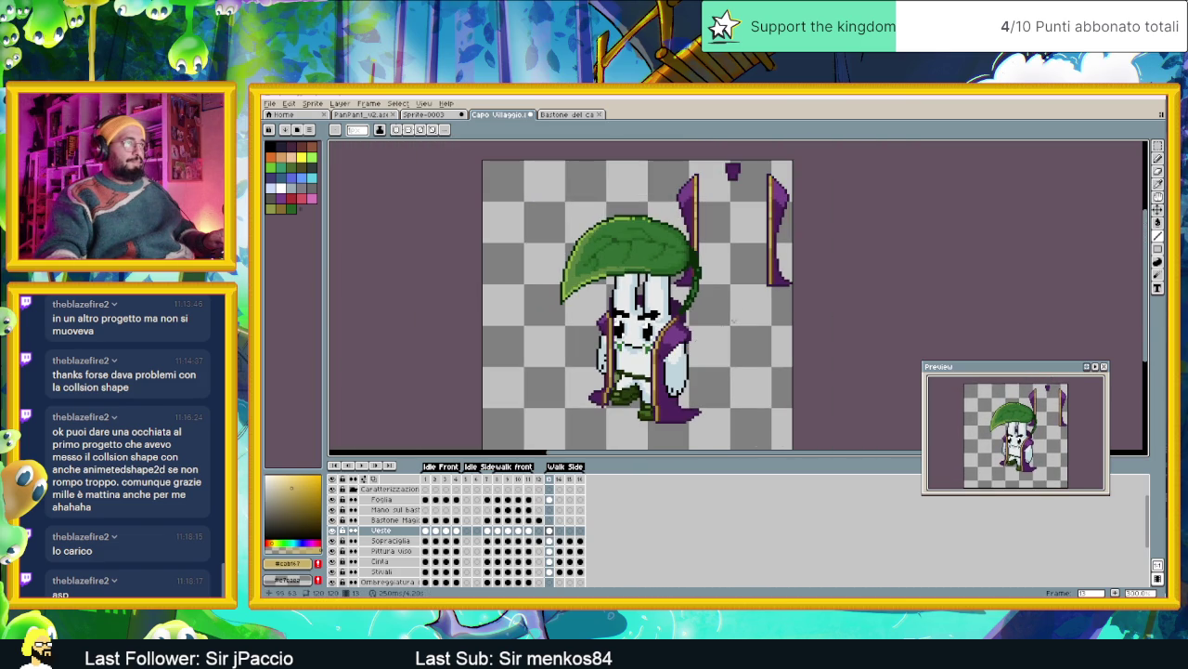
pyautogui.scroll(1, 755, 296)
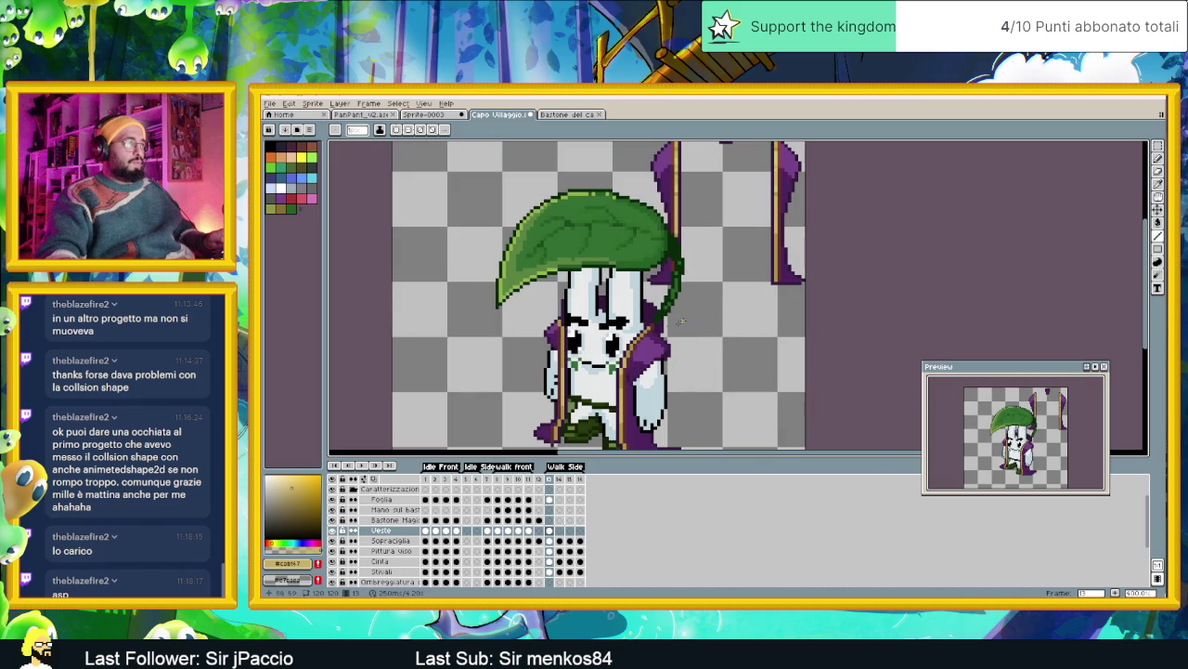
pyautogui.scroll(1, 562, 351)
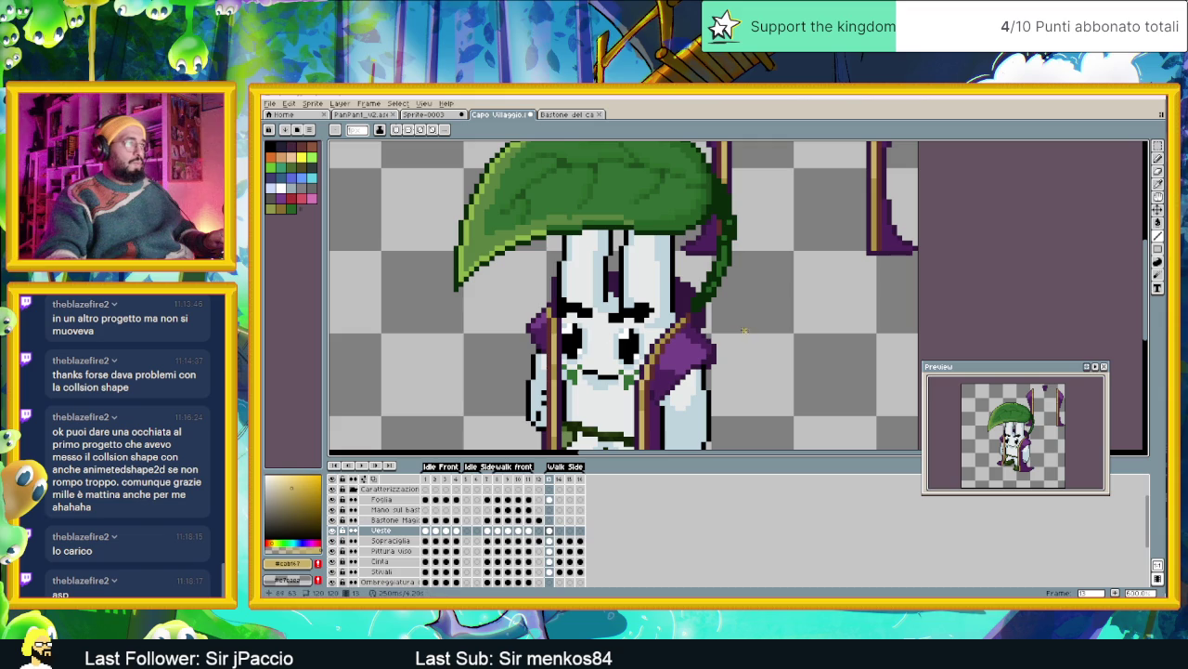
pyautogui.scroll(-1, 789, 325)
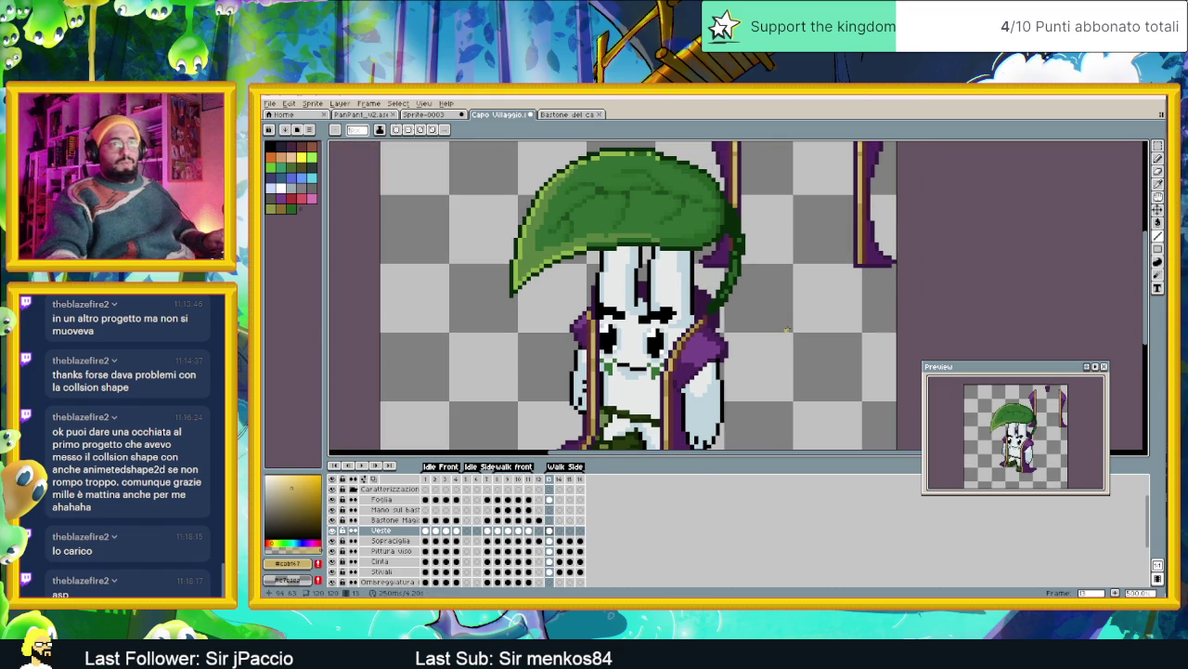
pyautogui.scroll(1, 682, 349)
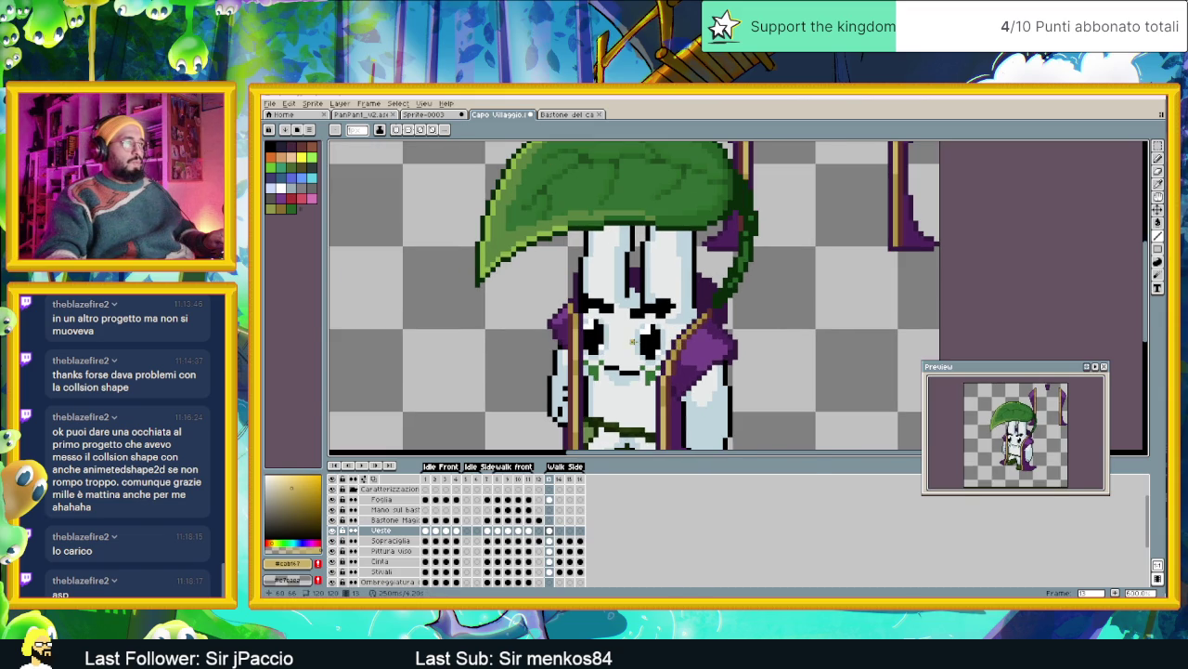
pyautogui.scroll(-1, 839, 266)
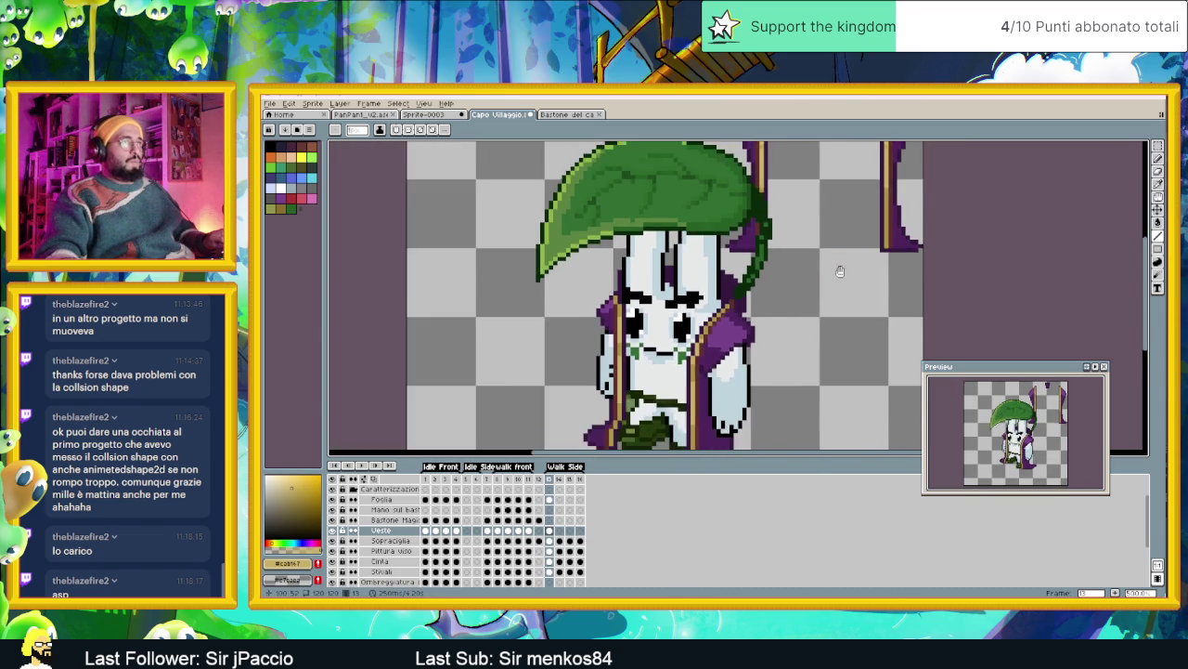
# Sample a colour from the pole, return to the Pencil, and pick a darker sprite colour
pyautogui.press('i')
pyautogui.click(877, 205)
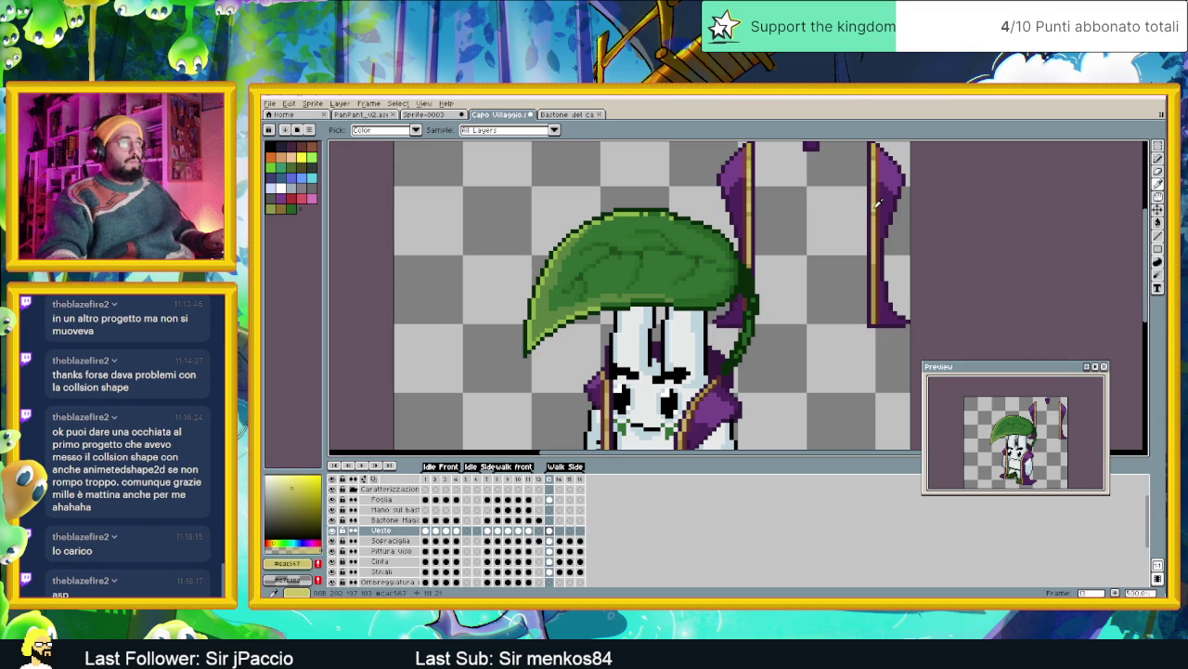
pyautogui.press('b')
pyautogui.scroll(1, 562, 441)
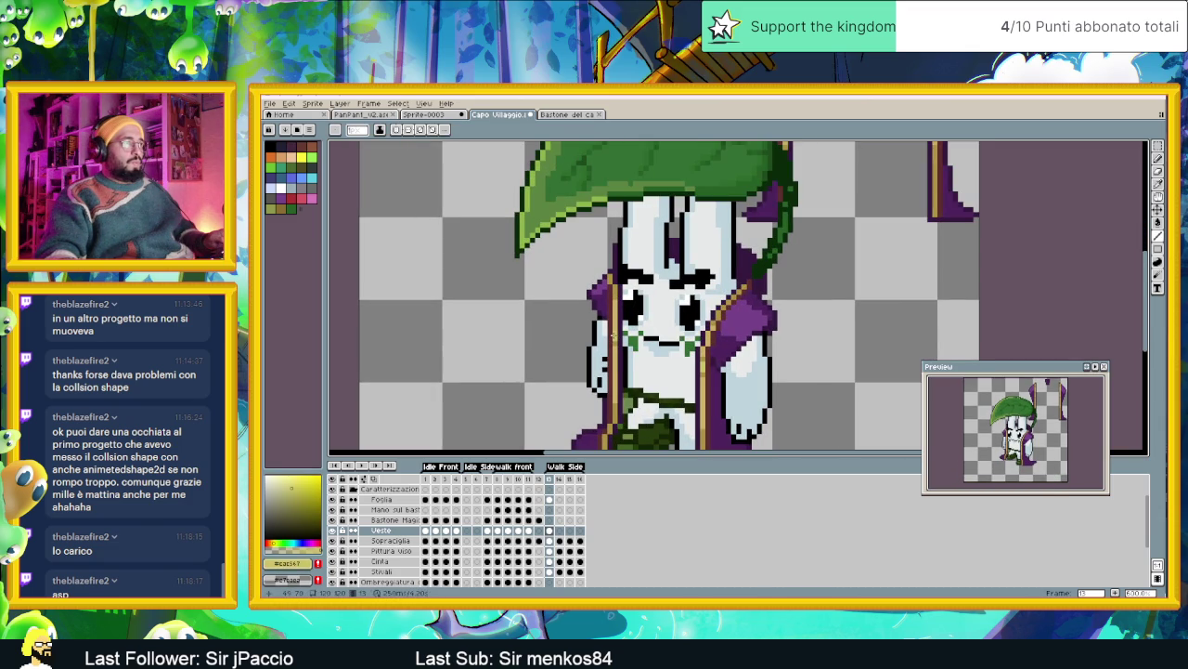
pyautogui.keyDown('alt'); pyautogui.click(602, 316); pyautogui.keyUp('alt')
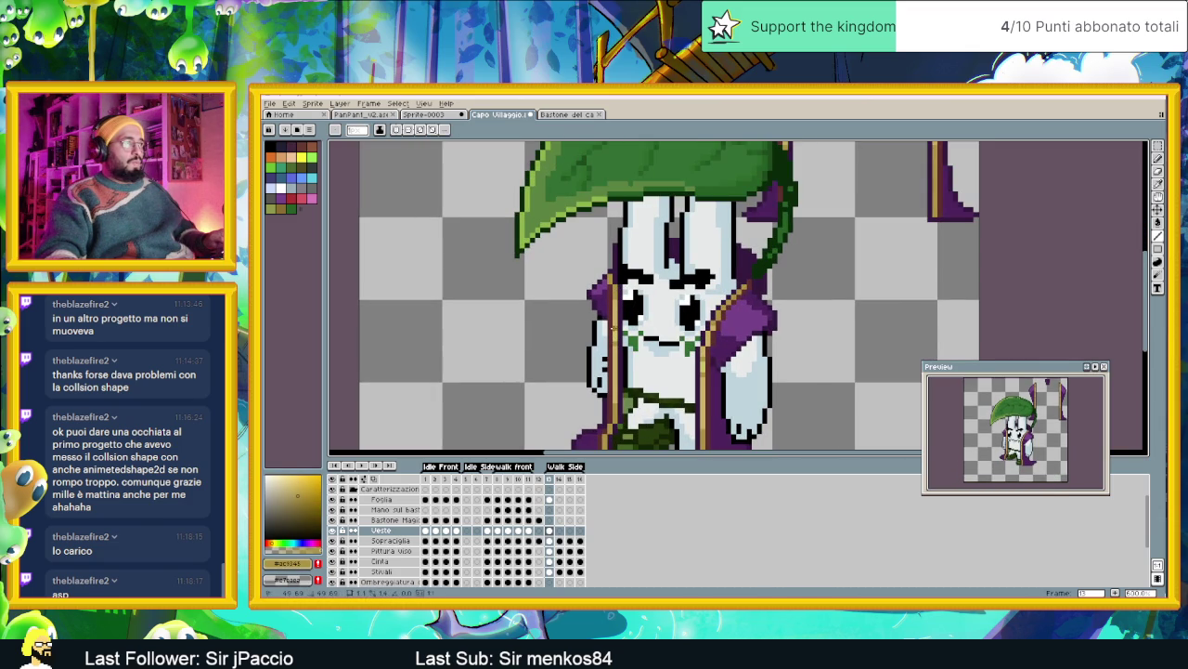
pyautogui.scroll(-1, 613, 315)
pyautogui.scroll(-1, 613, 316)
pyautogui.scroll(-1, 613, 315)
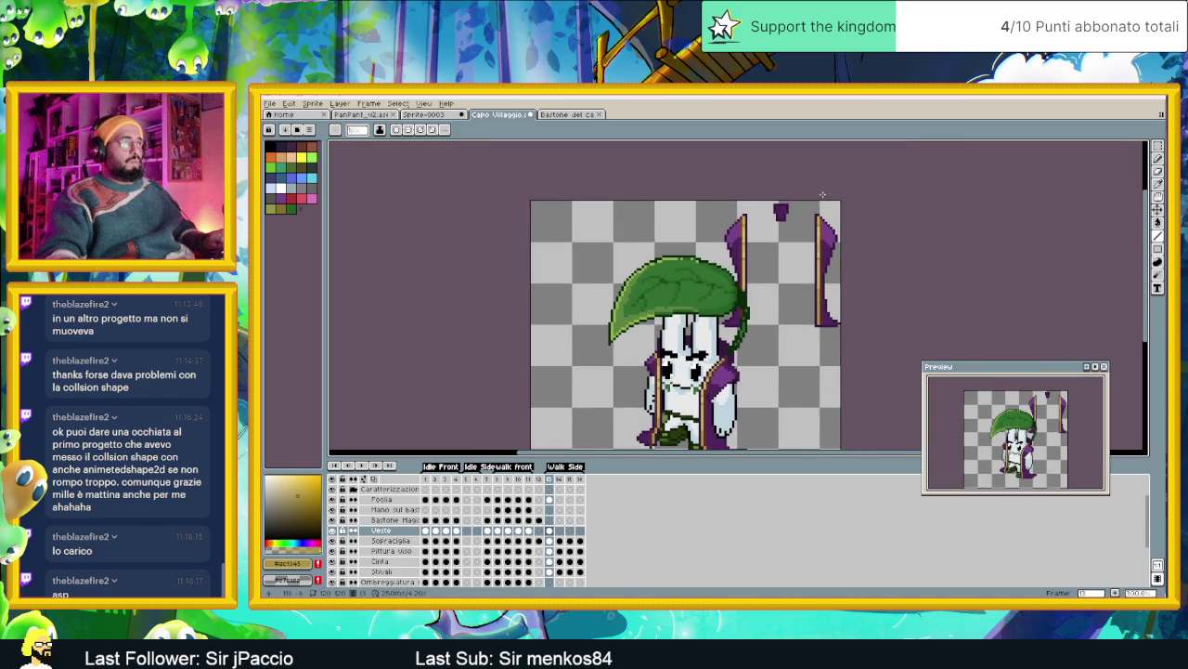
pyautogui.scroll(1, 829, 220)
pyautogui.scroll(1, 829, 221)
# Sample another pole colour with Alt and recentre the view on the leaf and face
pyautogui.press('alt')
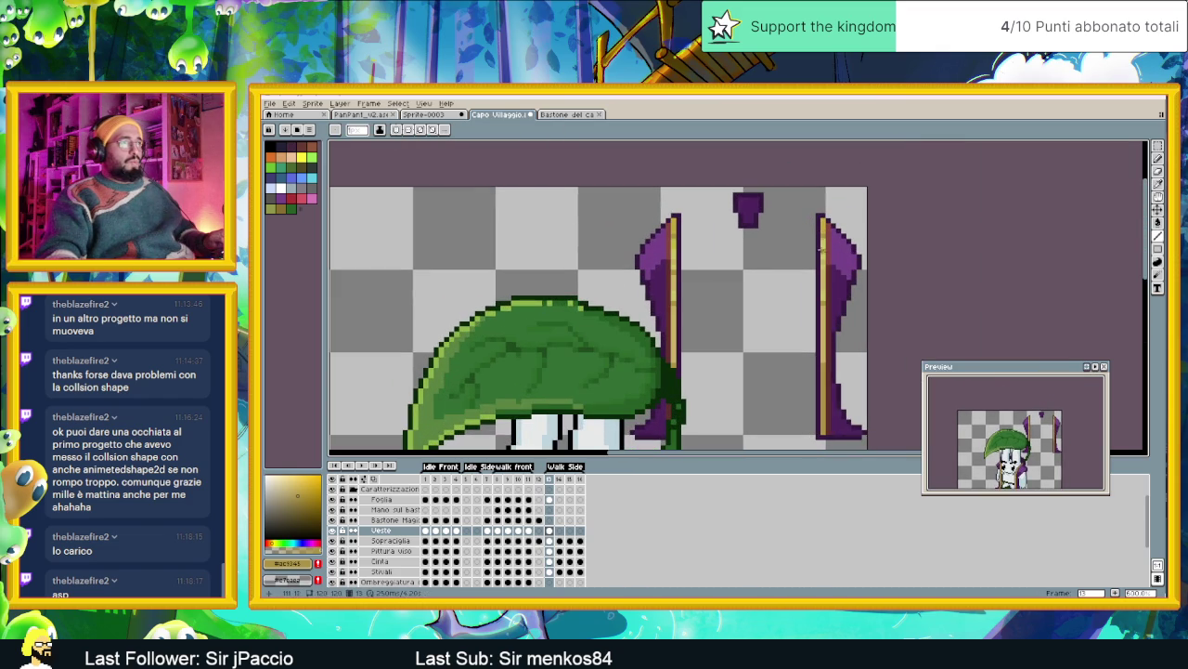
pyautogui.keyDown('alt'); pyautogui.click(828, 257); pyautogui.keyUp('alt')
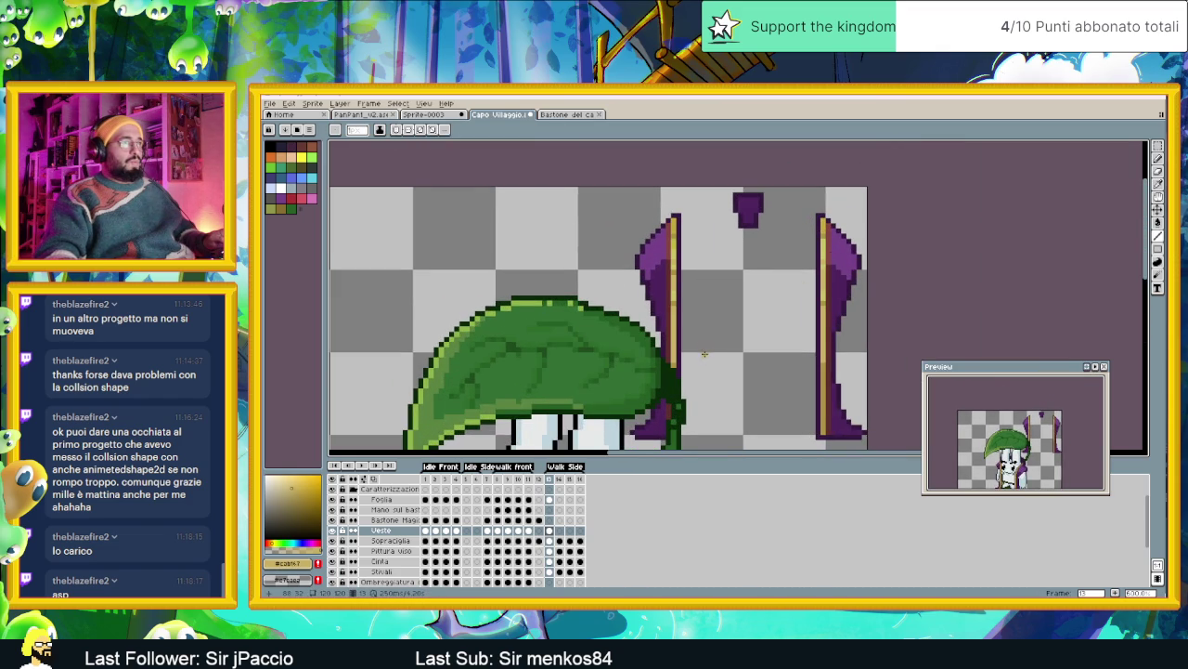
pyautogui.scroll(-3, 705, 354)
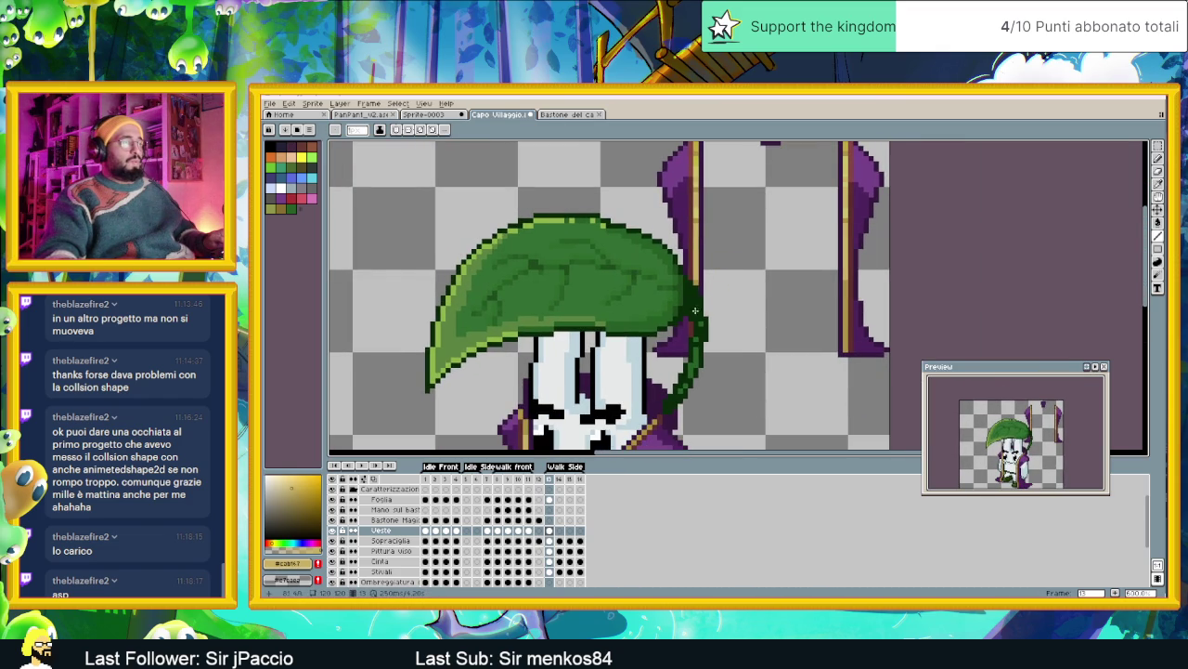
pyautogui.scroll(-1, 767, 276)
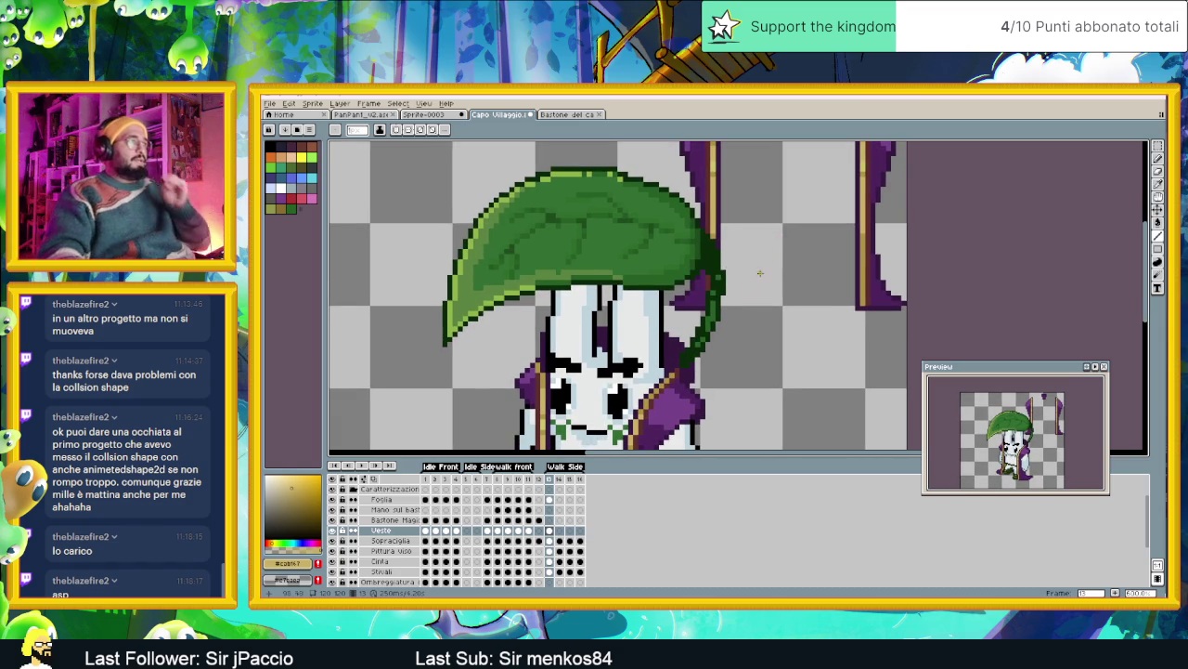
pyautogui.scroll(-3, 723, 275)
pyautogui.moveTo(723, 276); pyautogui.dragTo(645, 351)
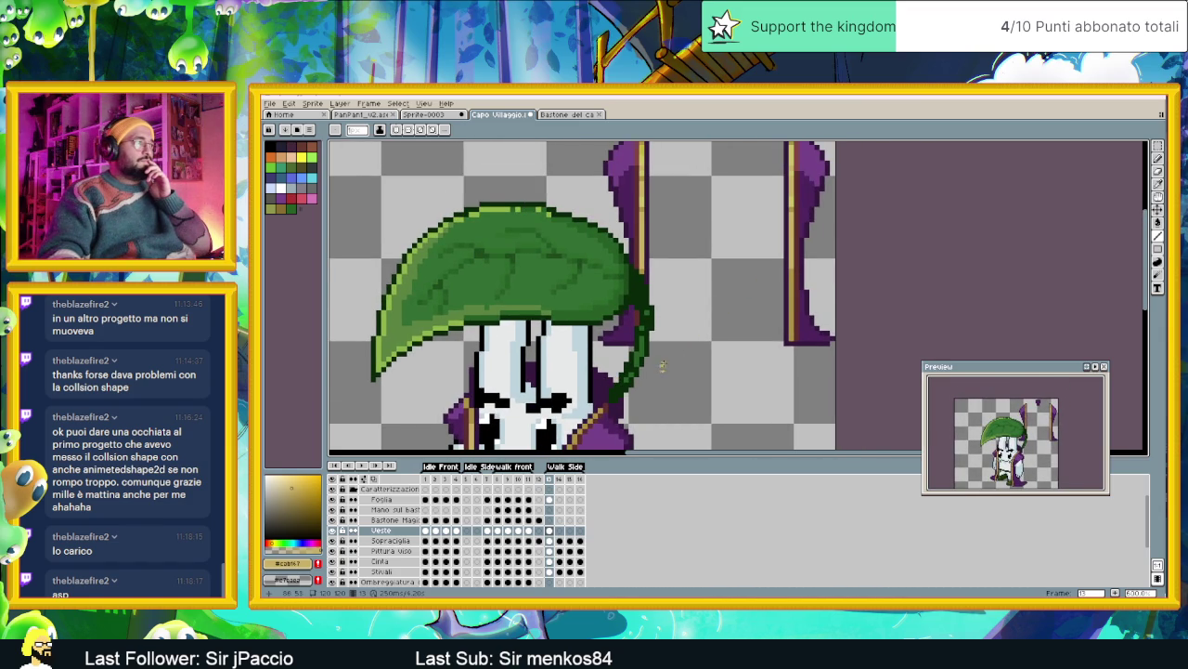
pyautogui.scroll(-1, 662, 365)
pyautogui.scroll(2, 678, 313)
pyautogui.scroll(1, 677, 313)
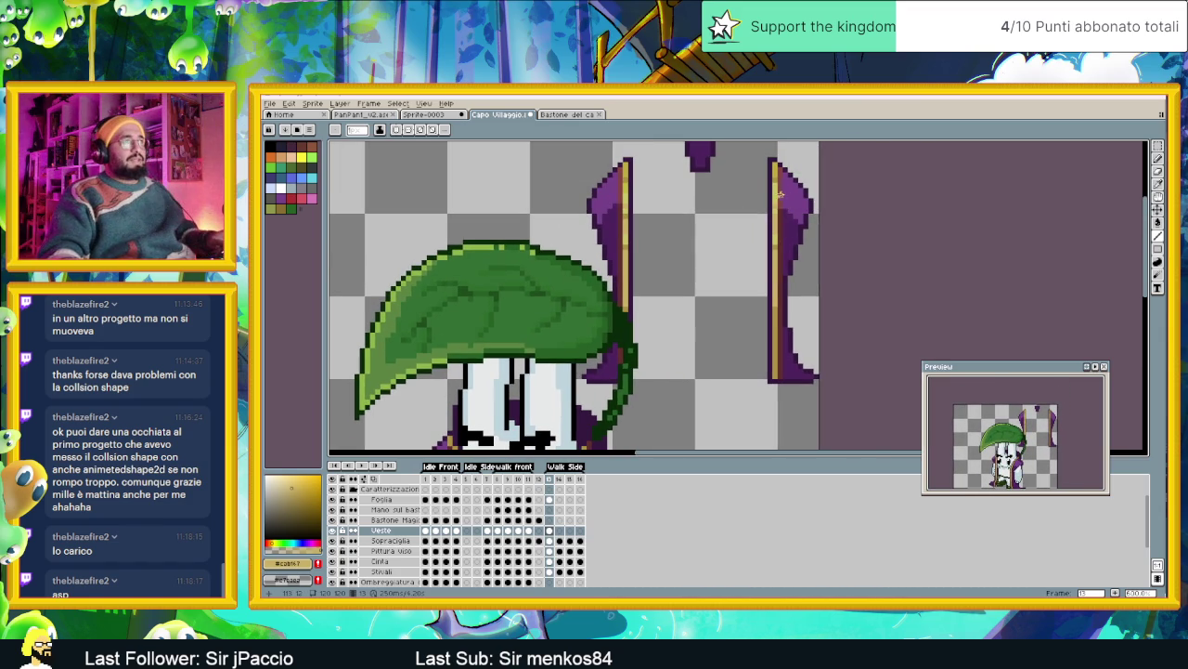
pyautogui.scroll(-5, 605, 291)
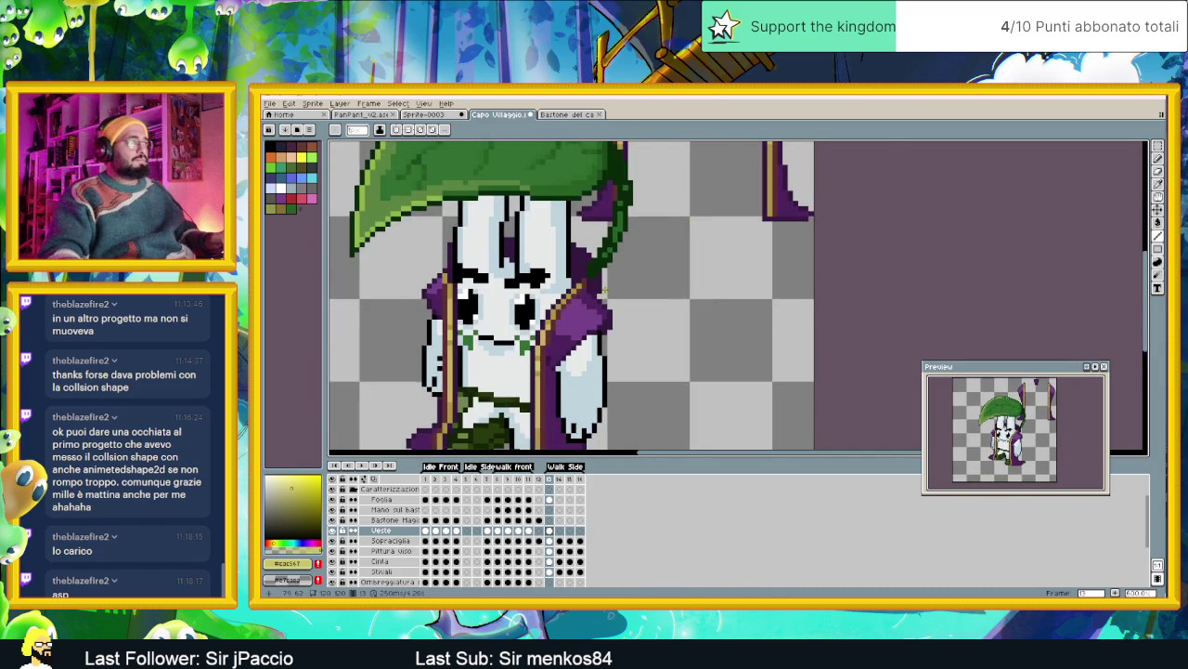
pyautogui.scroll(1, 604, 290)
pyautogui.scroll(1, 576, 311)
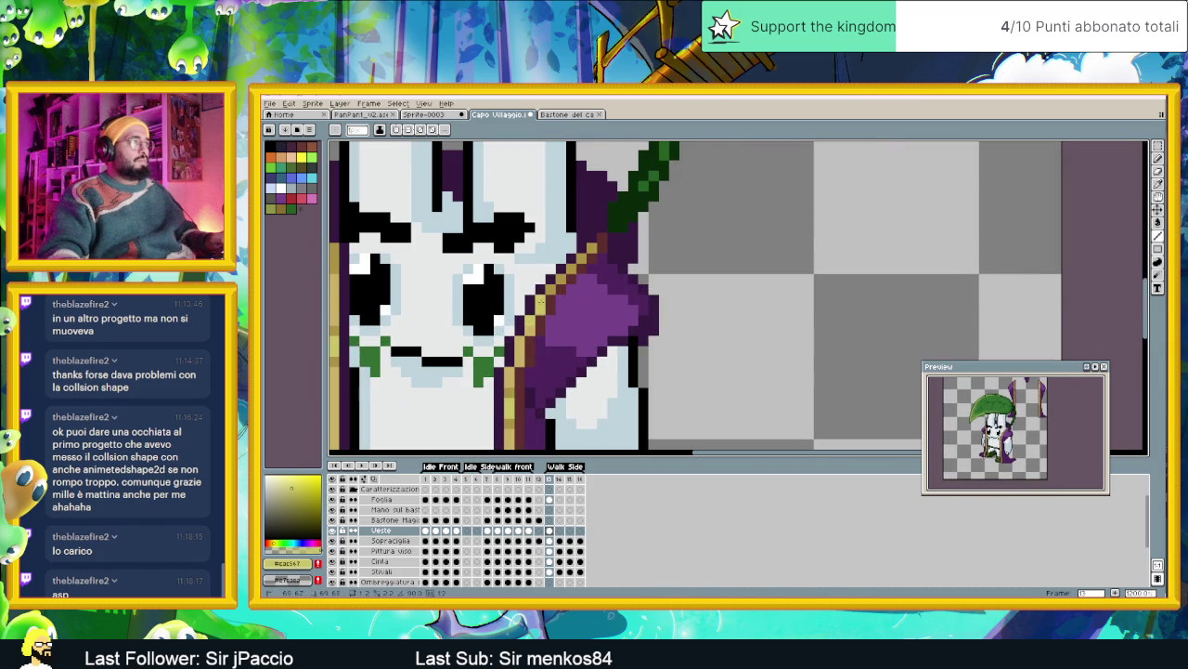
pyautogui.hscroll(-5, 549, 295)
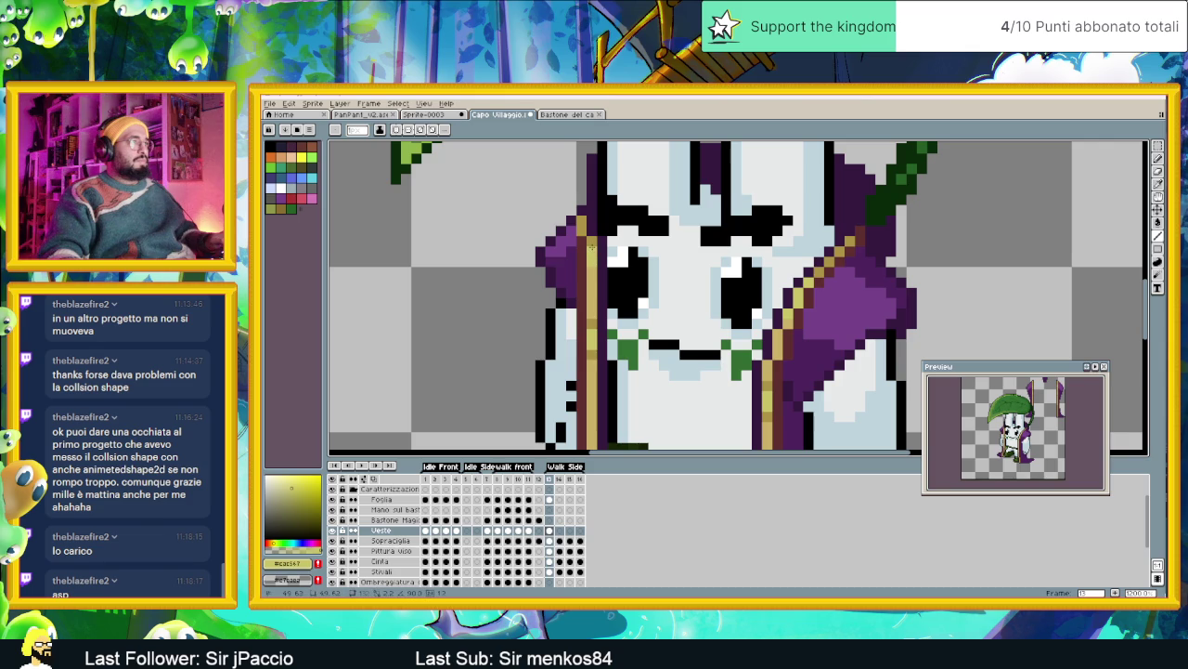
pyautogui.scroll(-3, 613, 260)
pyautogui.scroll(2, 742, 278)
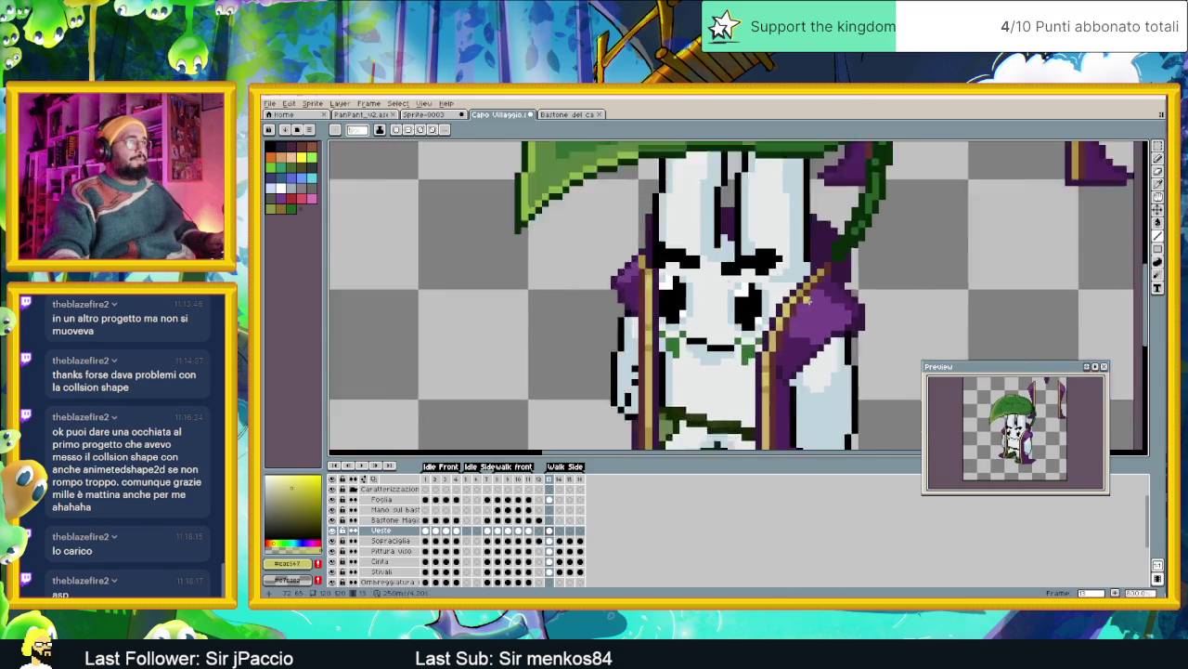
pyautogui.scroll(1, 801, 293)
pyautogui.scroll(-2, 820, 318)
pyautogui.scroll(-1, 820, 318)
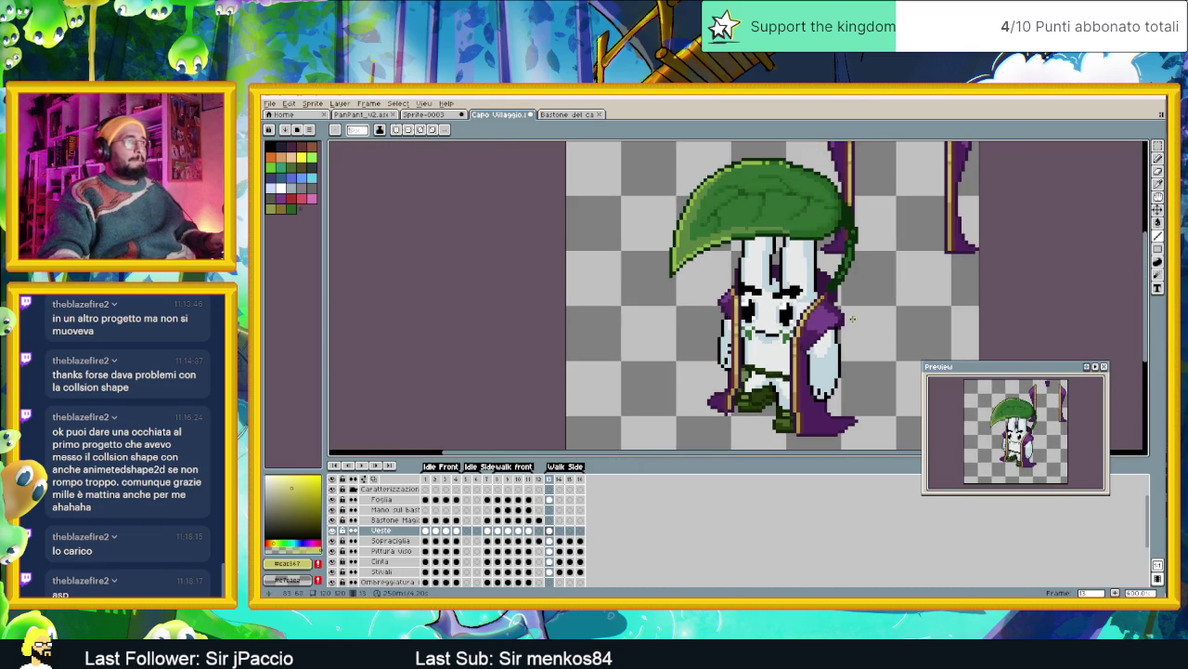
pyautogui.scroll(-1, 852, 318)
pyautogui.scroll(1, 825, 270)
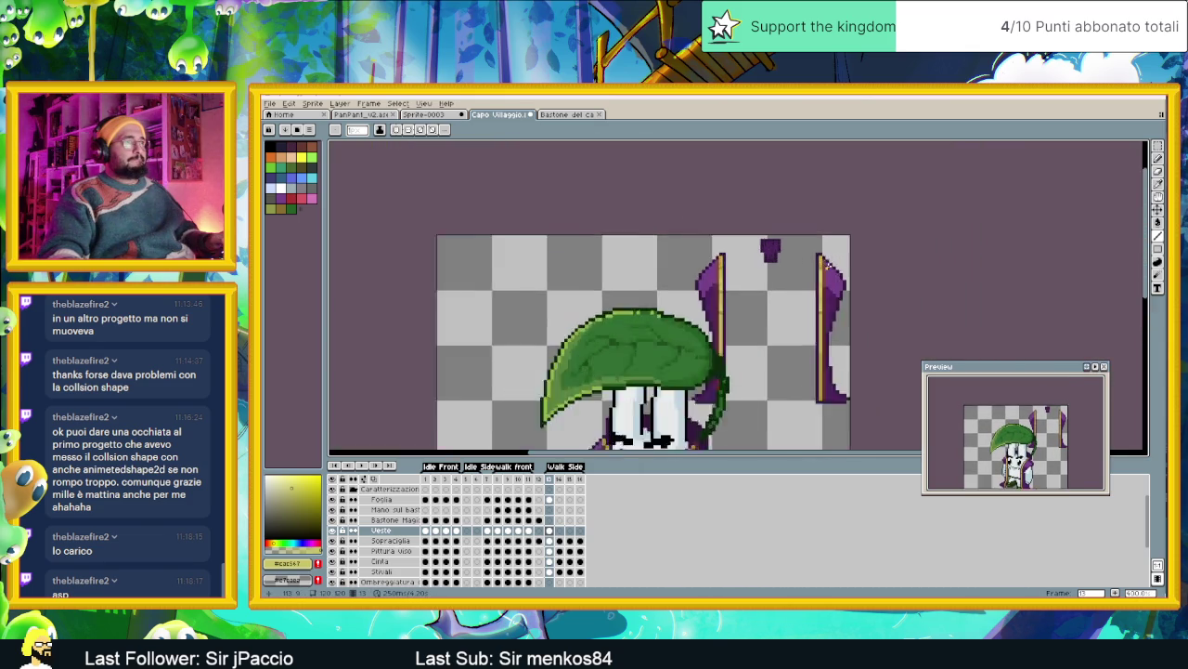
pyautogui.scroll(1, 799, 297)
pyautogui.scroll(1, 743, 352)
pyautogui.scroll(-1, 709, 375)
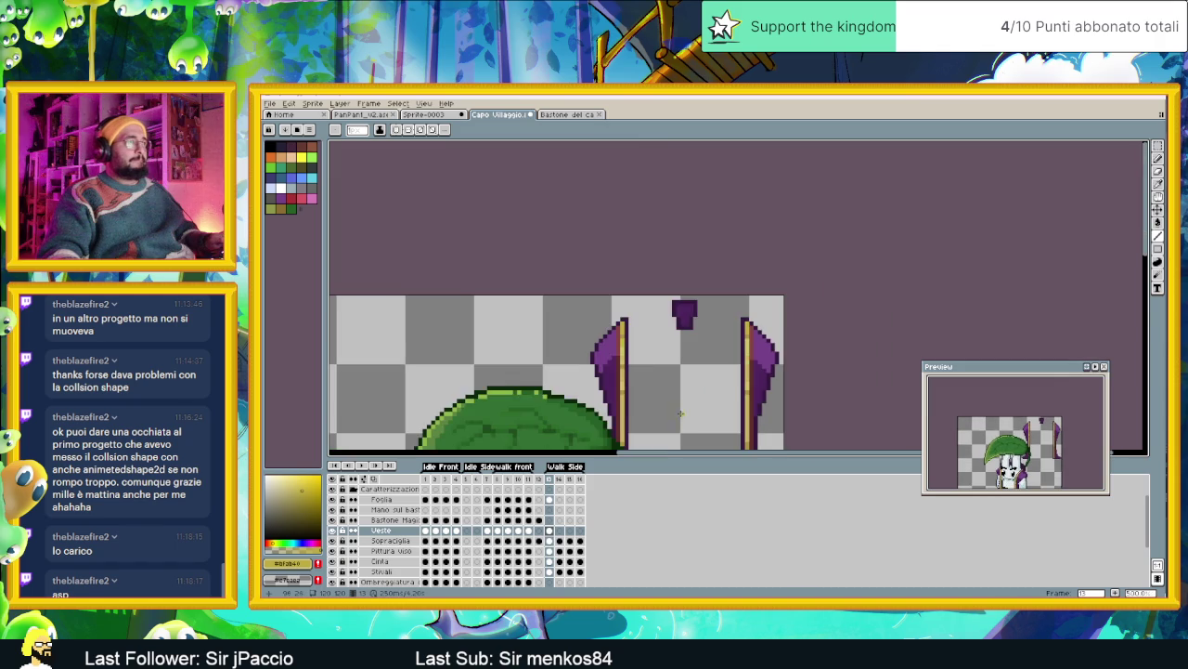
pyautogui.scroll(1, 576, 390)
pyautogui.scroll(1, 524, 394)
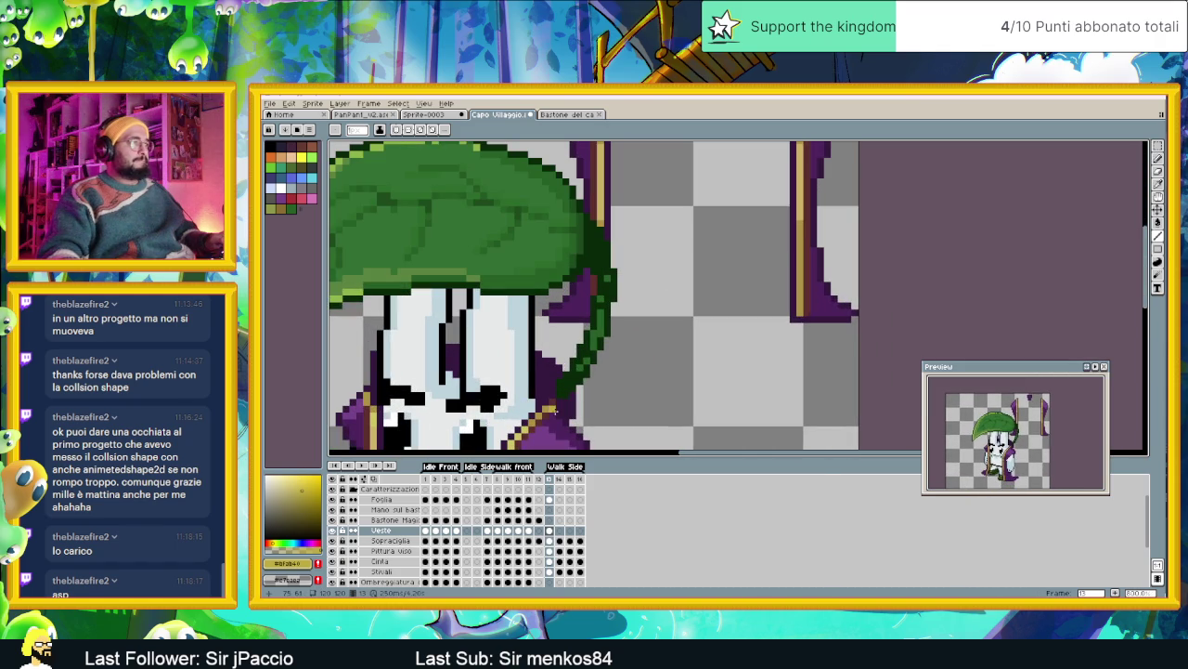
pyautogui.moveTo(497, 408); pyautogui.dragTo(701, 339)
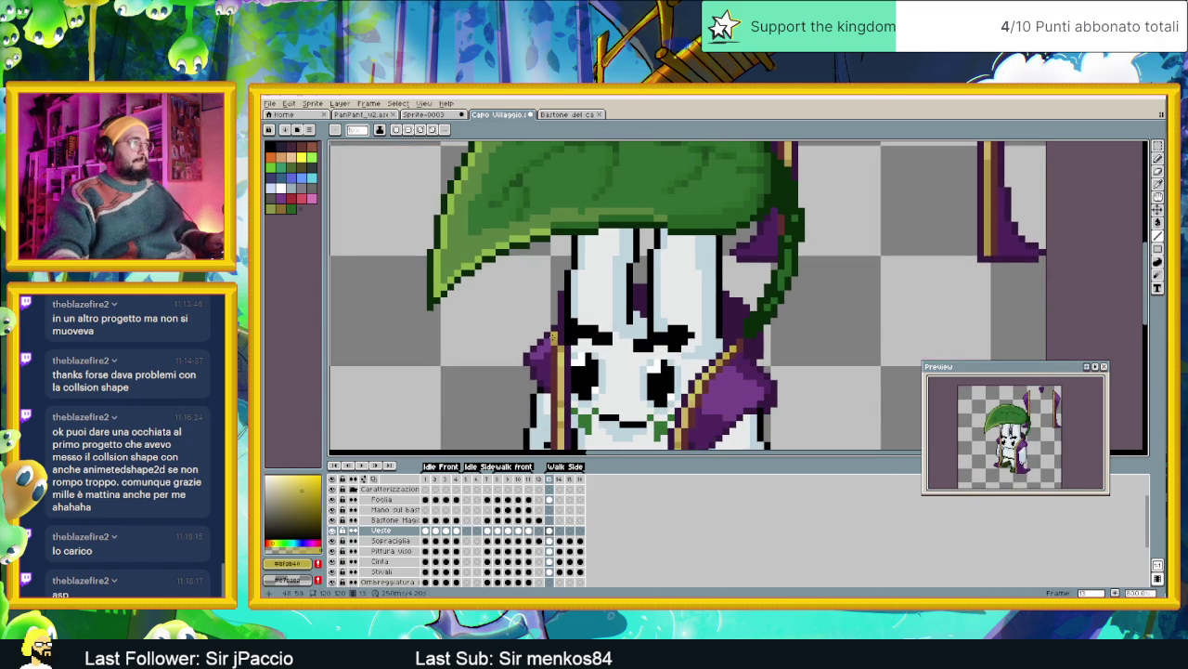
pyautogui.scroll(-1, 609, 357)
pyautogui.scroll(-1, 631, 348)
pyautogui.scroll(-1, 683, 331)
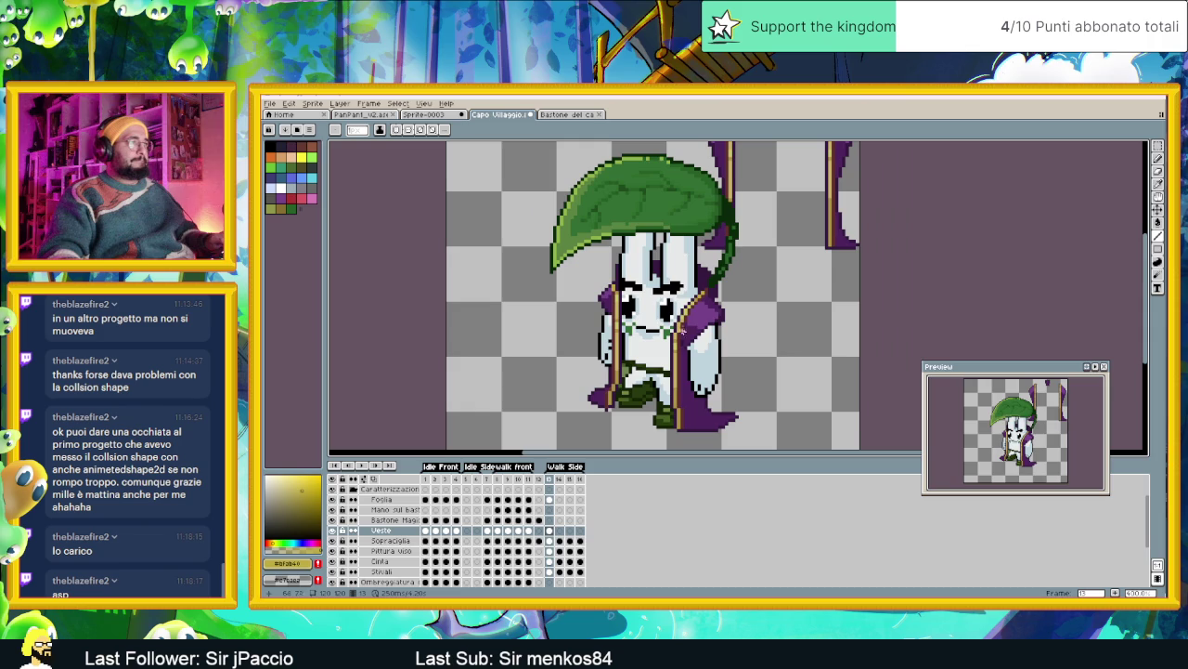
pyautogui.scroll(2, 677, 345)
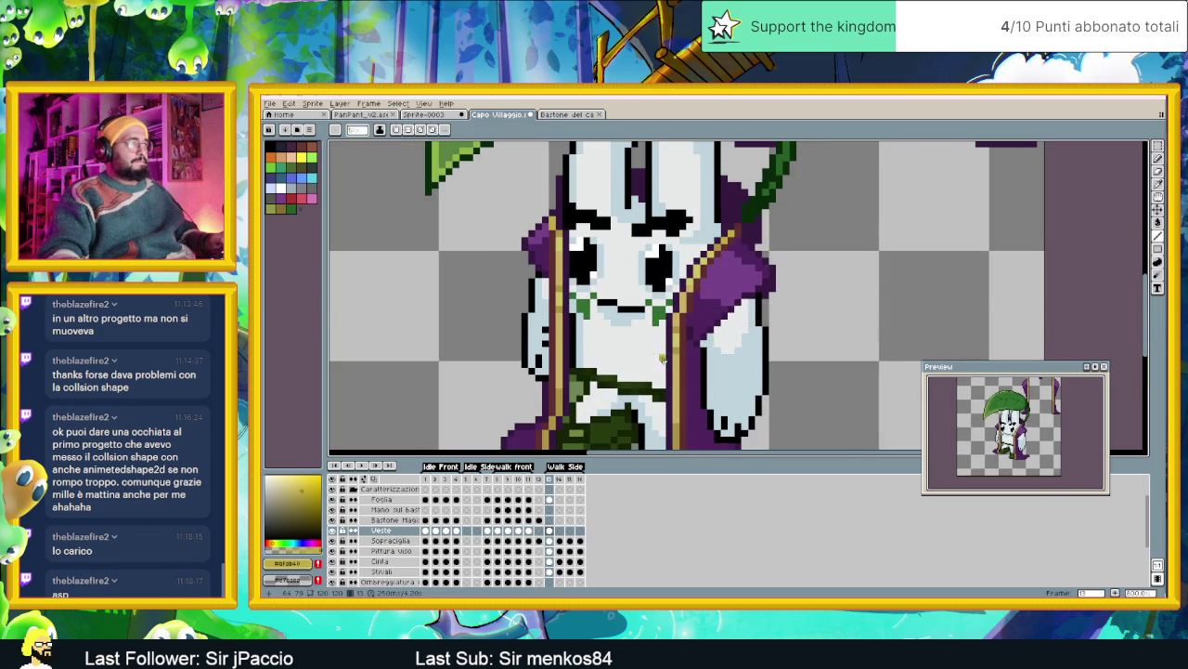
pyautogui.scroll(-3, 663, 358)
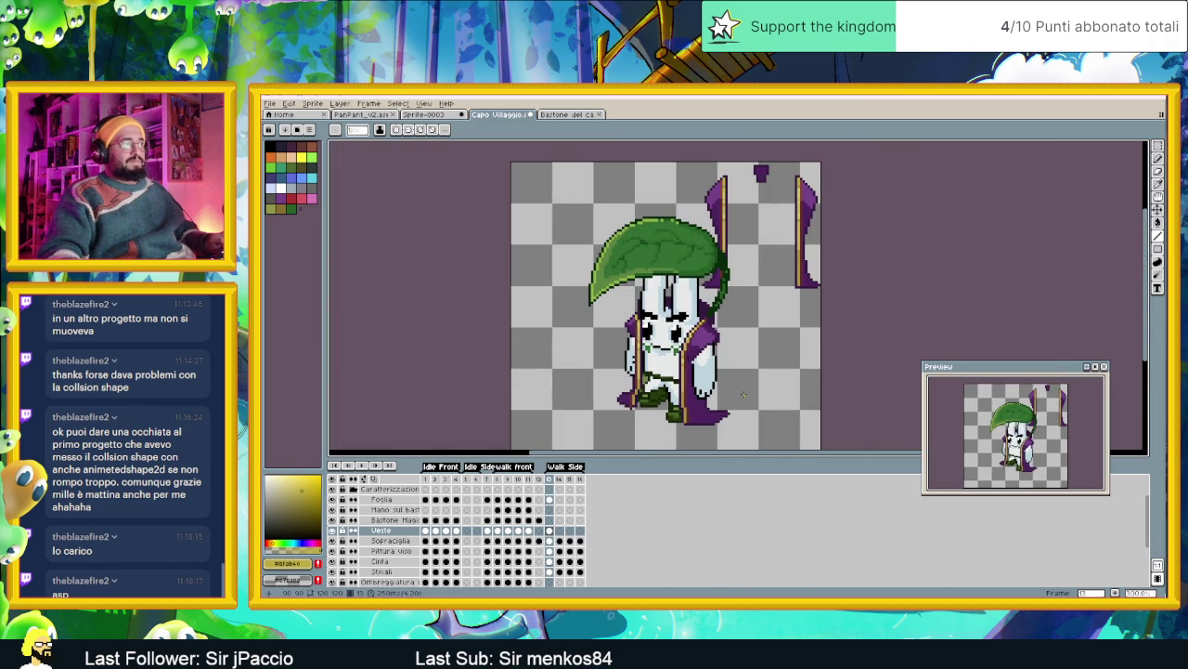
pyautogui.scroll(-2, 743, 394)
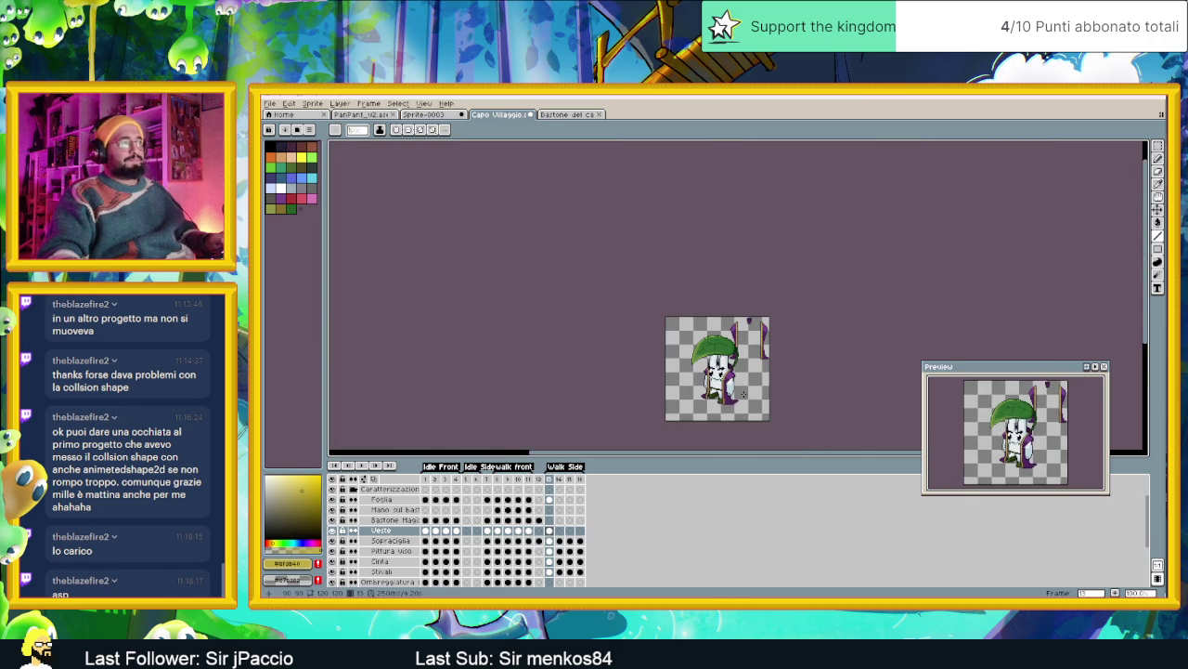
pyautogui.scroll(2, 742, 393)
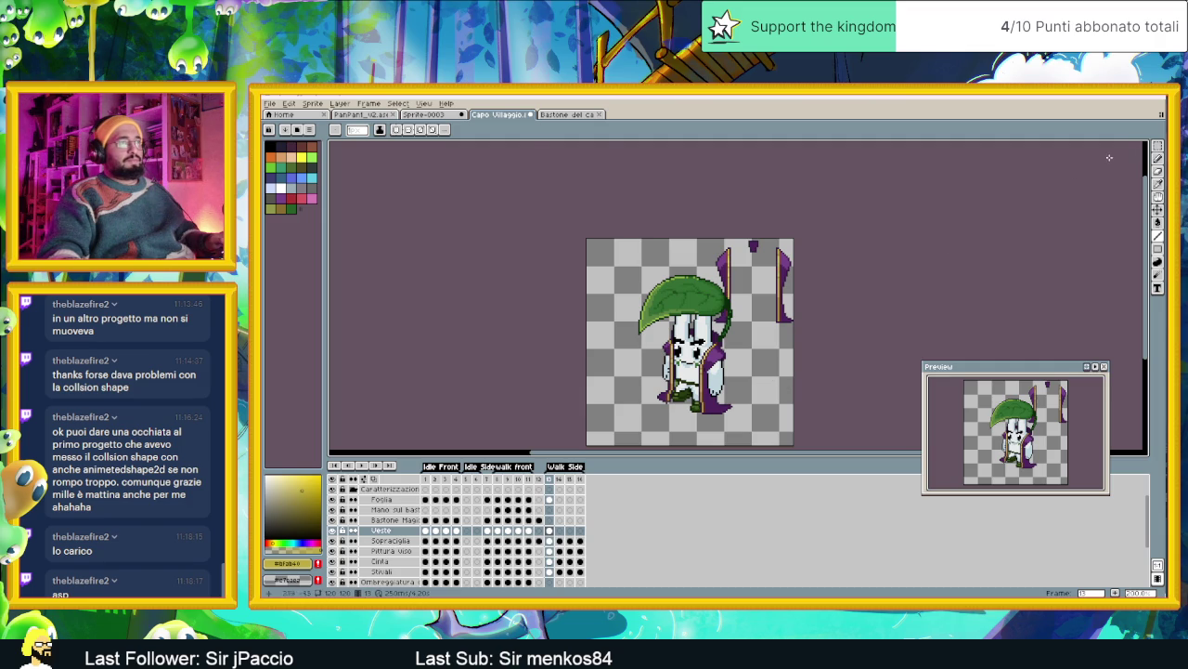
# Marquee-select the stray purple-and-gold pole pieces at the top right and delete them
pyautogui.press('m')
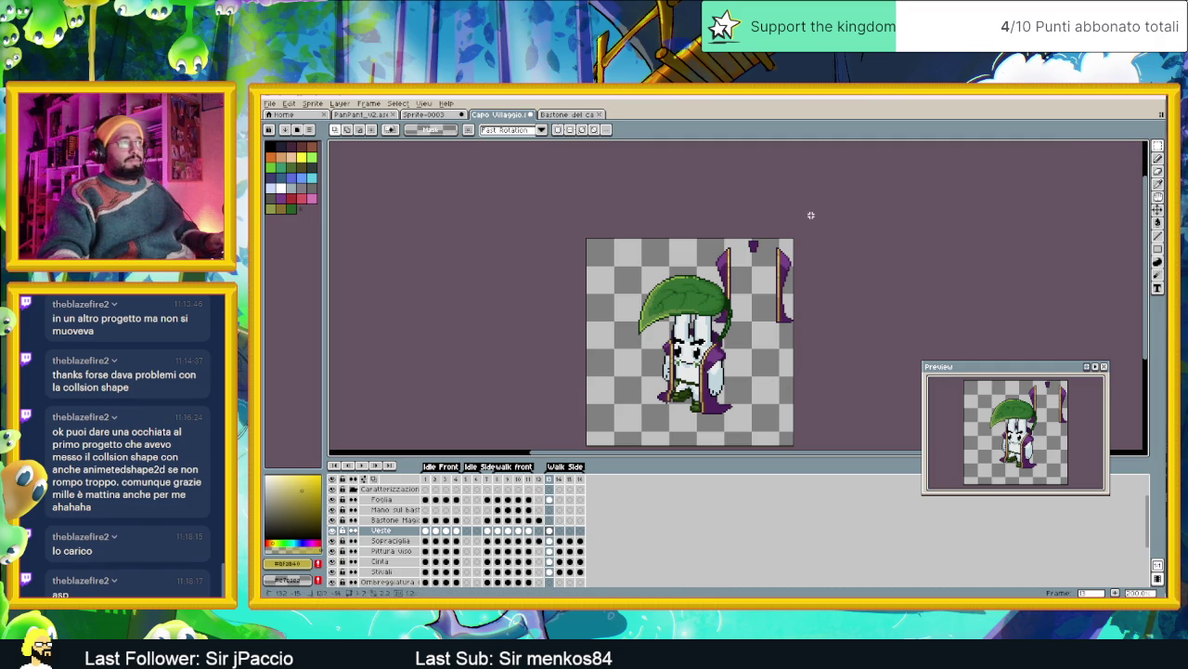
pyautogui.moveTo(808, 213)
pyautogui.mouseDown()
pyautogui.moveTo(729, 317)
pyautogui.moveTo(711, 293)
pyautogui.moveTo(709, 325)
pyautogui.mouseUp()
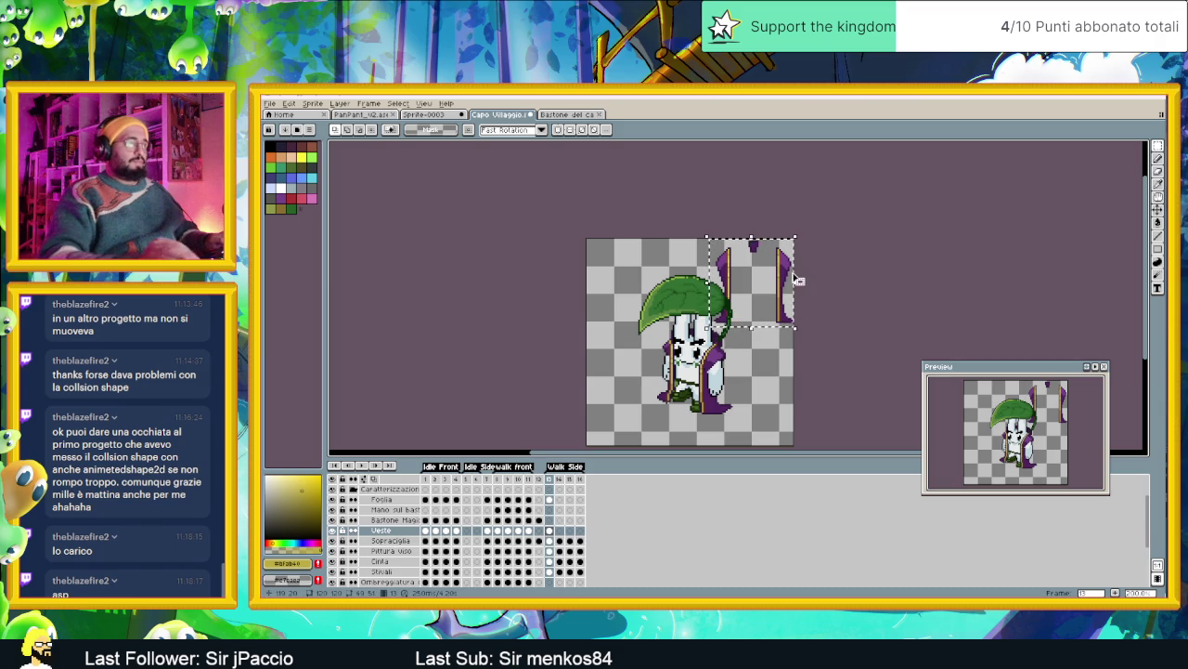
pyautogui.press('Delete')
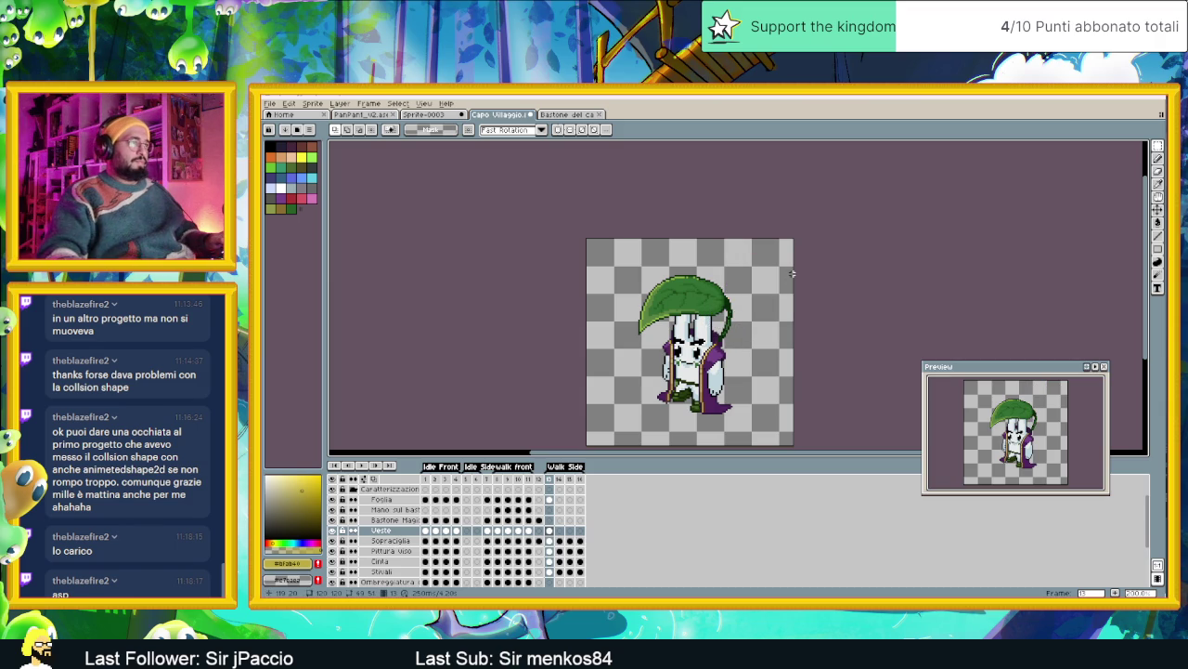
pyautogui.scroll(3, 685, 369)
# Eyedrop the robe's dark purple #351440 from the character and recentre the sprite
pyautogui.moveTo(665, 401); pyautogui.dragTo(708, 339)
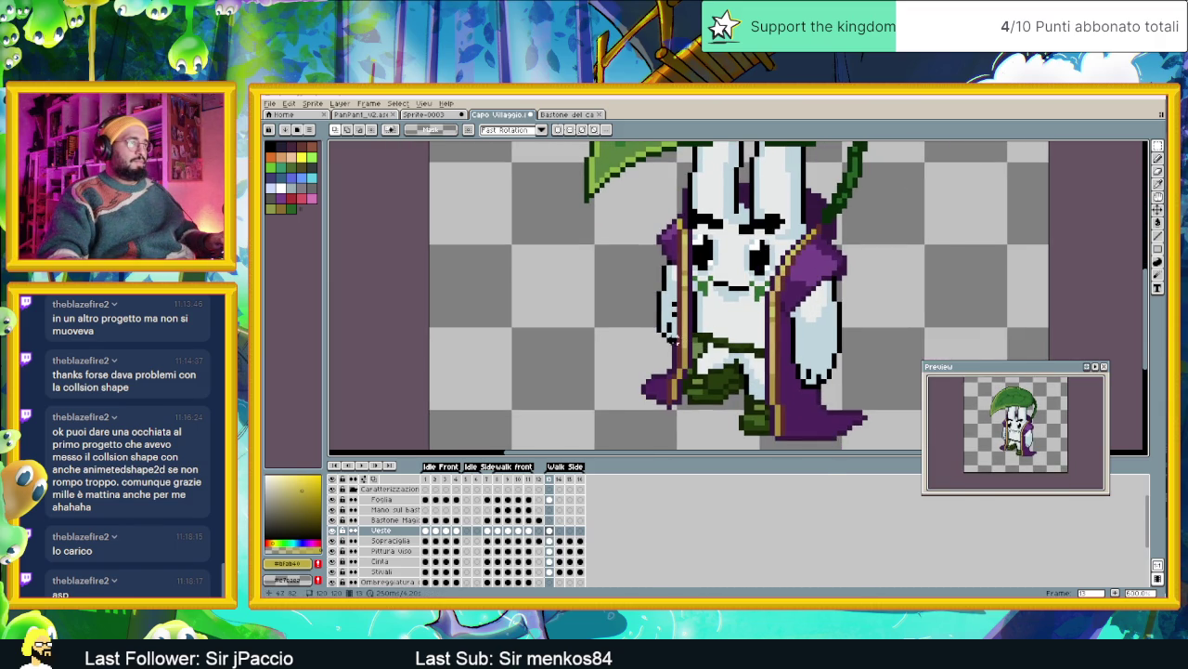
pyautogui.press('i')
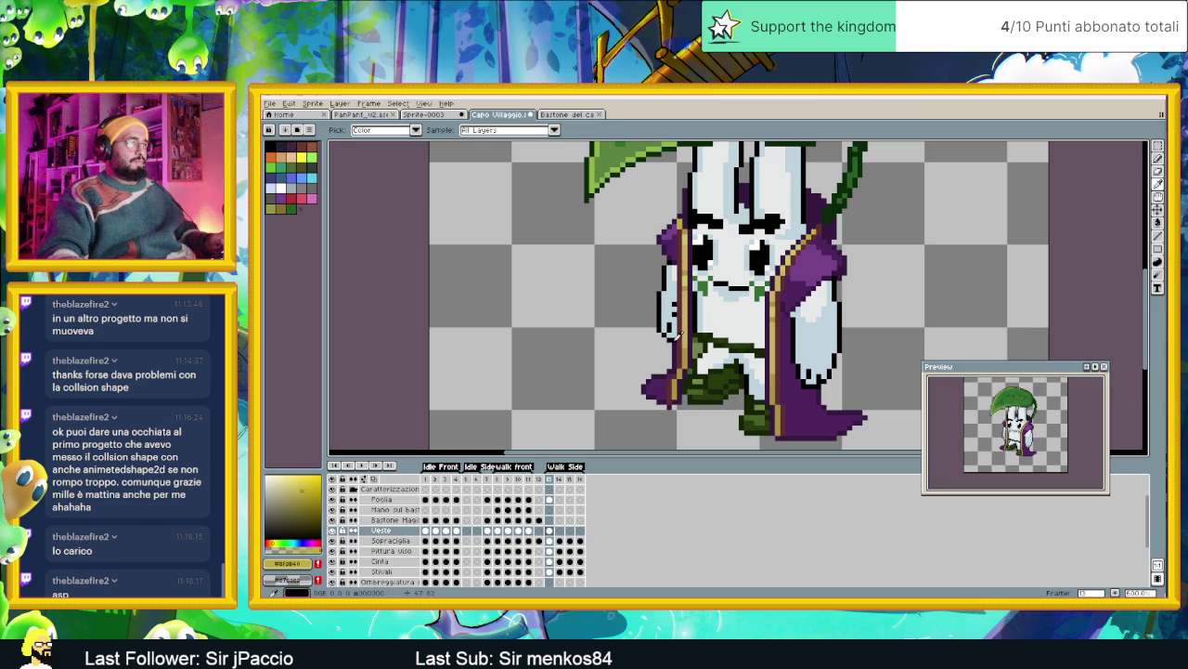
pyautogui.press('m')
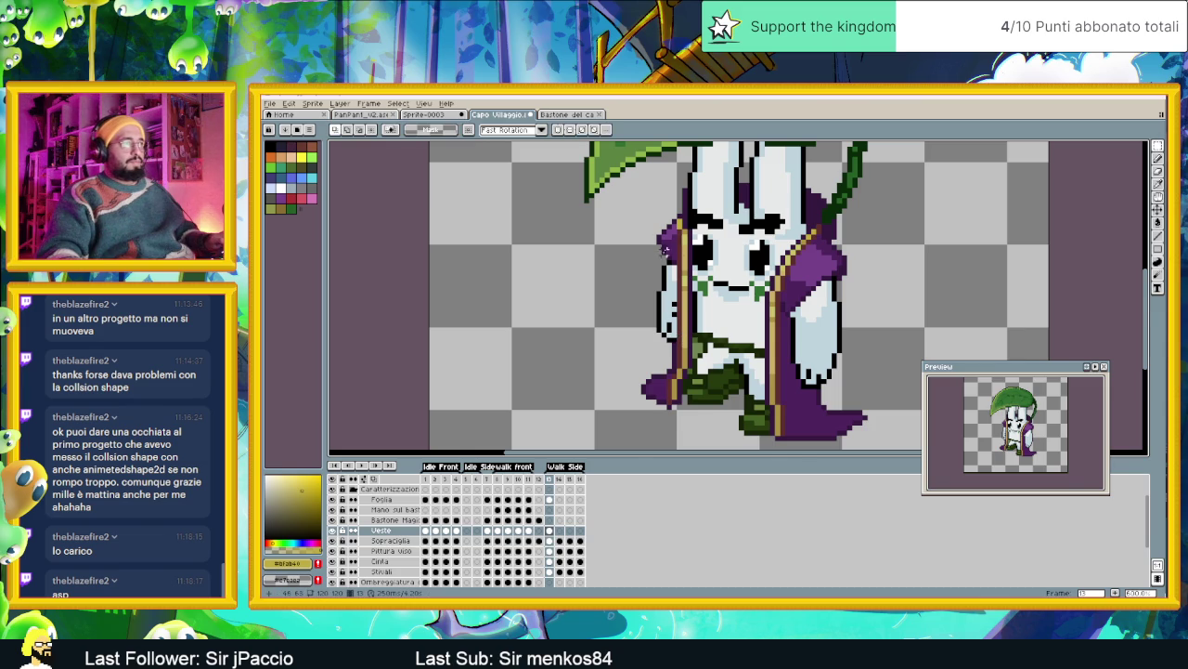
pyautogui.scroll(3, 665, 249)
pyautogui.keyDown('alt'); pyautogui.click(689, 264); pyautogui.keyUp('alt')
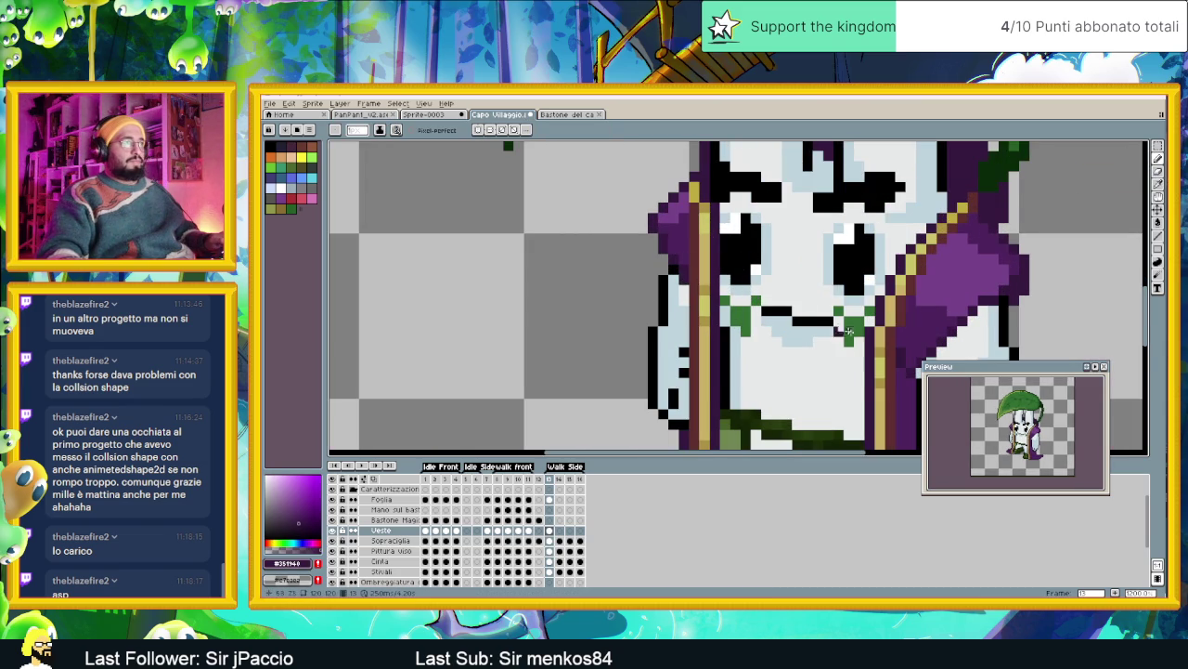
pyautogui.scroll(-3, 851, 330)
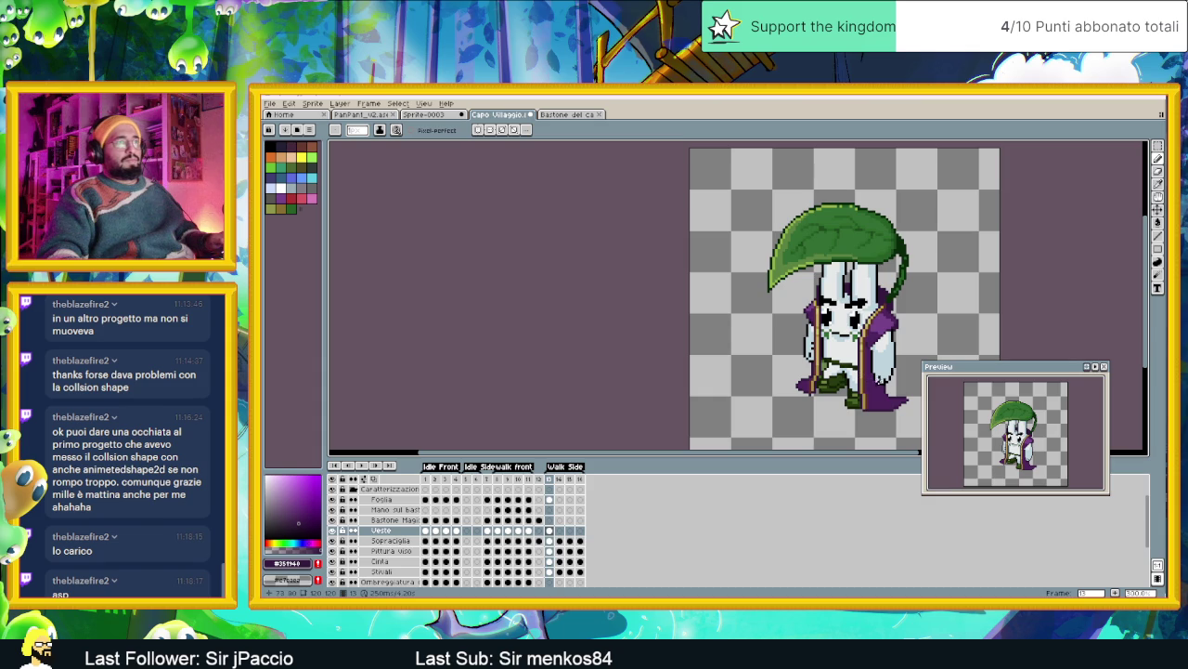
pyautogui.scroll(2, 911, 336)
pyautogui.scroll(1, 891, 332)
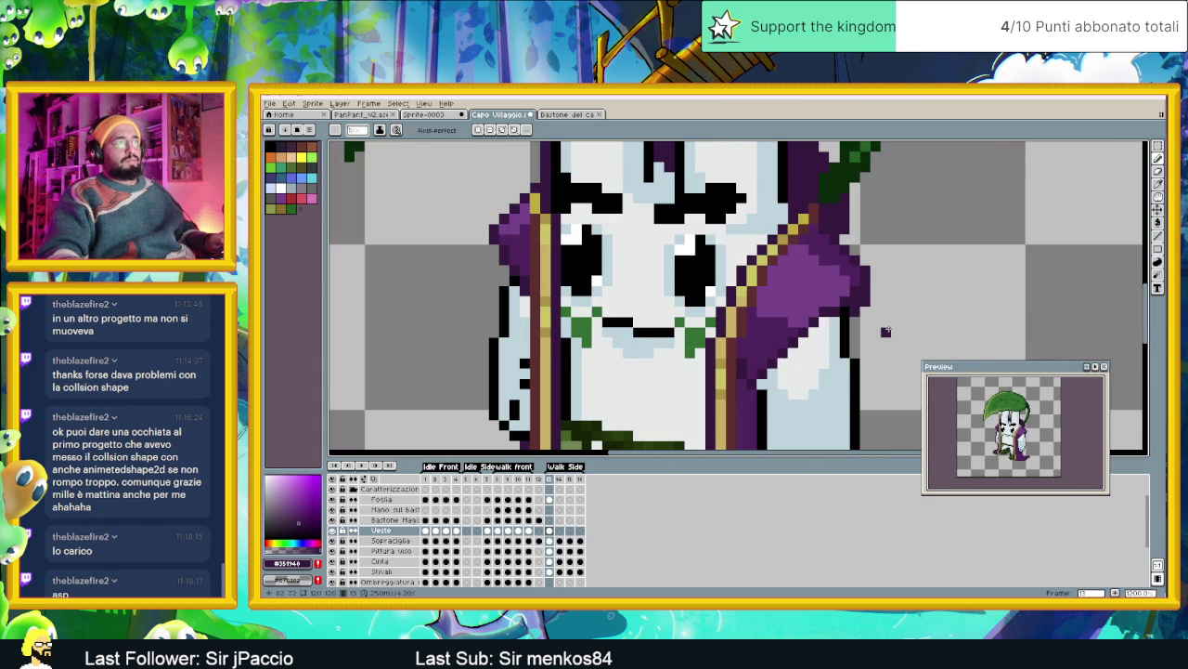
pyautogui.scroll(-2, 886, 332)
pyautogui.scroll(-1, 882, 315)
pyautogui.scroll(-1, 872, 287)
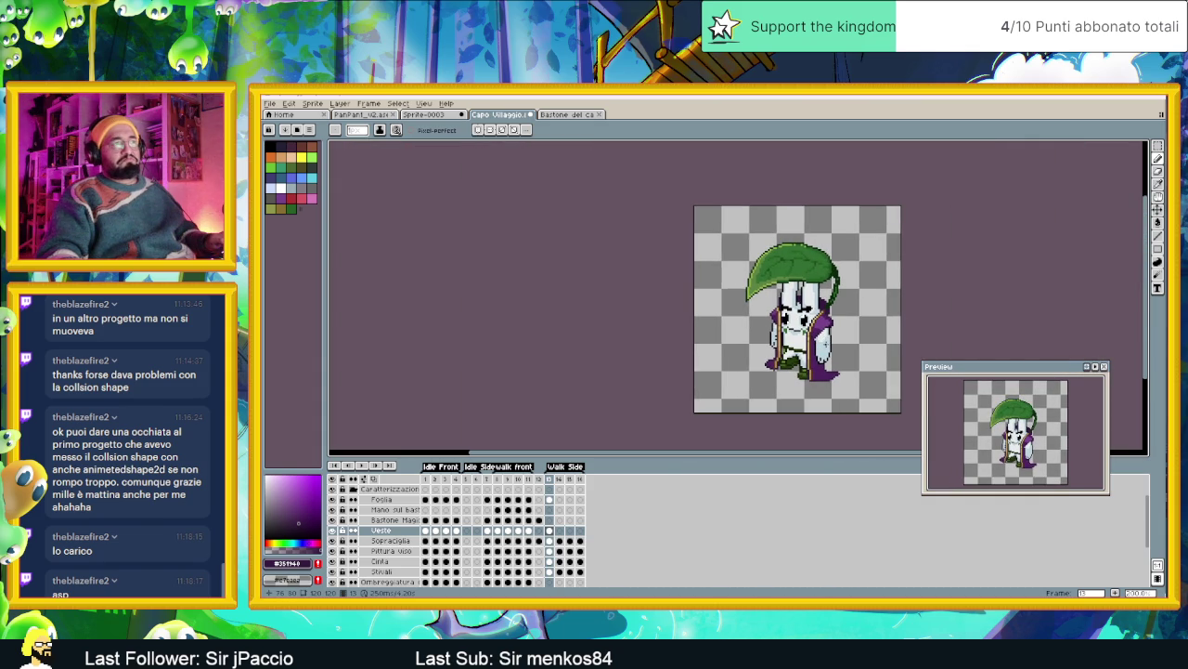
pyautogui.moveTo(838, 332); pyautogui.dragTo(757, 360)
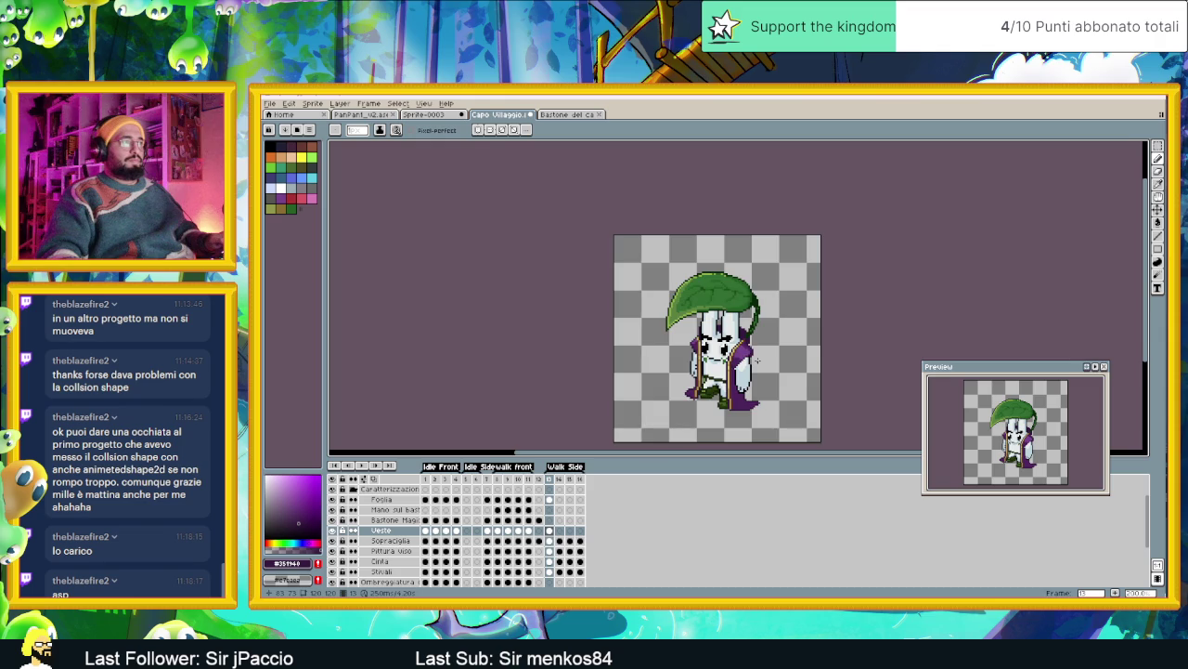
# Select the Ombreggiatura layer and compare frame 1 with the Walk Side frame
pyautogui.scroll(-1, 432, 552)
pyautogui.click(426, 573)
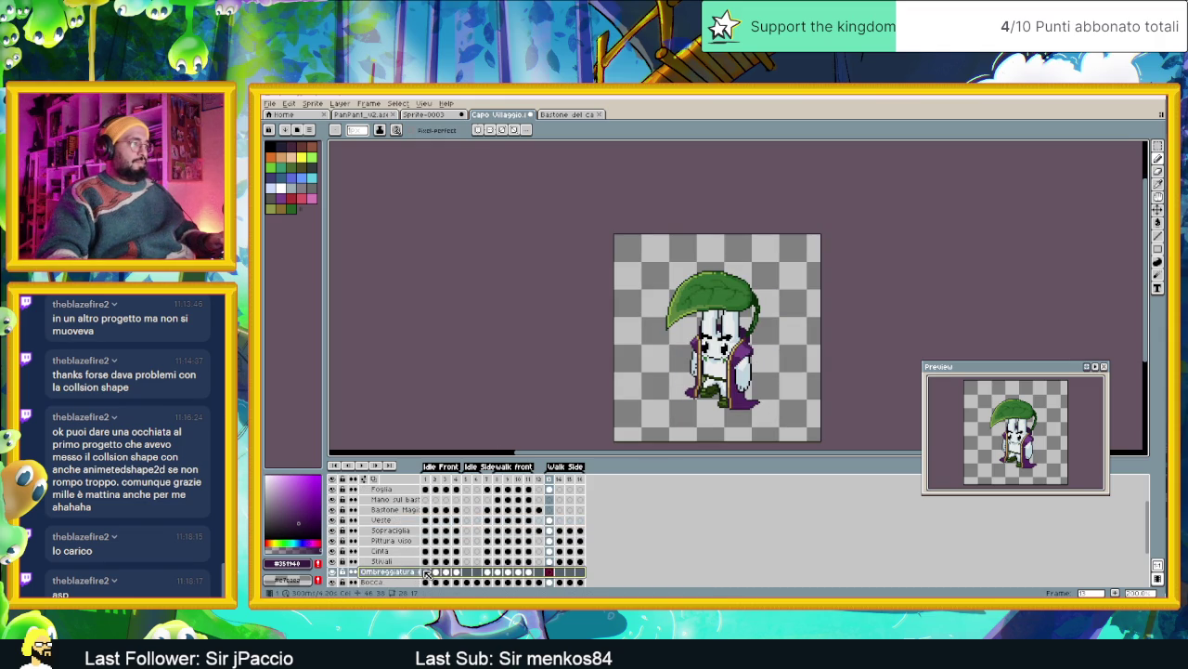
pyautogui.click(426, 573)
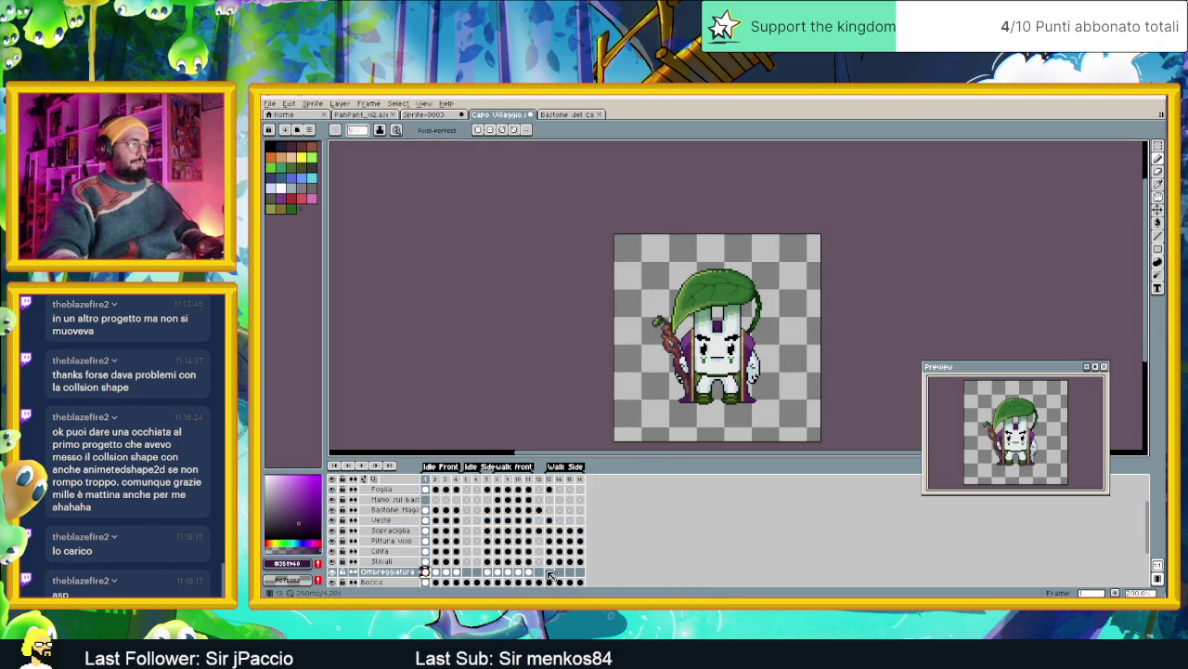
pyautogui.click(549, 573)
pyautogui.scroll(2, 727, 306)
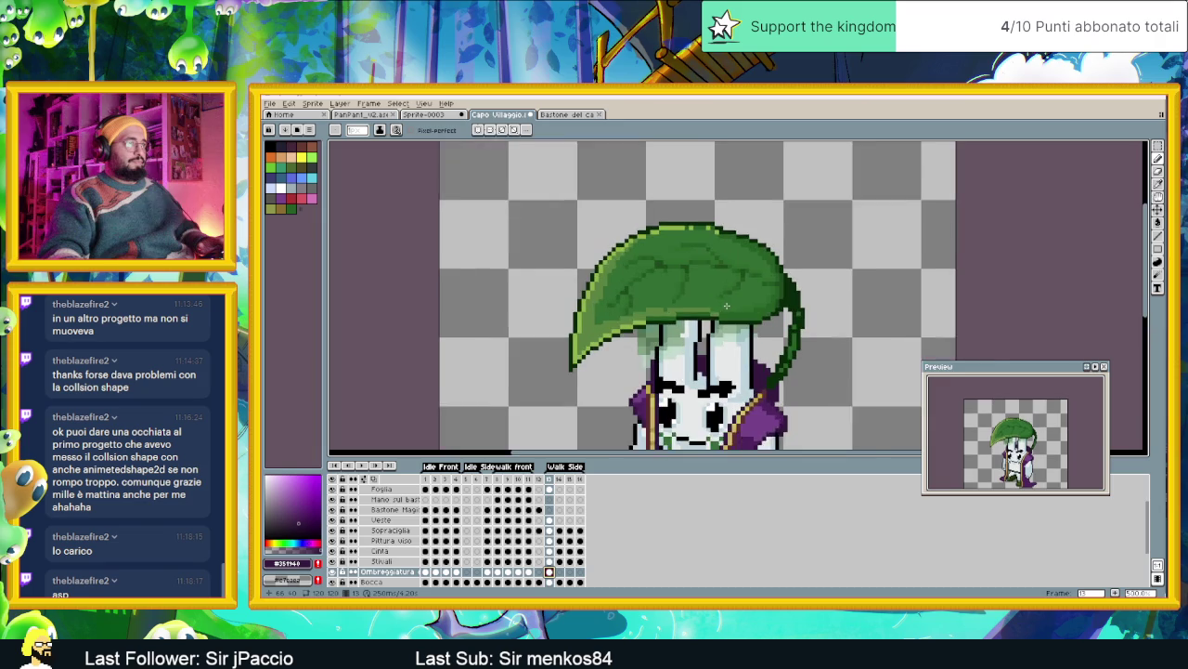
pyautogui.scroll(1, 728, 305)
# Try nudging the face shading, undo it, and choose the Rectangular Marquee tool
pyautogui.press('v')
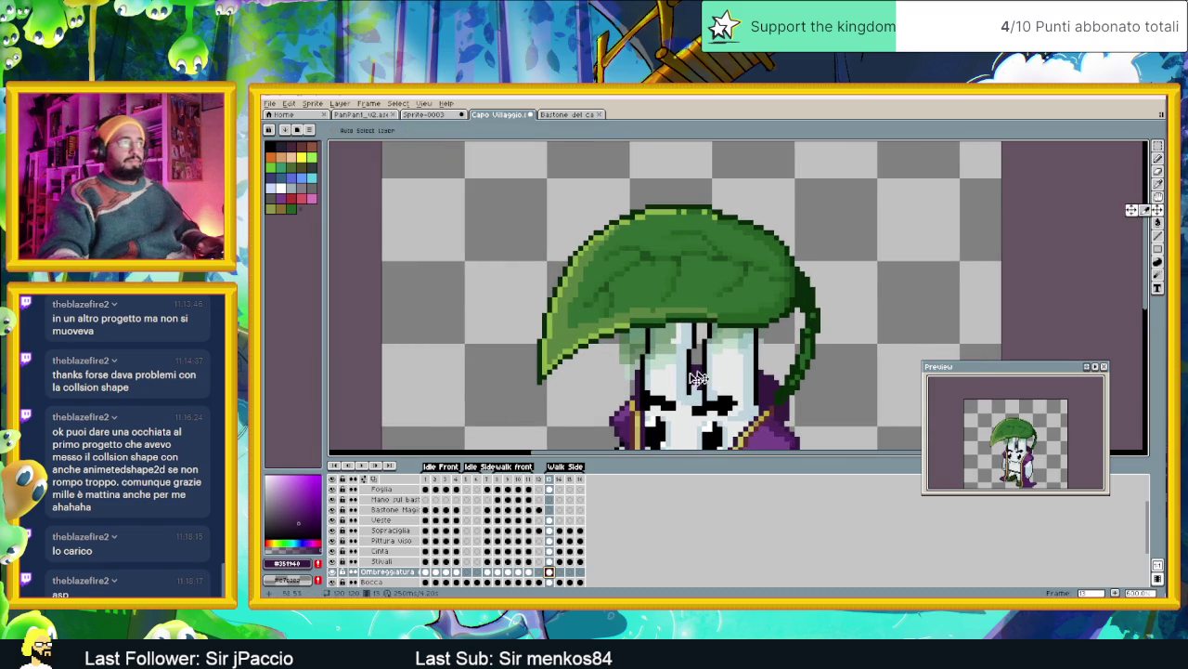
pyautogui.moveTo(698, 378); pyautogui.dragTo(725, 358)
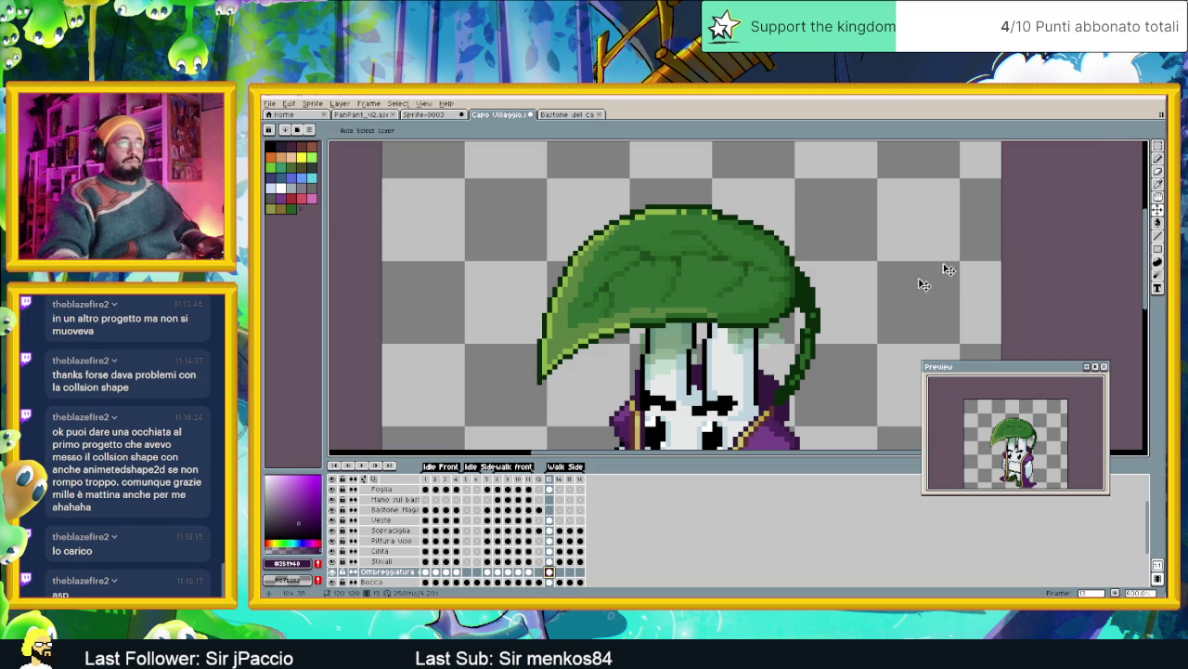
pyautogui.hotkey('ctrl', 'z')
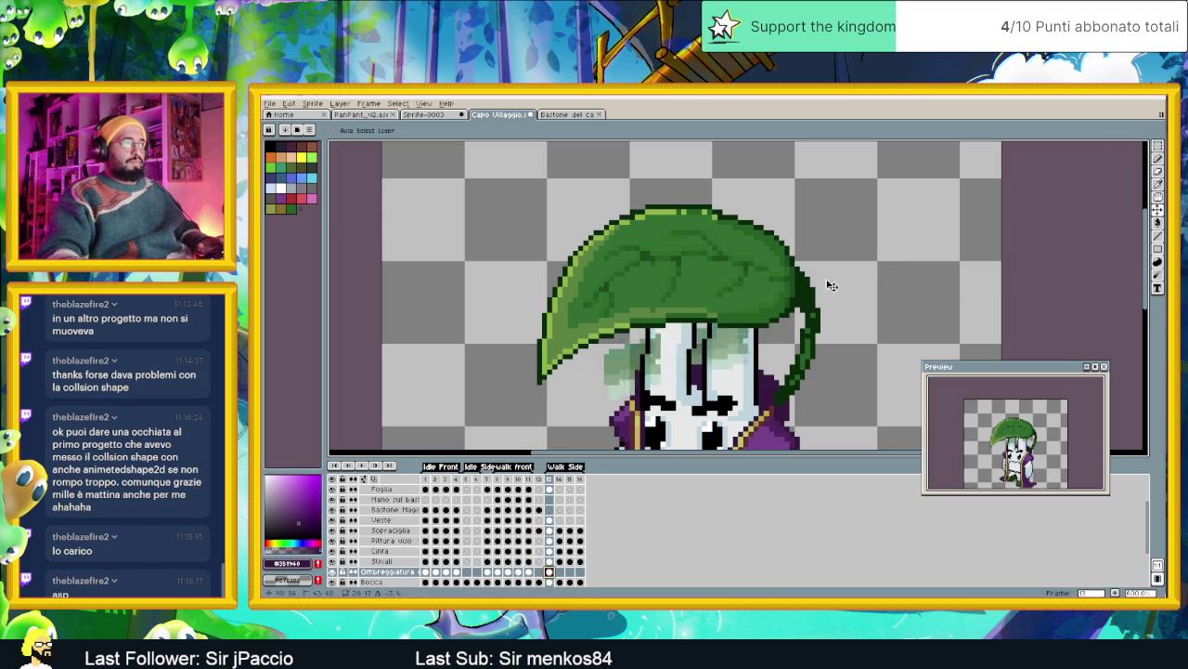
pyautogui.hotkey('ctrl', 'z')
pyautogui.hotkey('ctrl', 'z')
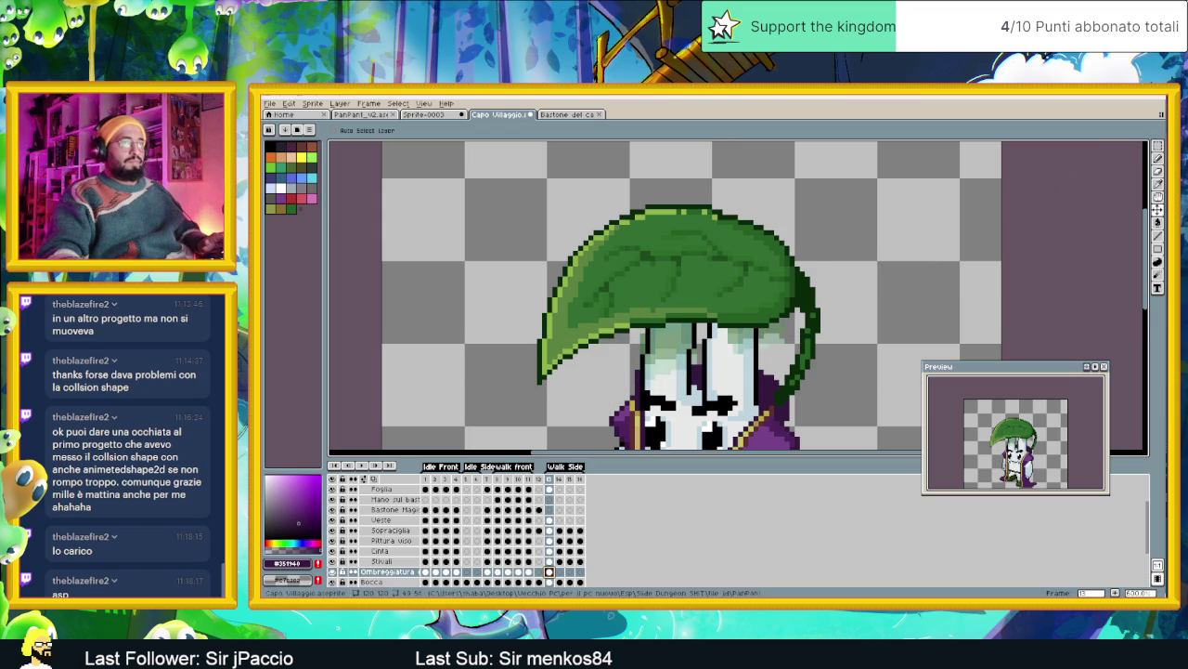
pyautogui.click(1157, 146)
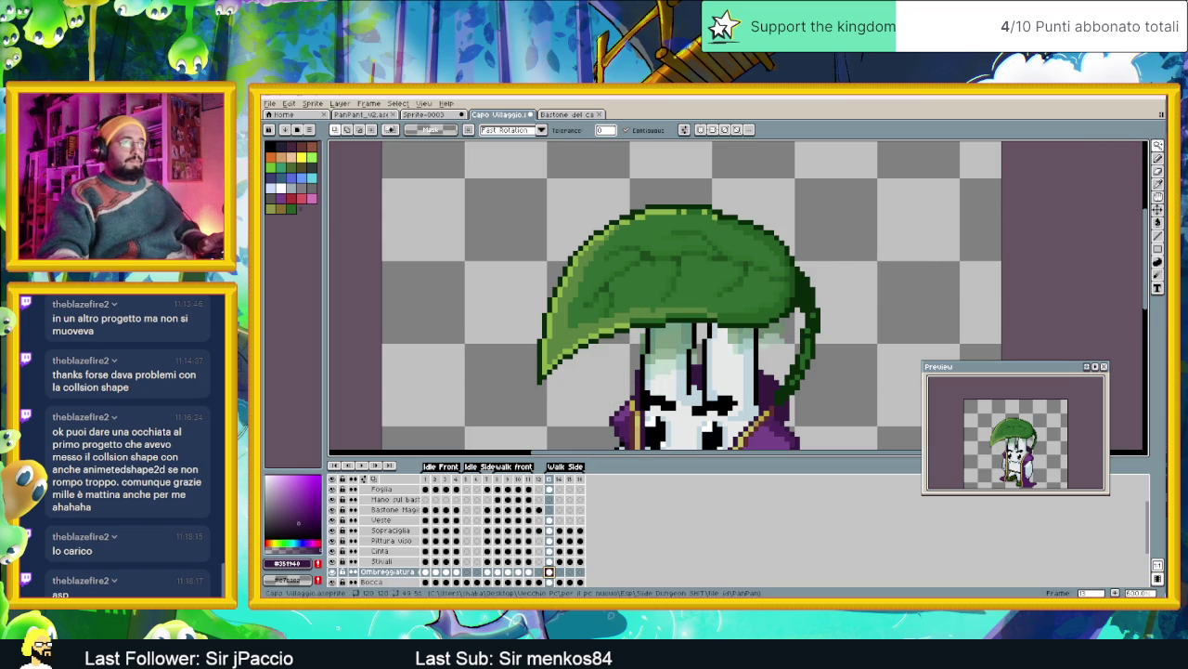
pyautogui.click(1157, 147)
pyautogui.click(1112, 154)
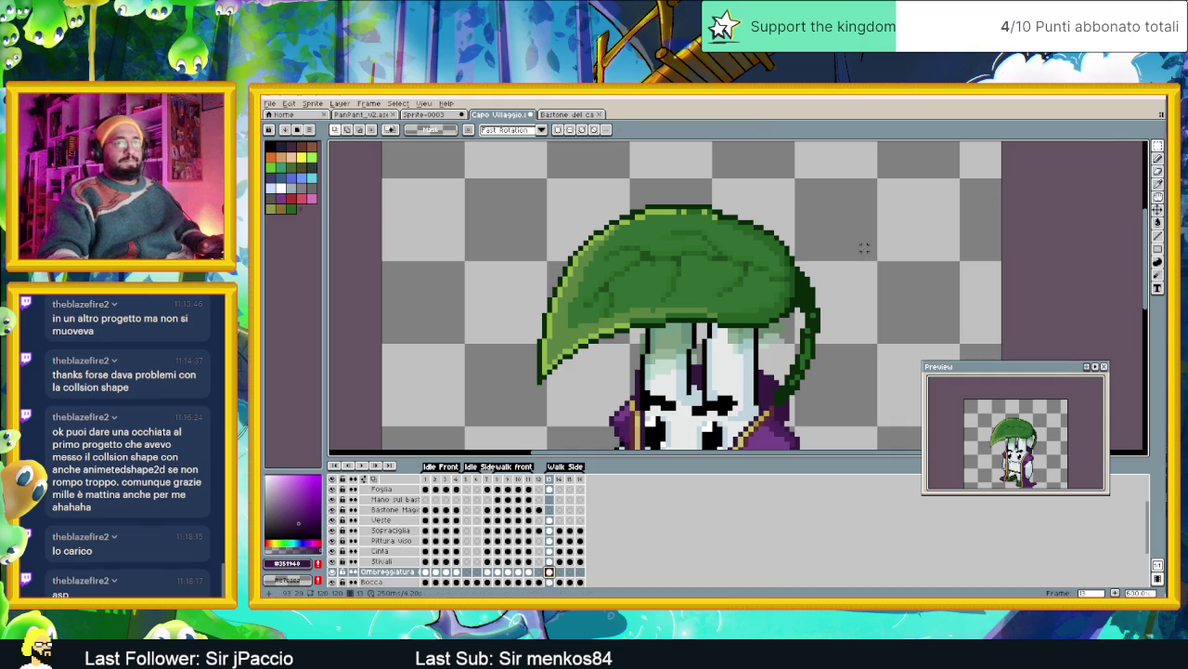
# Make and clear test selections over the leaf, face and stem, leaving the sprite unchanged
pyautogui.moveTo(854, 248); pyautogui.dragTo(716, 379)
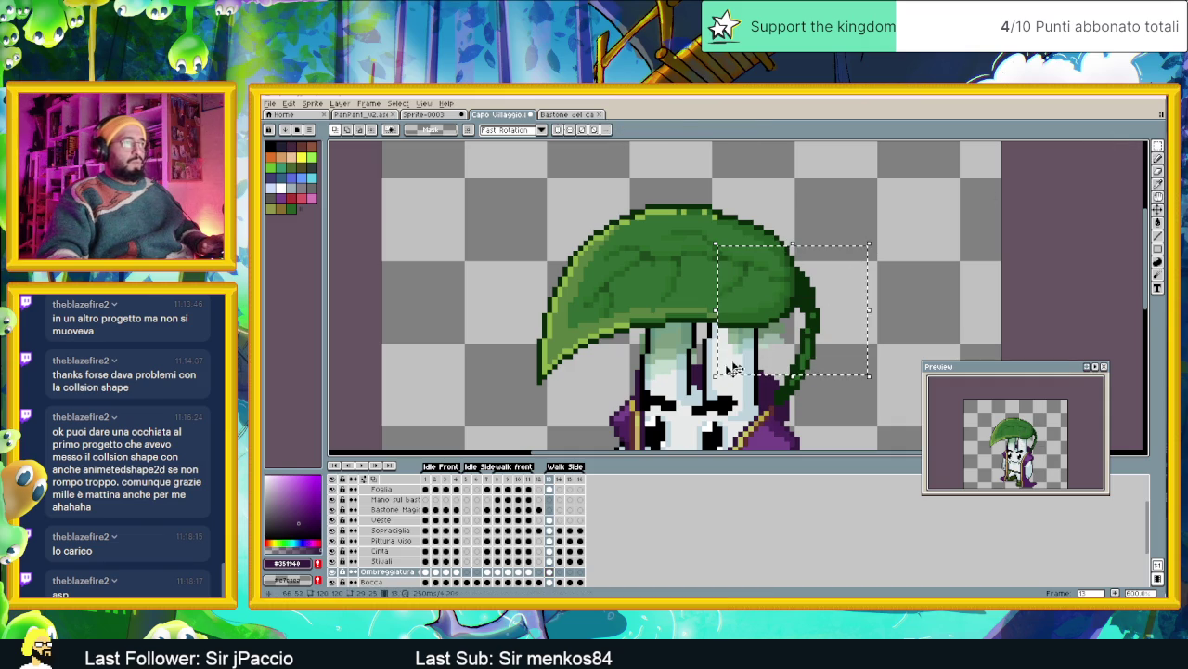
pyautogui.press('Left')
pyautogui.press('Left')
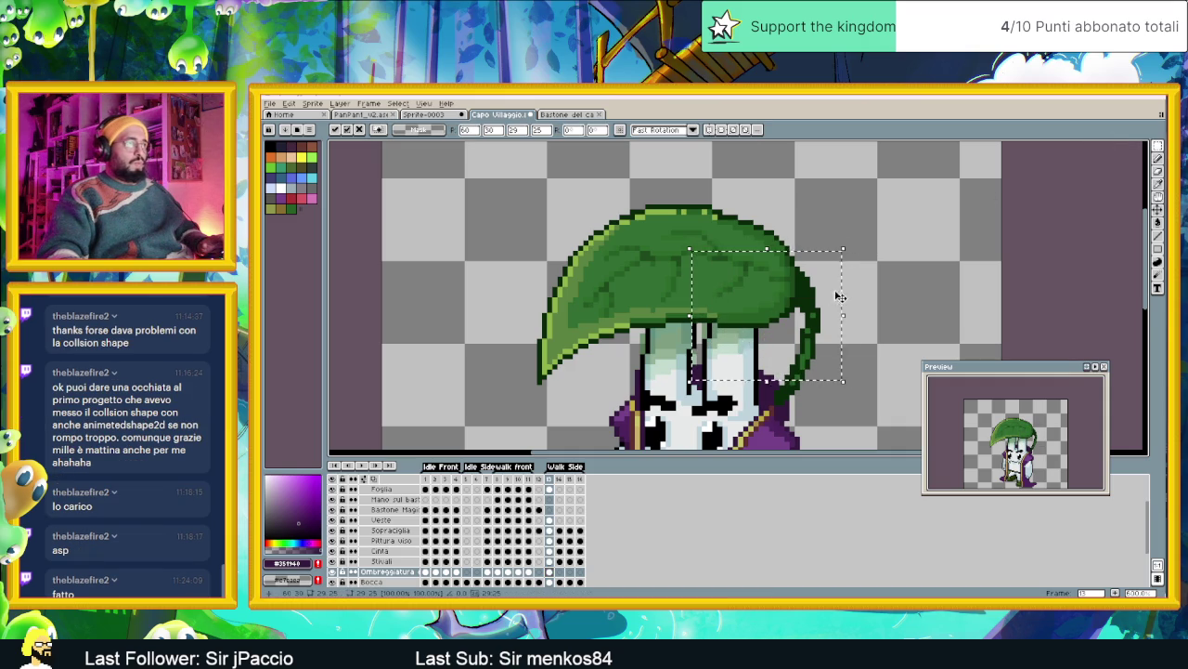
pyautogui.hotkey('ctrl', 'd')
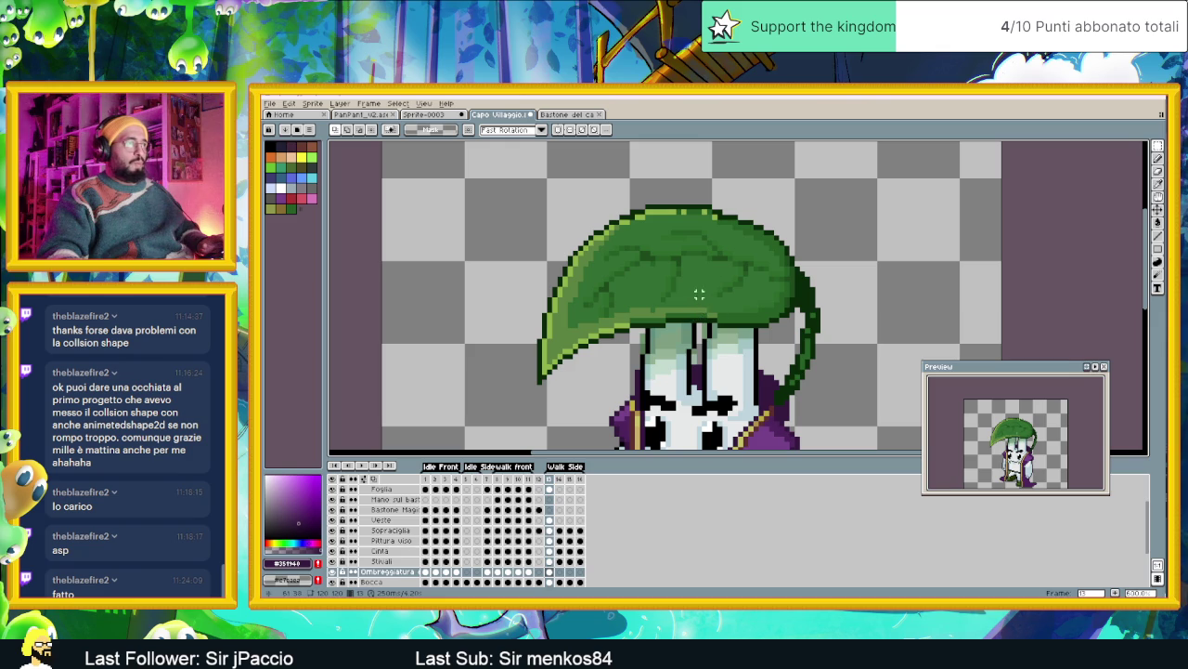
pyautogui.moveTo(695, 291); pyautogui.dragTo(710, 341)
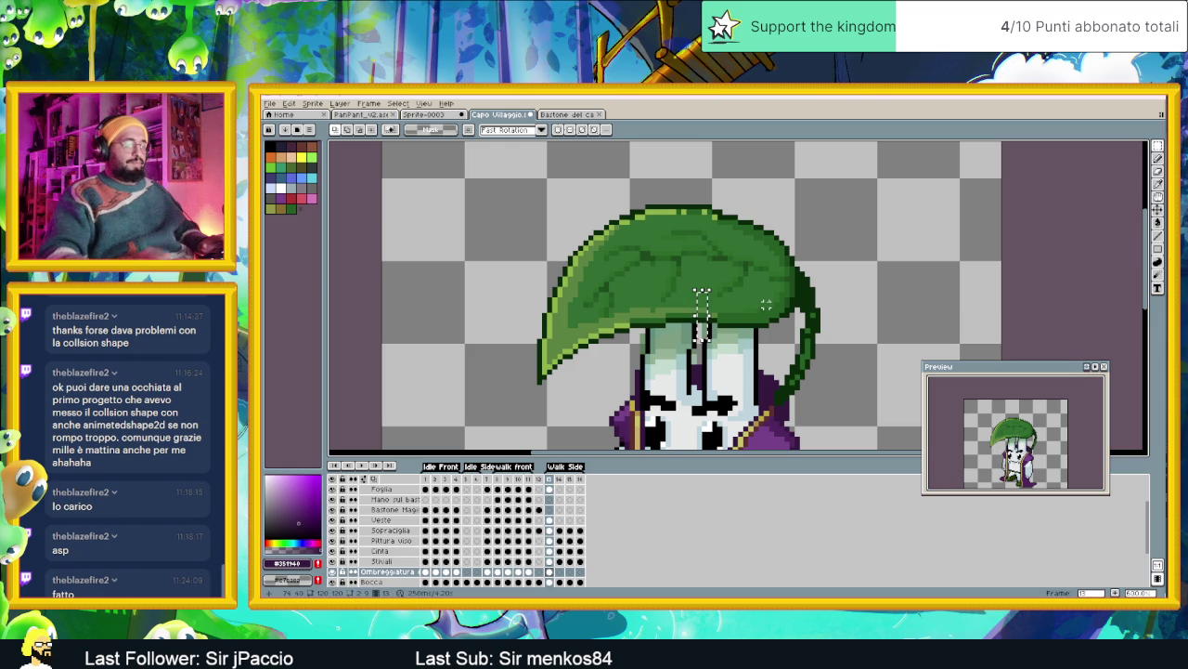
pyautogui.hotkey('ctrl', 'd')
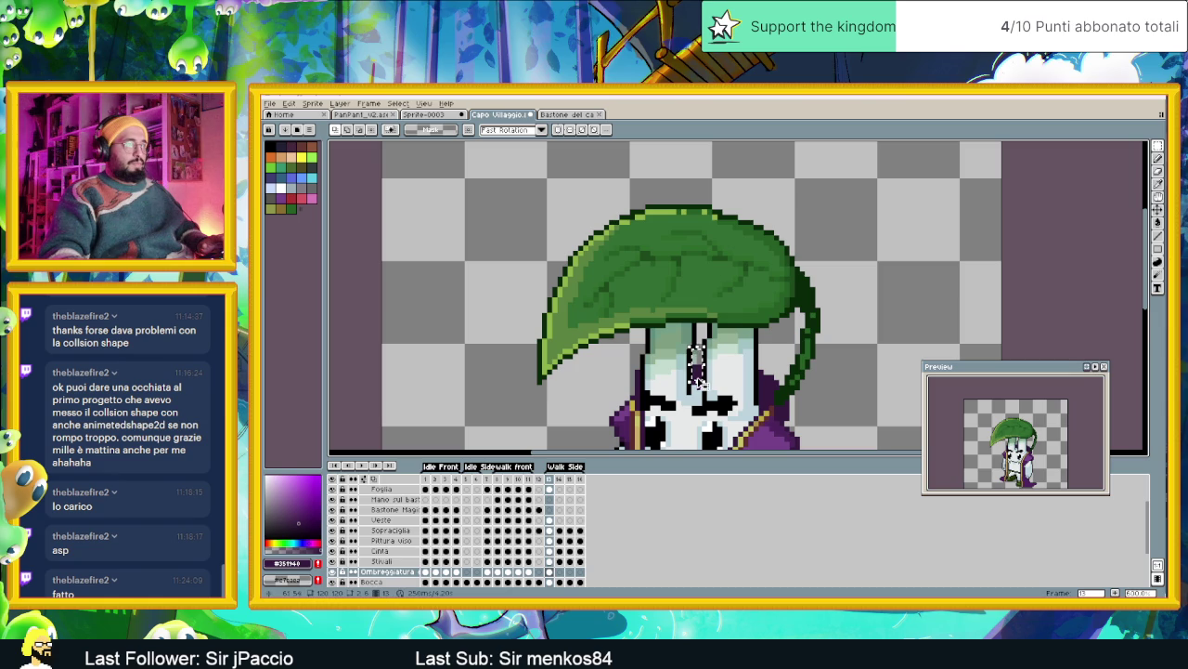
pyautogui.scroll(-1, 1012, 298)
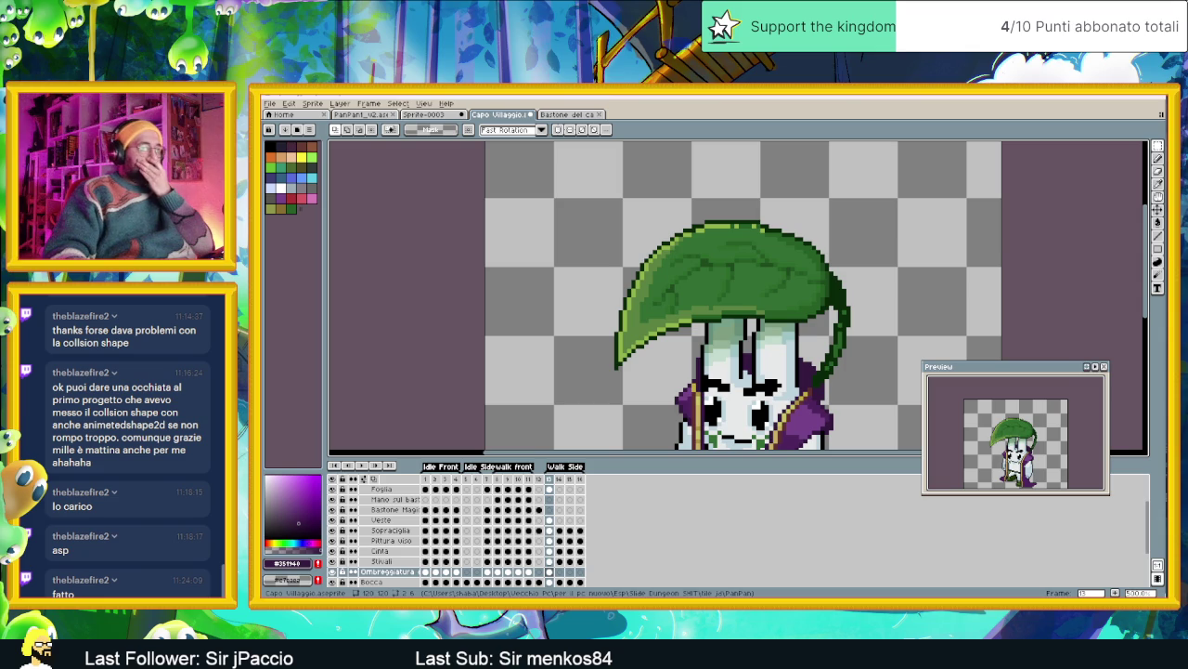
# In Google Drive, look inside the nuovo-progetto-di-gioco folder and return to the godot folder
pyautogui.hotkey('alt', 'Tab')
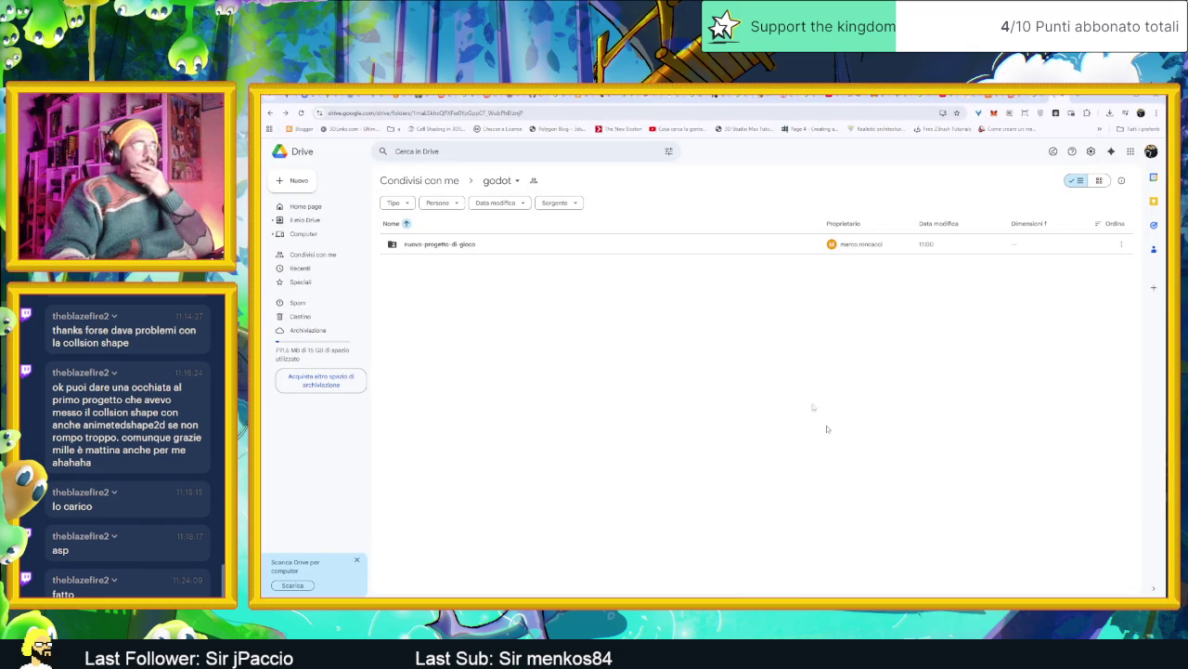
pyautogui.doubleClick(417, 244)
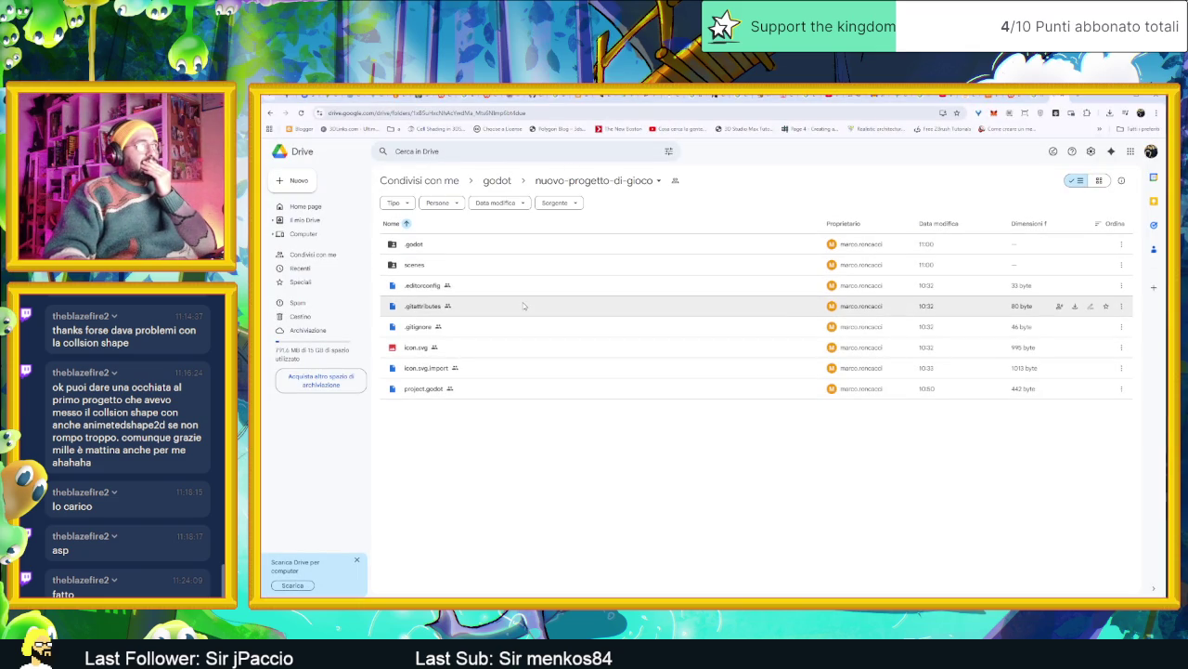
pyautogui.hotkey('alt', 'Left')
pyautogui.doubleClick(511, 253)
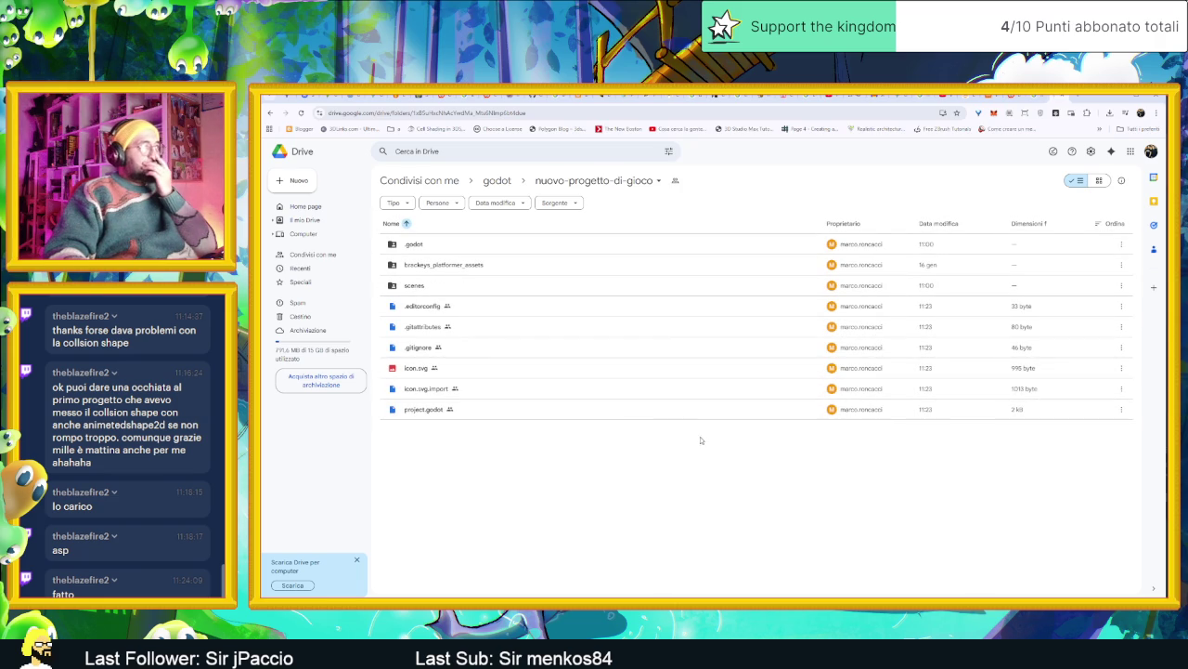
pyautogui.hotkey('alt', 'Left')
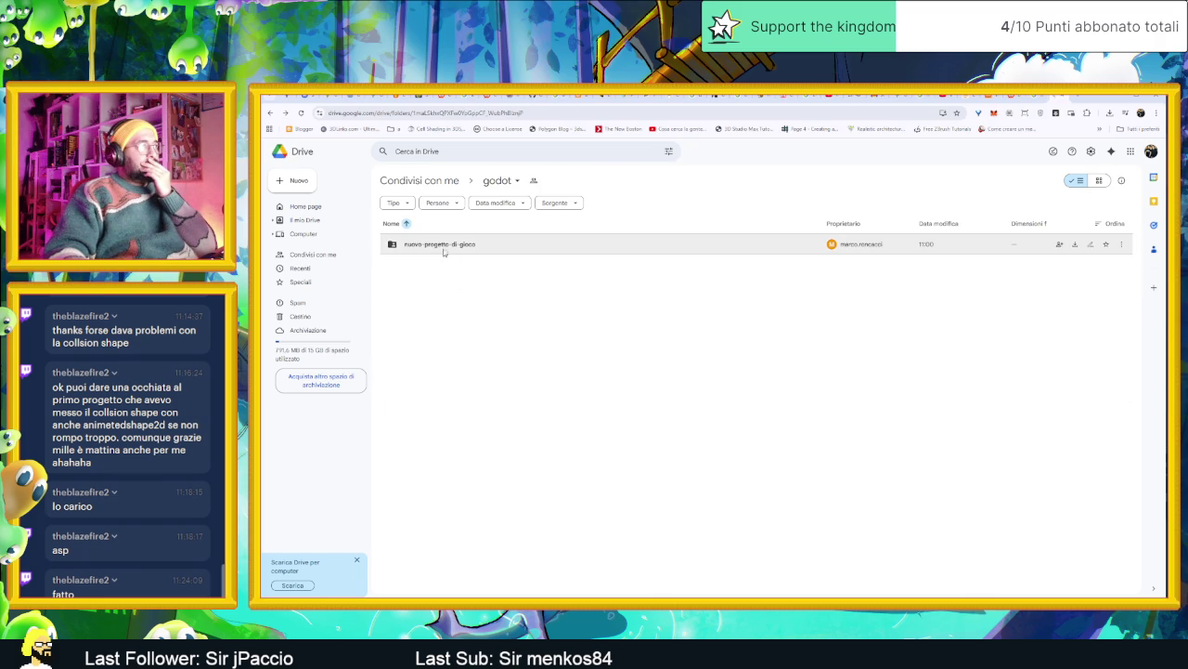
# Download the nuovo-progetto-di-gioco folder as a zip and open it from Chrome's downloads
pyautogui.click(444, 247)
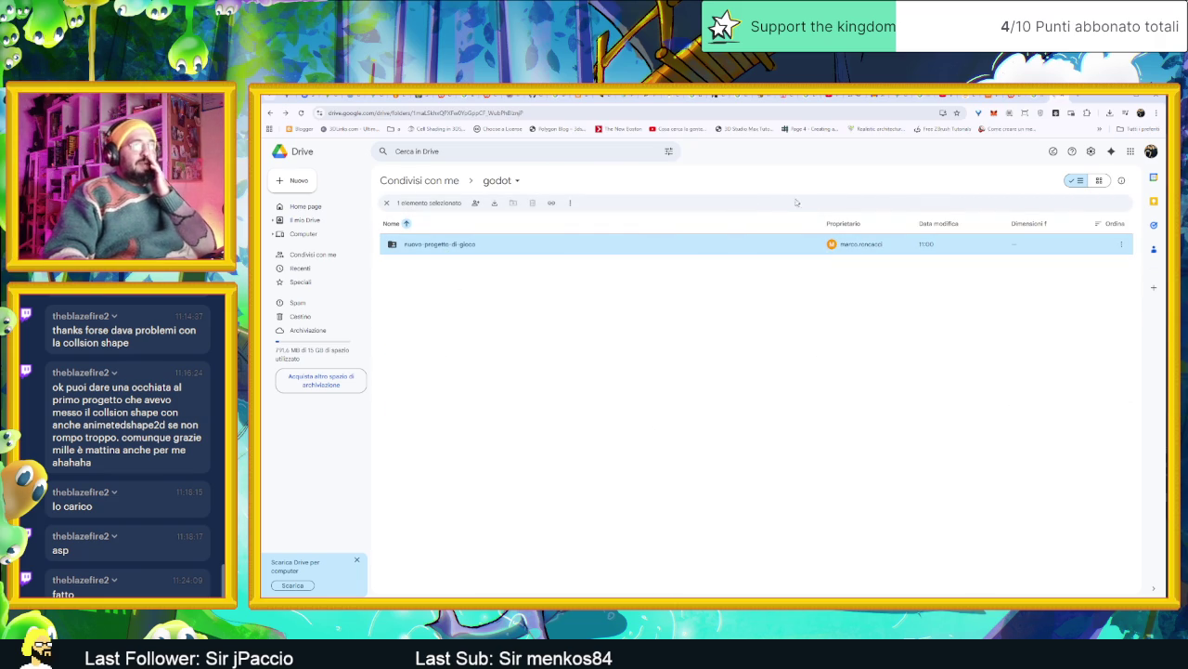
pyautogui.click(1120, 245)
pyautogui.click(1033, 267)
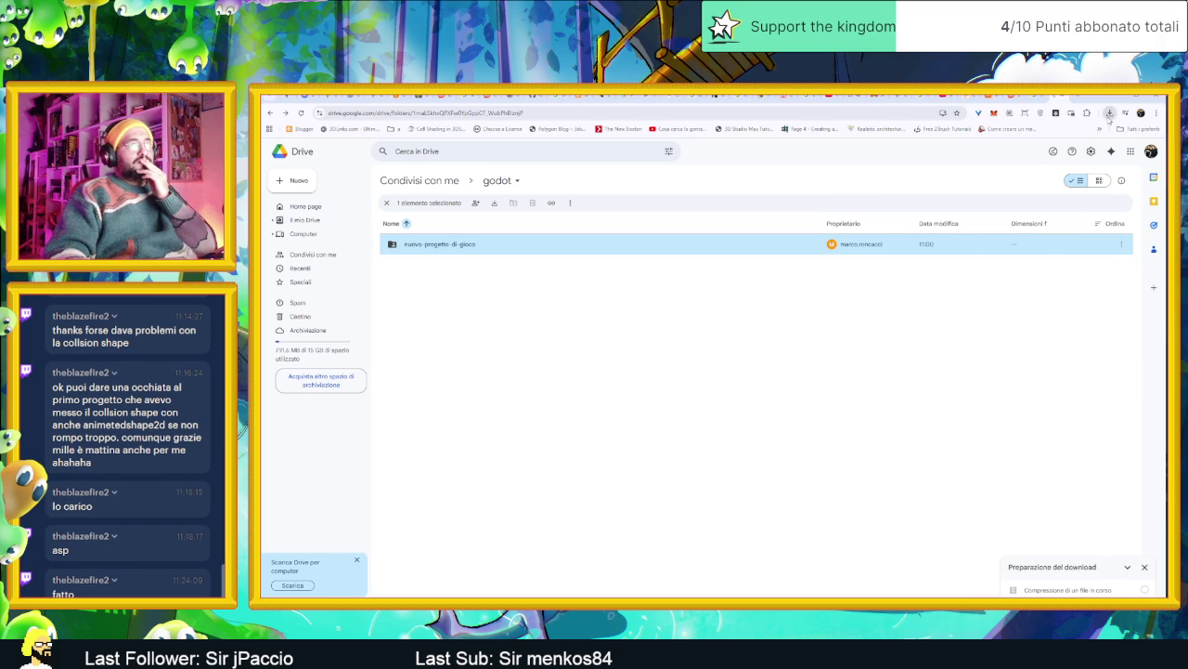
pyautogui.click(1108, 114)
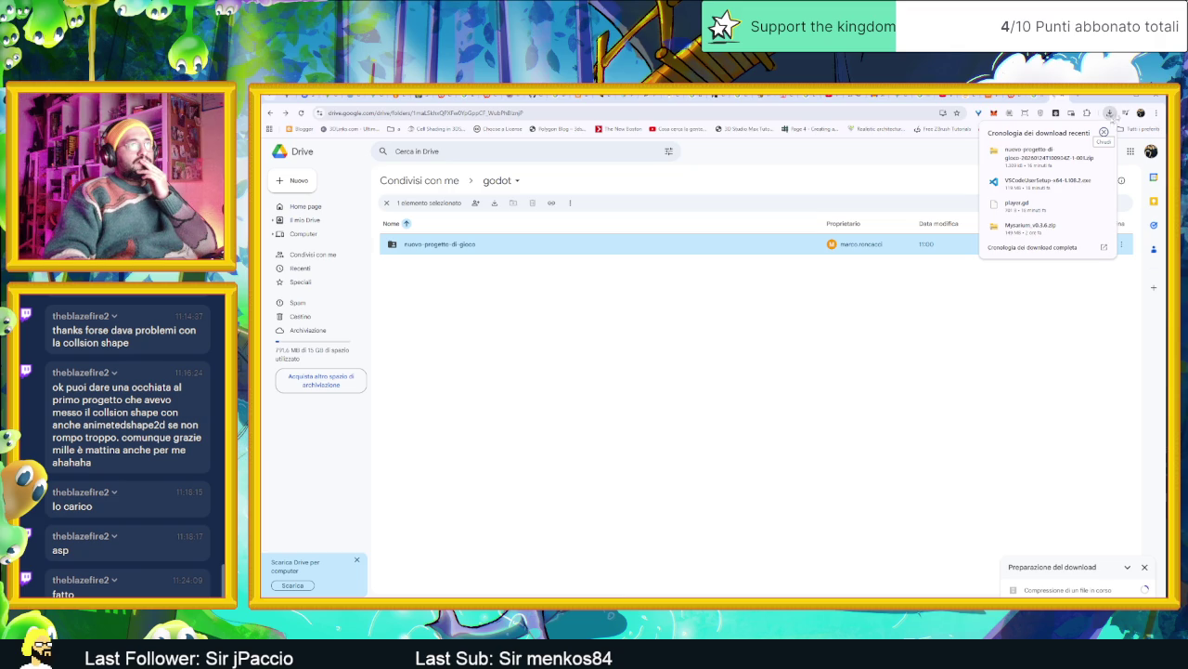
pyautogui.click(1104, 132)
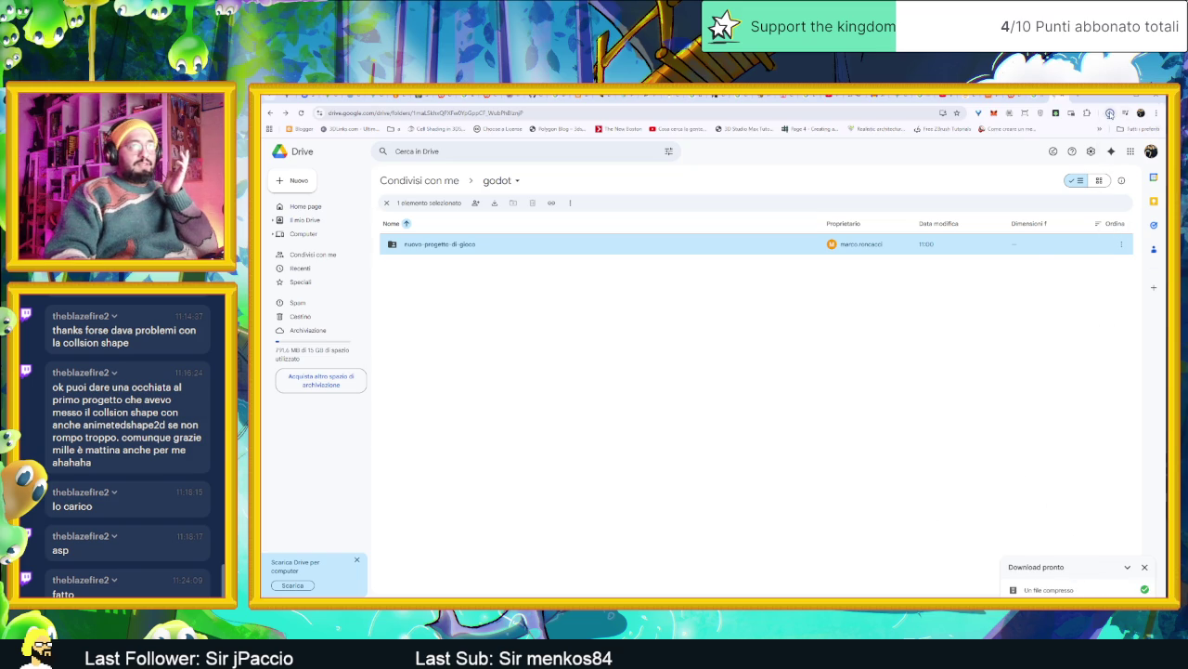
pyautogui.click(1110, 112)
pyautogui.click(1046, 158)
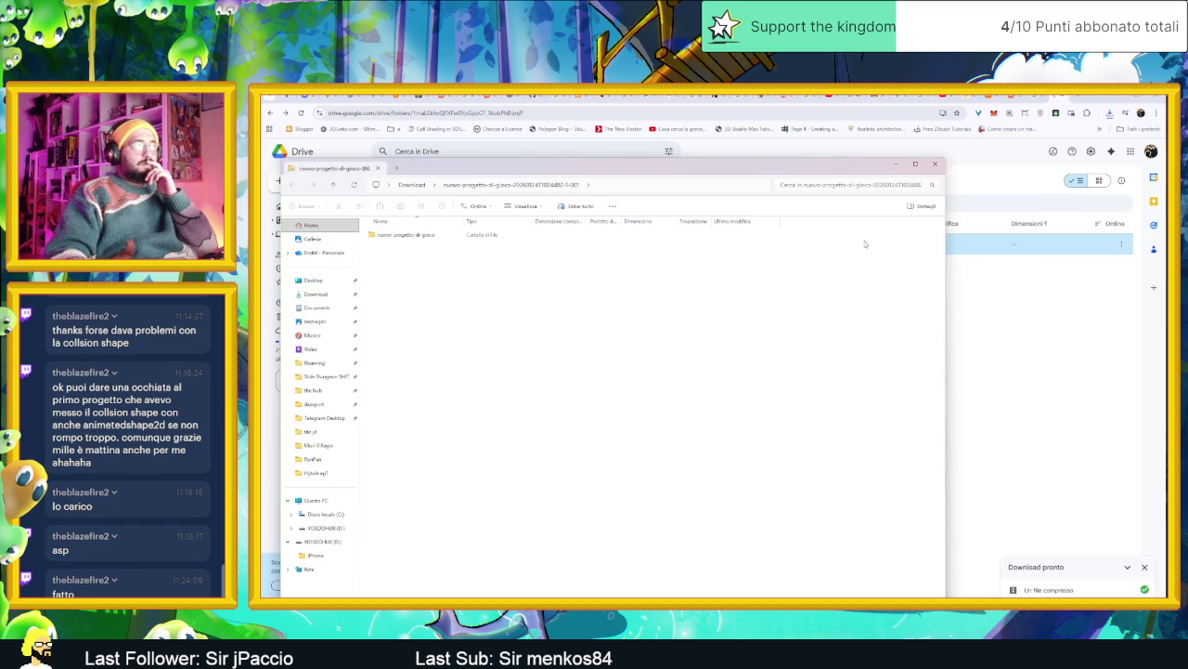
# Check that the extracted nuovo-progetto-di-gioco folder in Download contains project.godot, then bring up Start
pyautogui.click(501, 236)
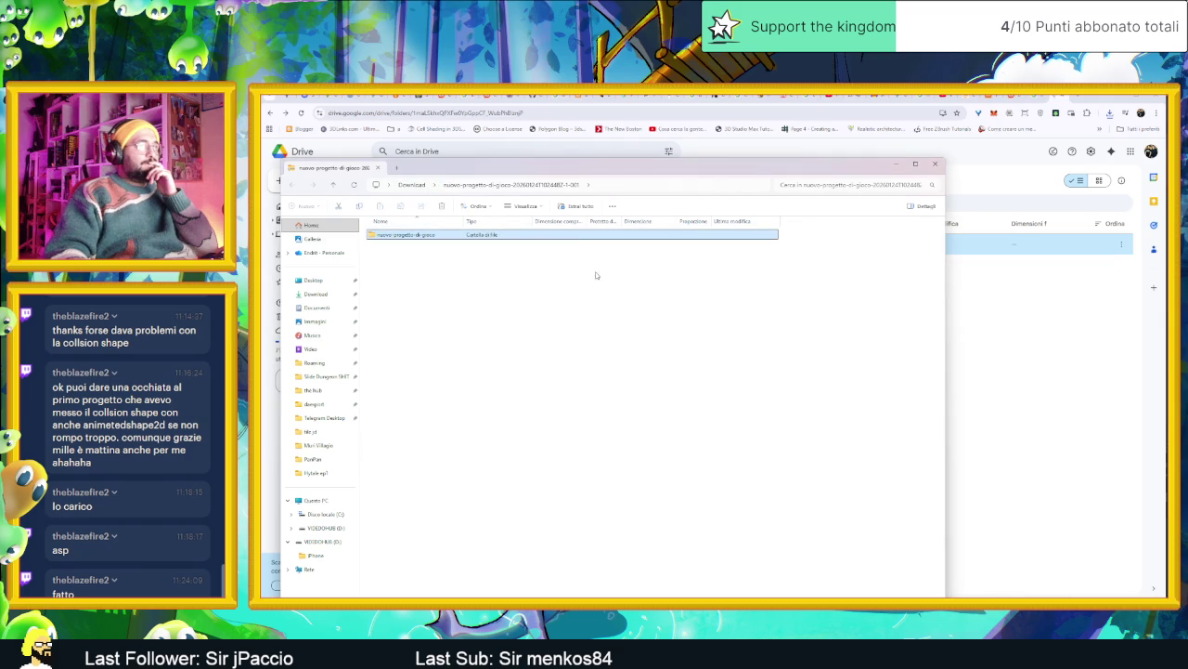
pyautogui.click(411, 185)
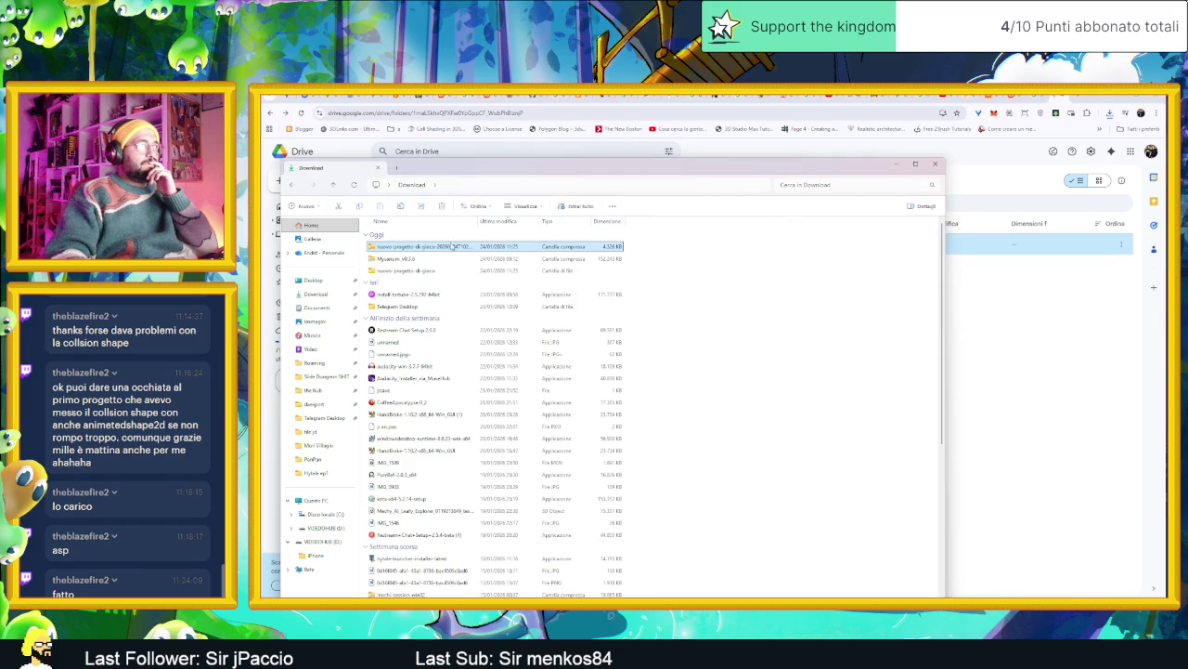
pyautogui.click(445, 271)
pyautogui.doubleClick(445, 271)
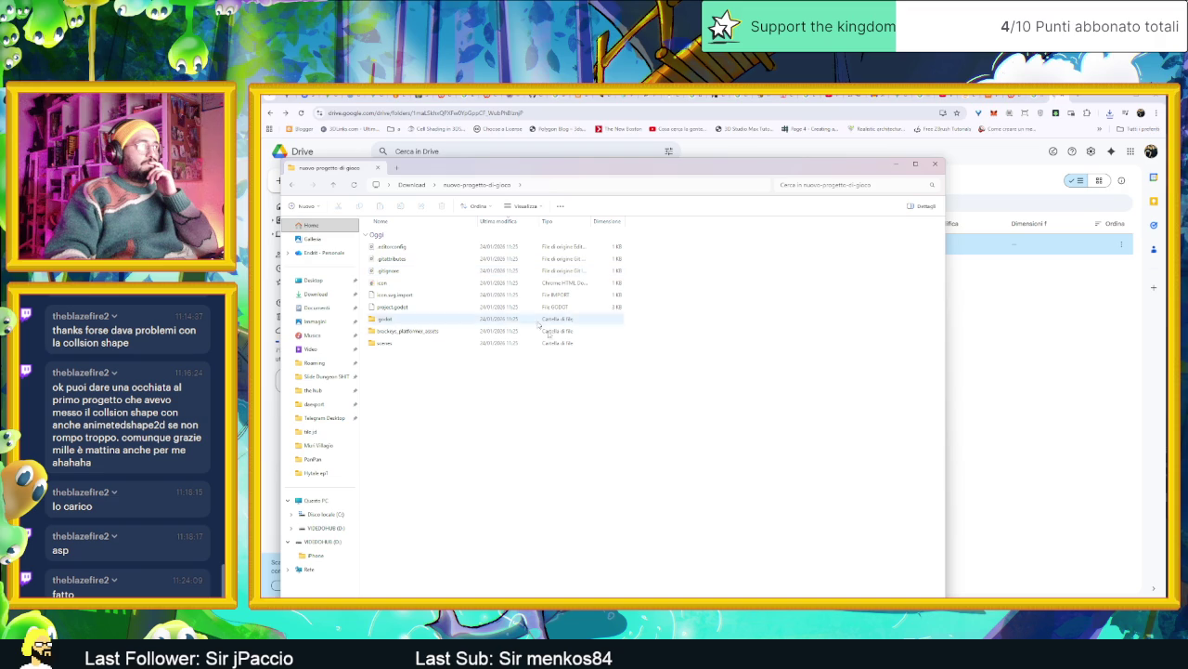
pyautogui.hotkey('alt', 'Left')
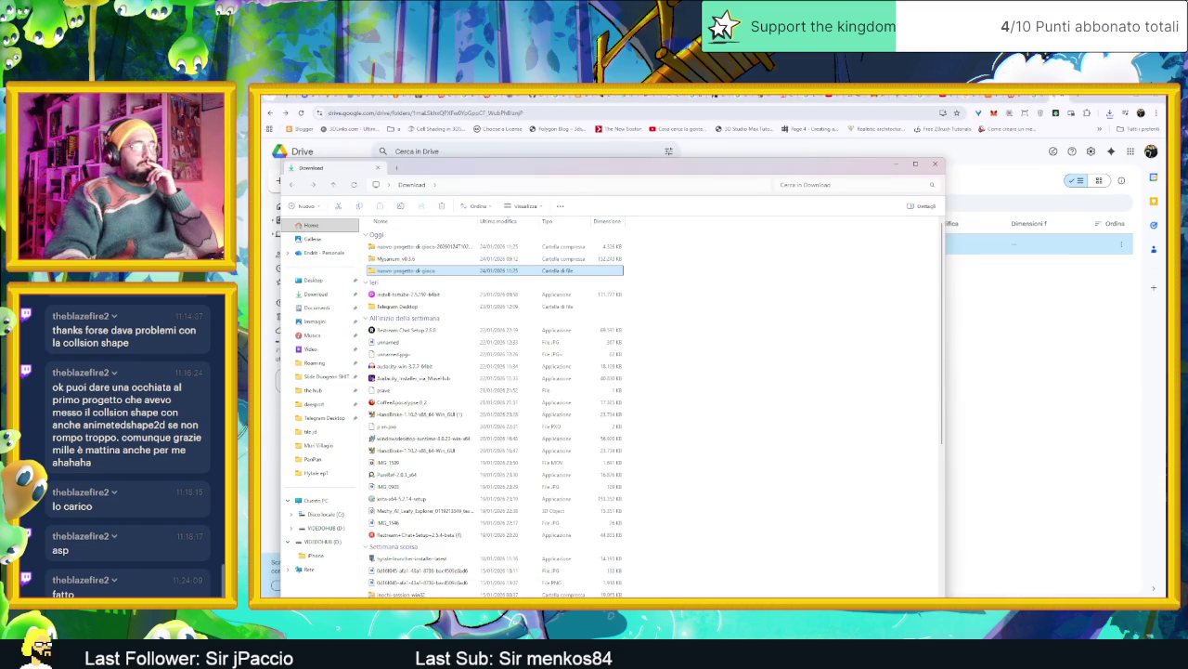
pyautogui.press('super')
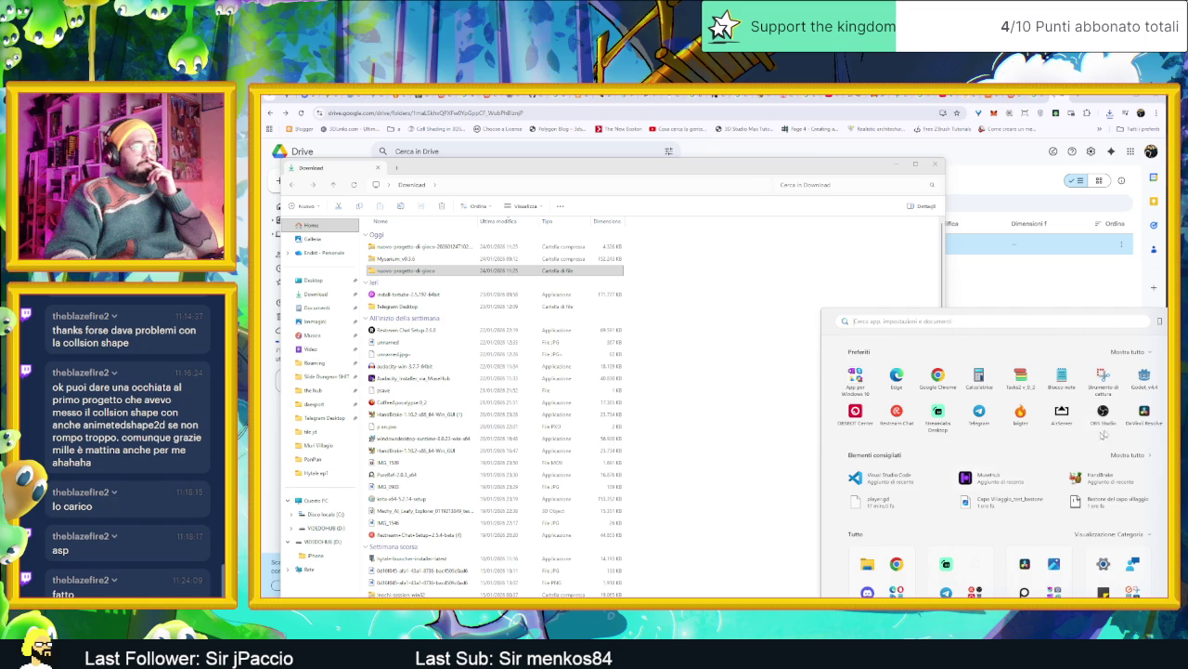
# Launch Godot and remove the old Nuovo progetto di gioco entry from the project list
pyautogui.click(1139, 391)
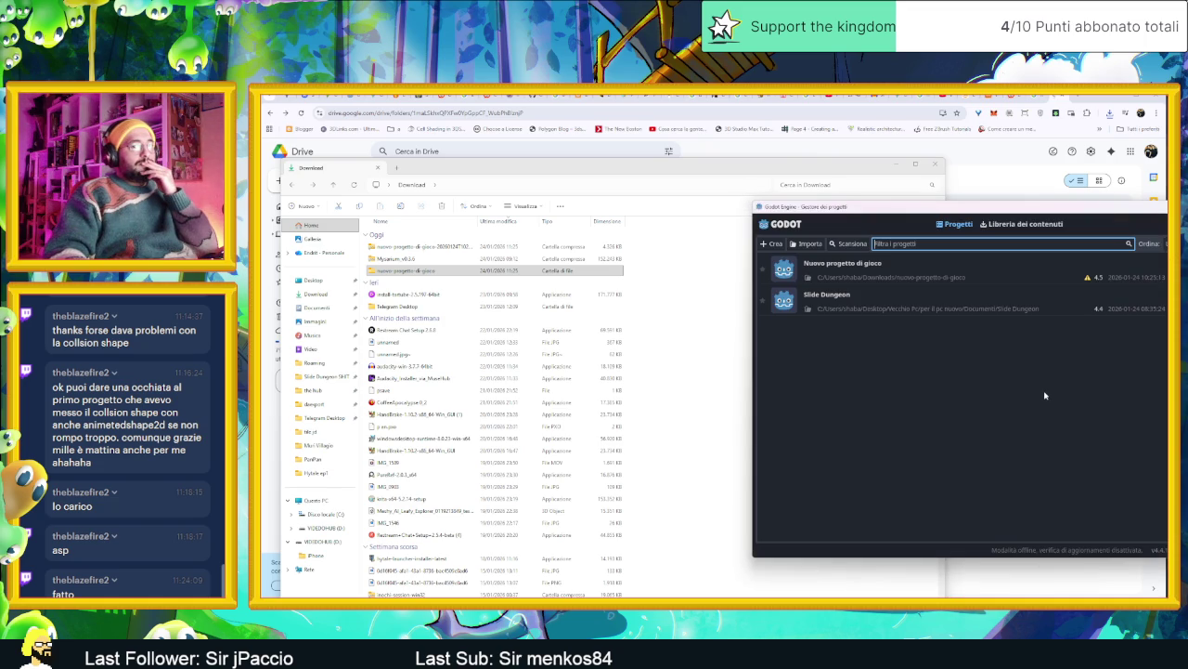
pyautogui.click(992, 276)
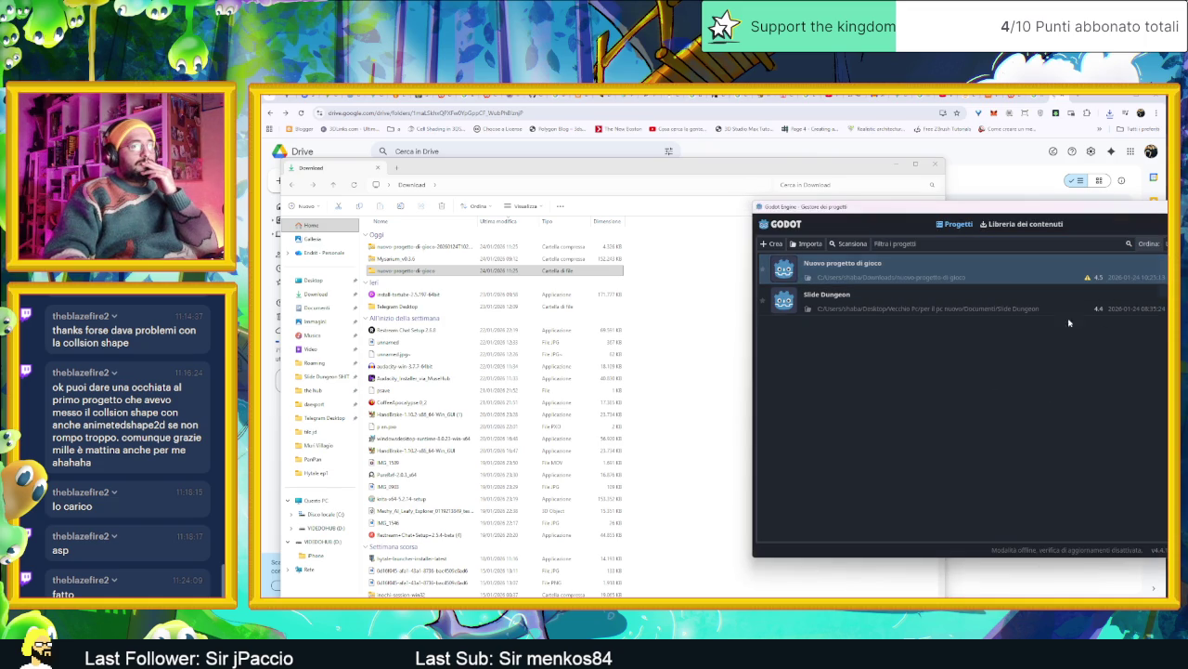
pyautogui.press('Delete')
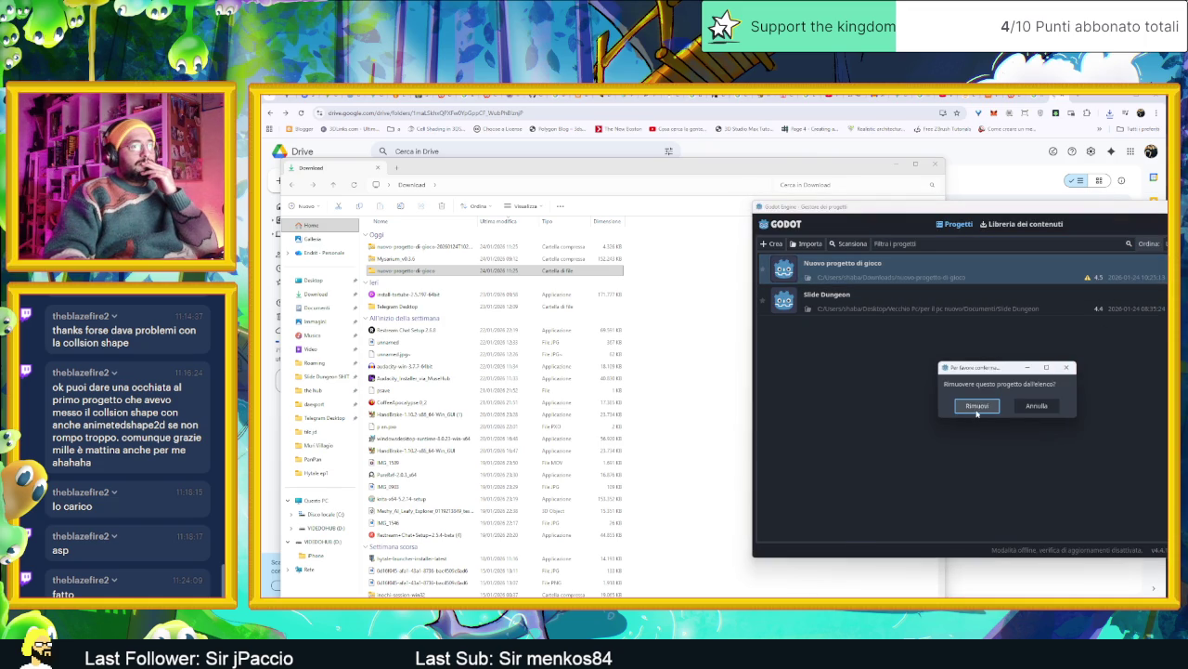
pyautogui.click(975, 410)
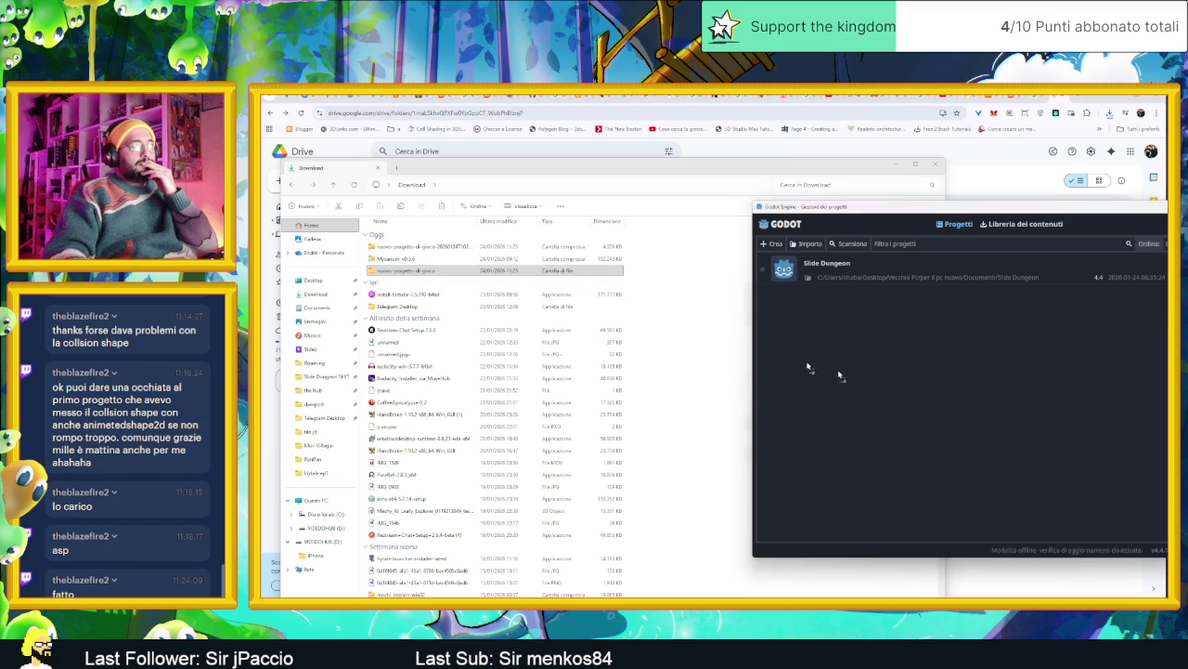
# Import the downloaded Nuovo progetto di gioco folder into the manager and open it
pyautogui.moveTo(409, 270); pyautogui.dragTo(932, 396)
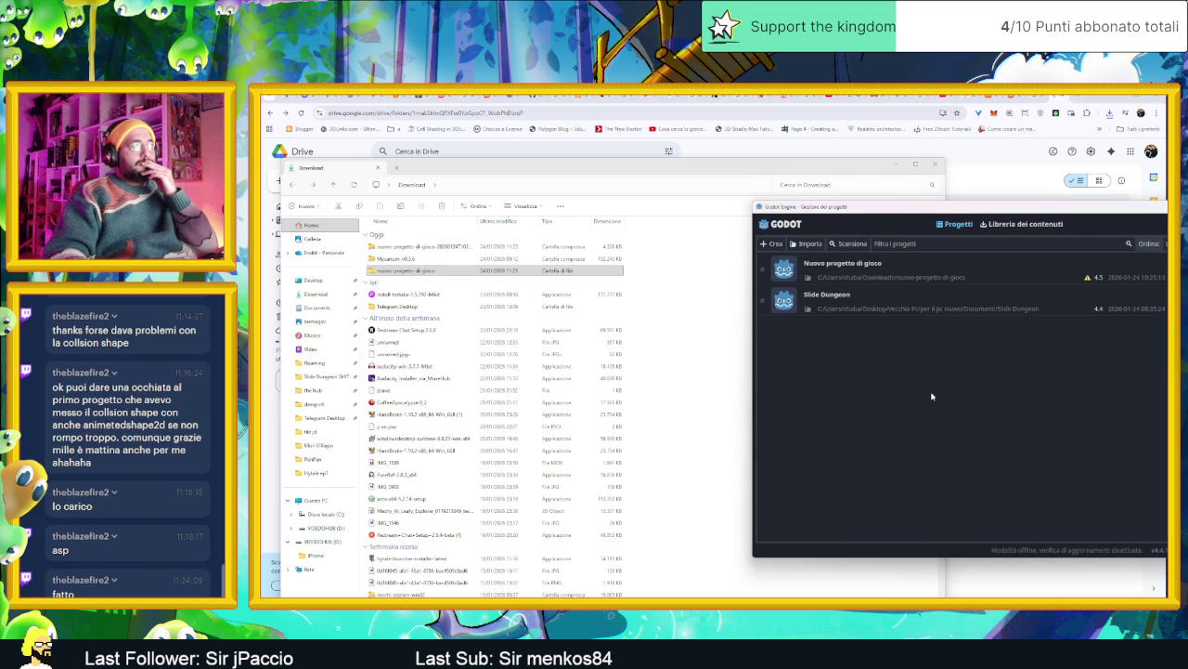
pyautogui.doubleClick(892, 274)
pyautogui.click(969, 435)
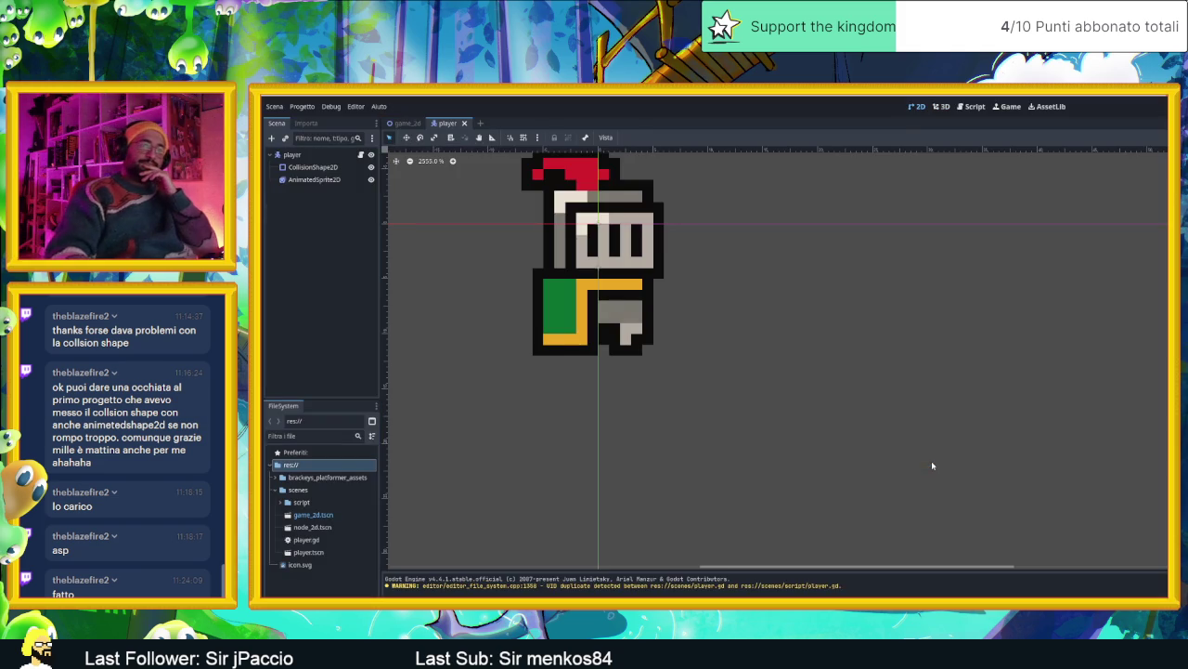
# In game_2d, raise the player to (0, -9) just above the platform
pyautogui.scroll(-1, 868, 373)
pyautogui.scroll(-1, 868, 373)
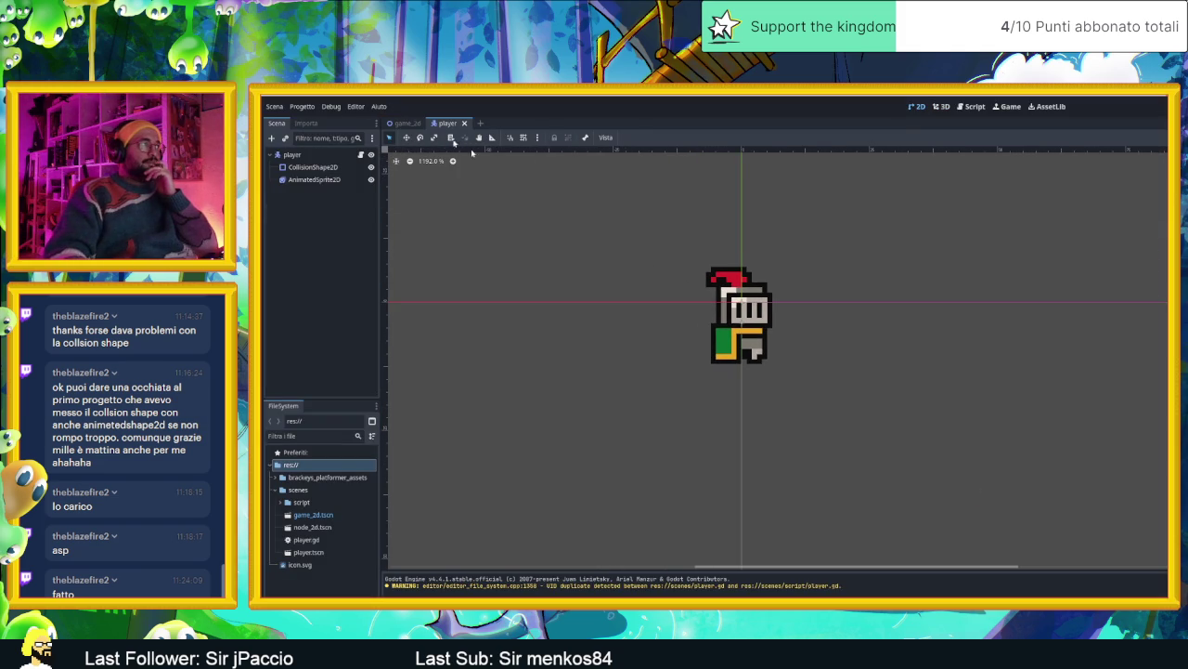
pyautogui.click(399, 124)
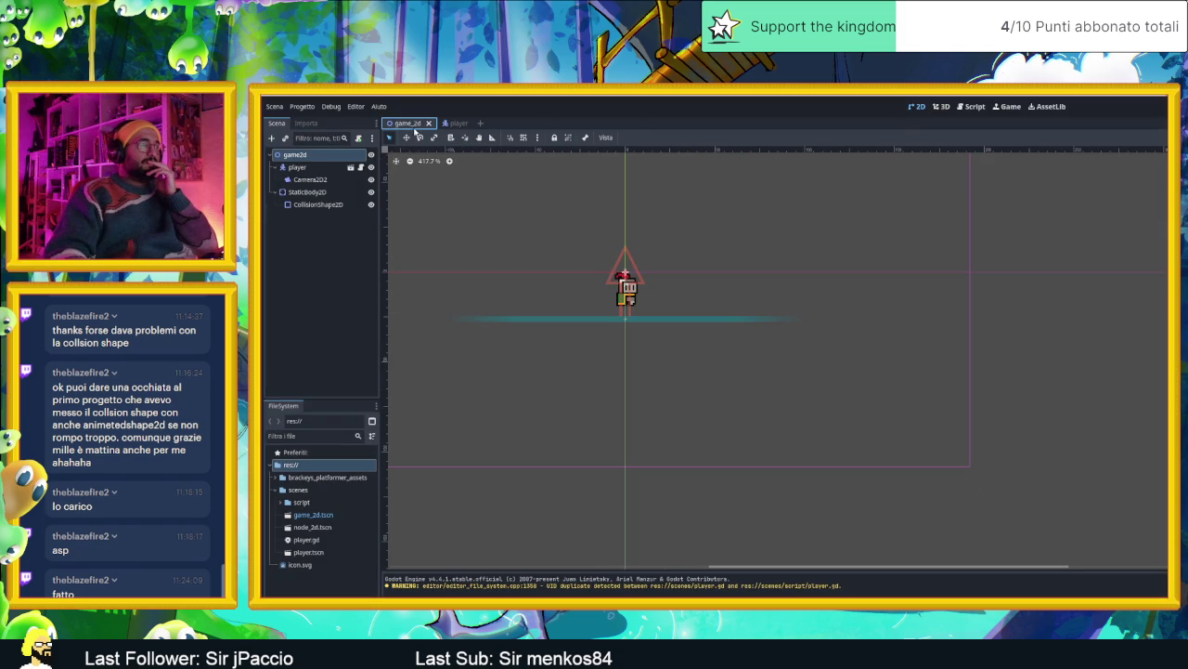
pyautogui.scroll(2, 613, 279)
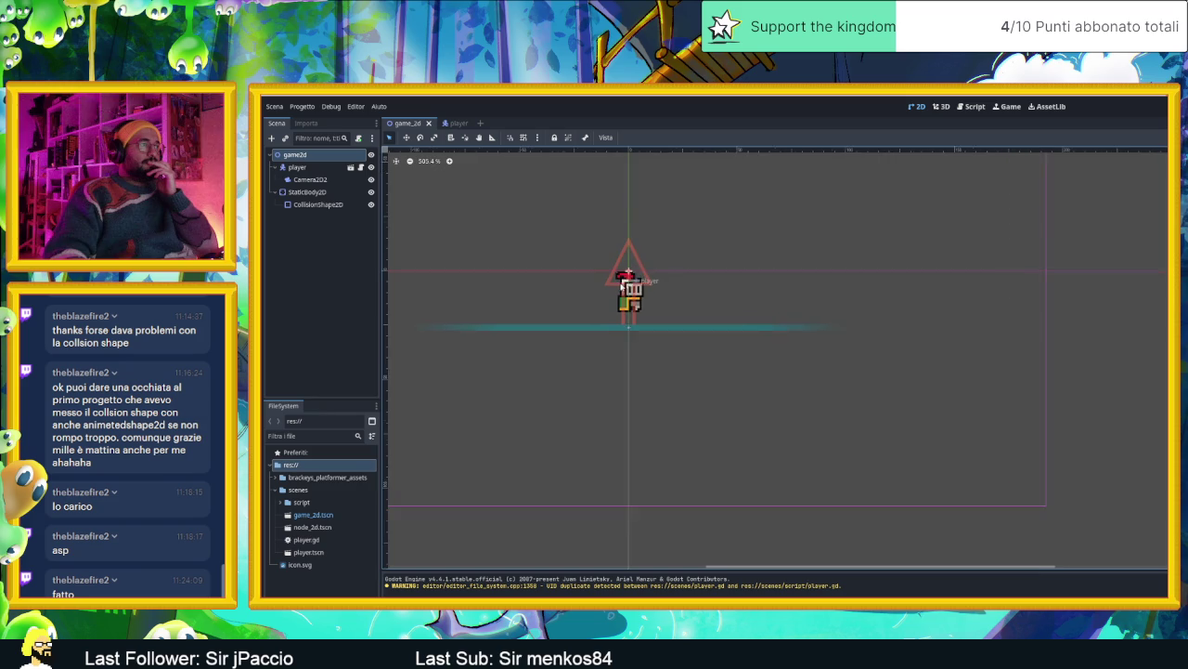
pyautogui.click(699, 344)
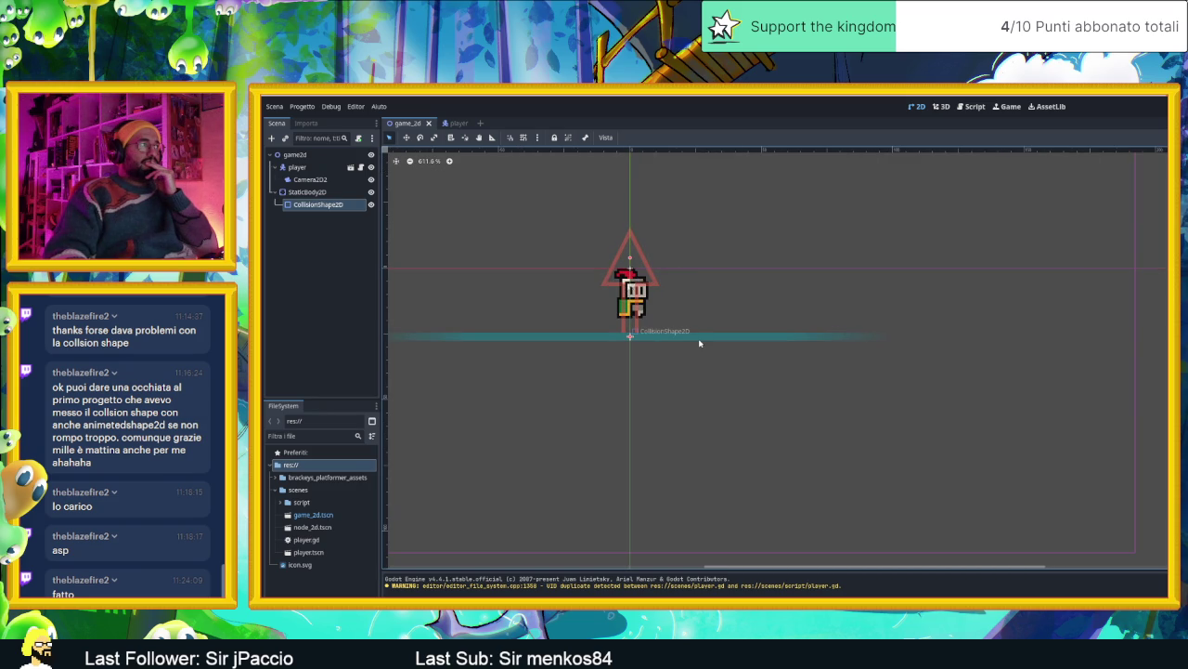
pyautogui.click(320, 193)
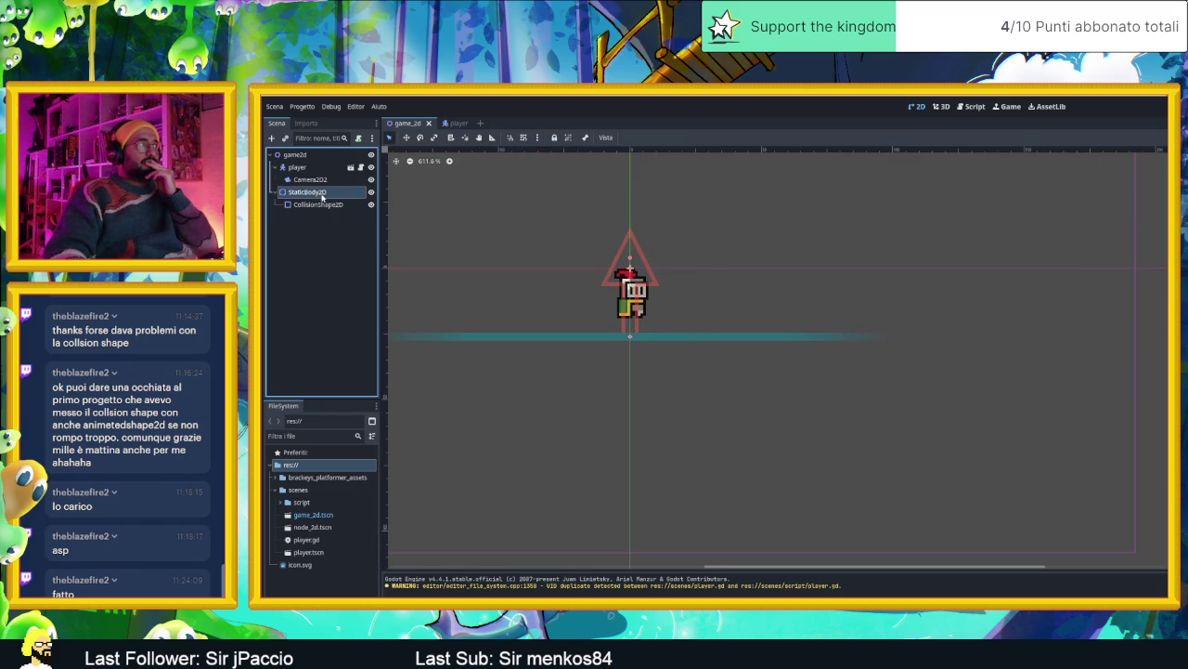
pyautogui.scroll(-2, 653, 351)
pyautogui.scroll(-1, 653, 351)
pyautogui.scroll(-1, 658, 354)
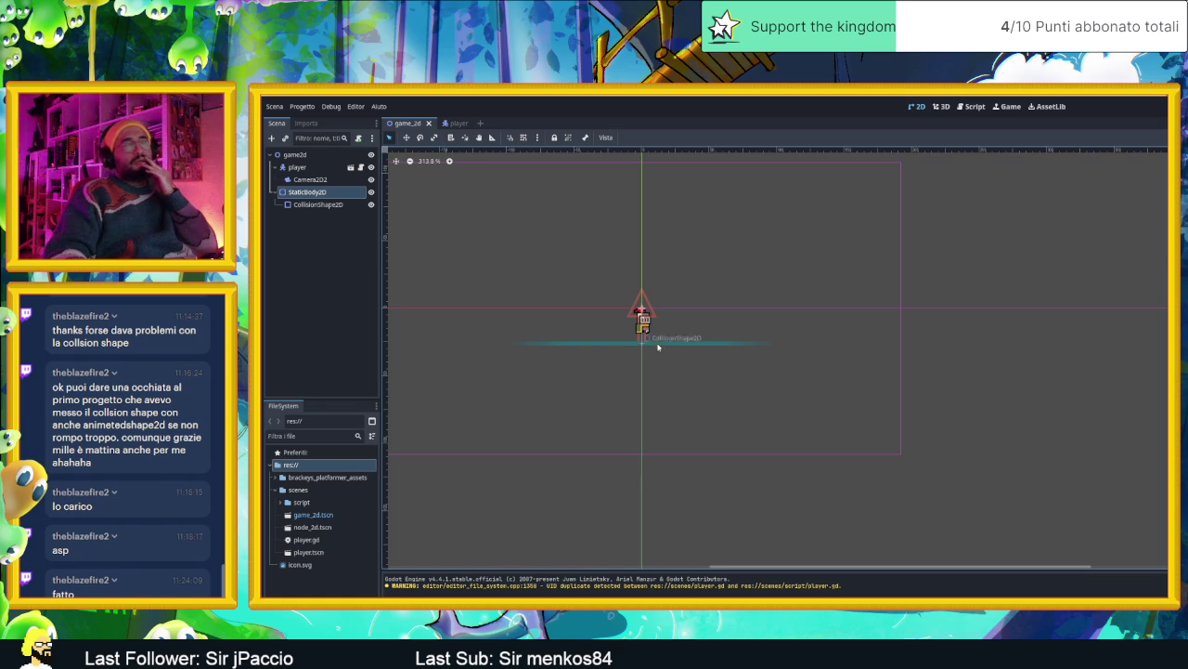
pyautogui.moveTo(324, 180); pyautogui.dragTo(299, 167)
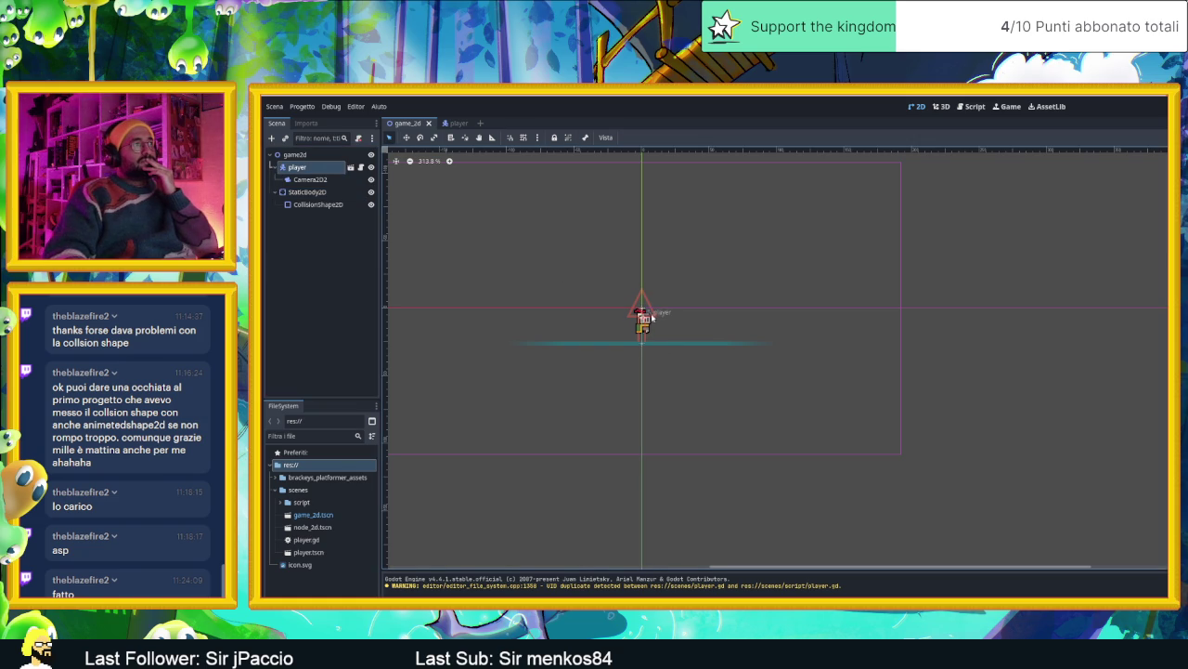
pyautogui.moveTo(647, 320); pyautogui.dragTo(647, 305)
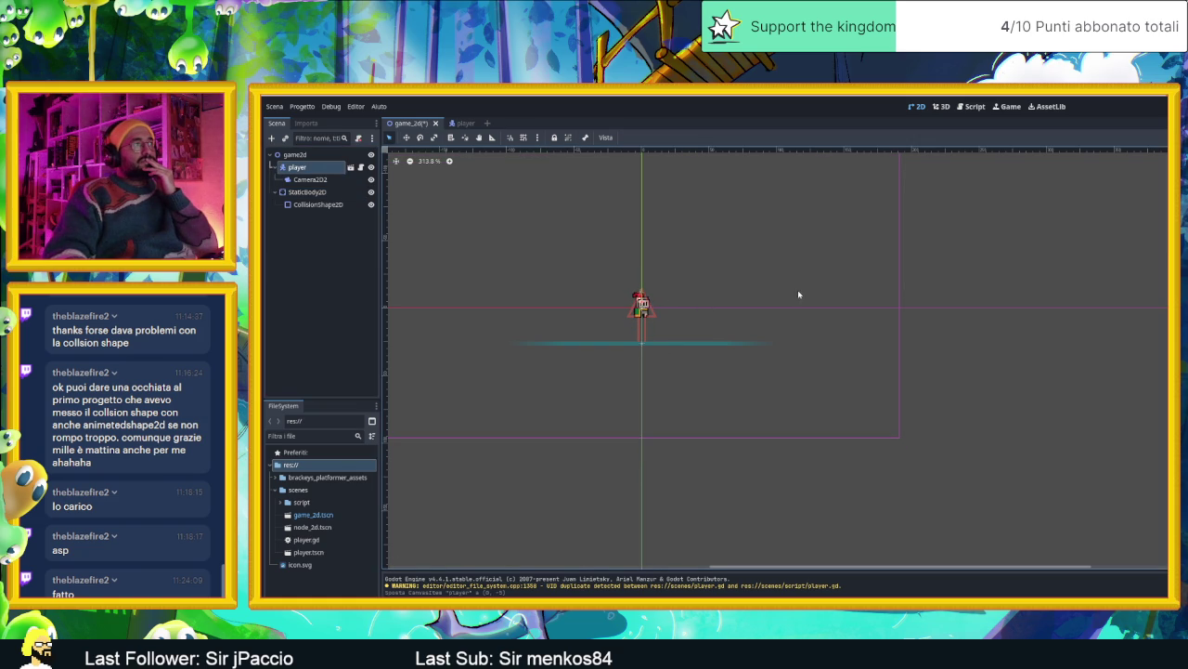
# In the player scene, hide and reshow the AnimatedSprite2D to inspect the collision capsule
pyautogui.click(466, 124)
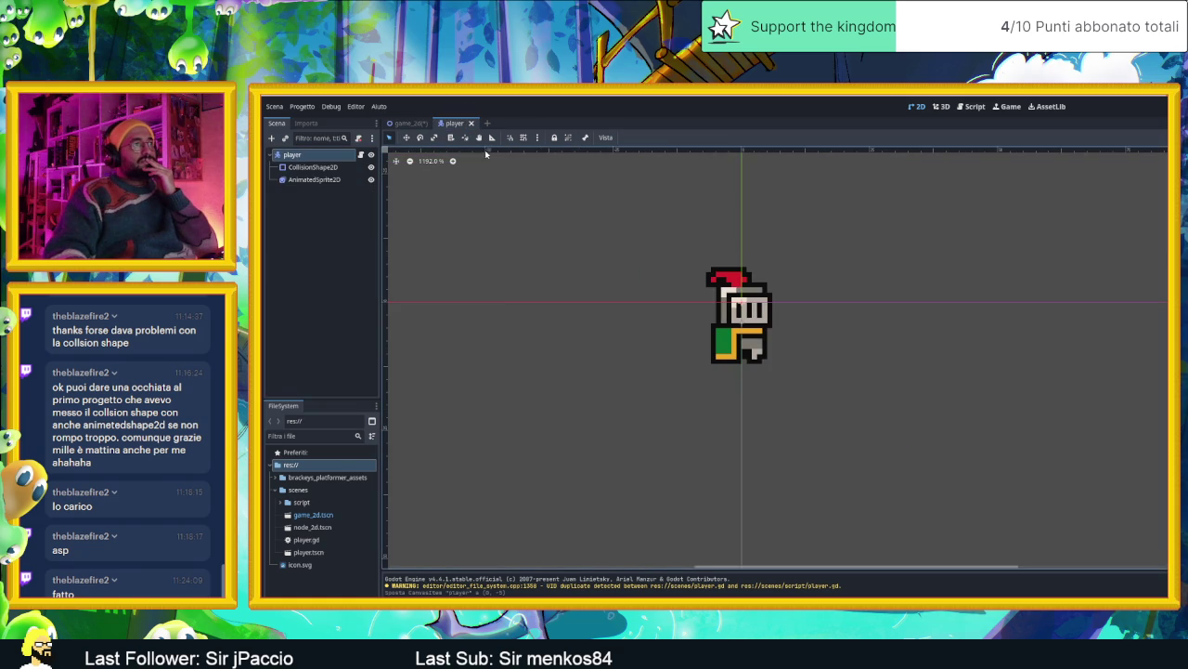
pyautogui.click(305, 169)
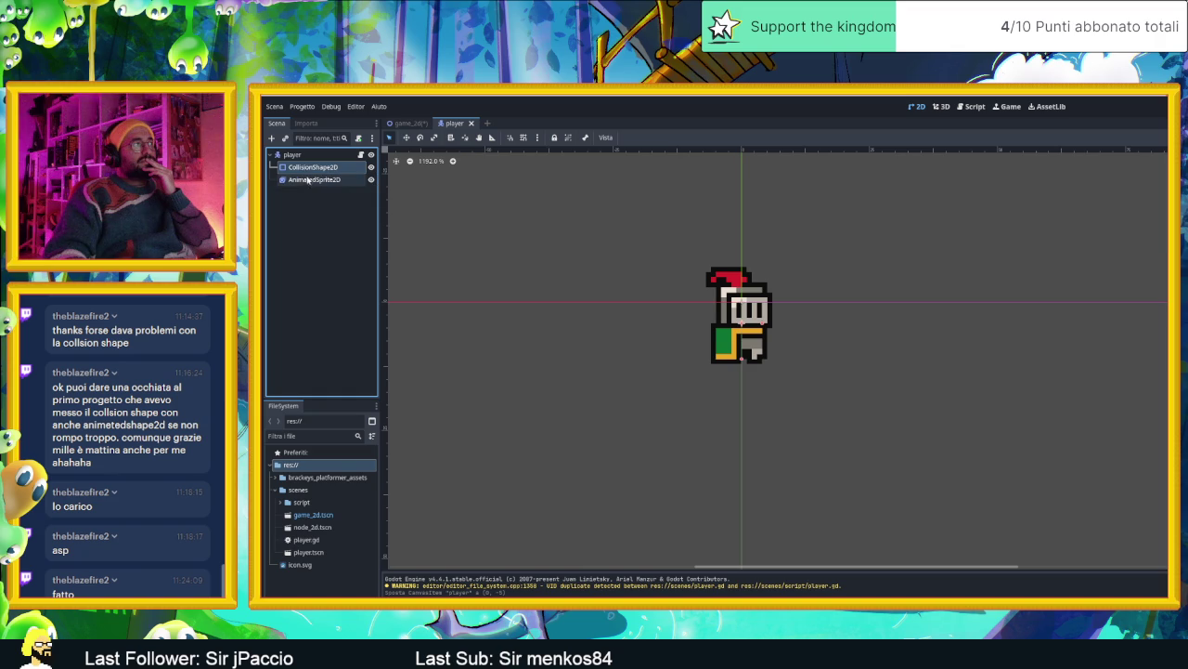
pyautogui.click(372, 179)
pyautogui.click(371, 179)
# Test-run the game_2d scene to see the knight in the game window, then close it
pyautogui.click(409, 124)
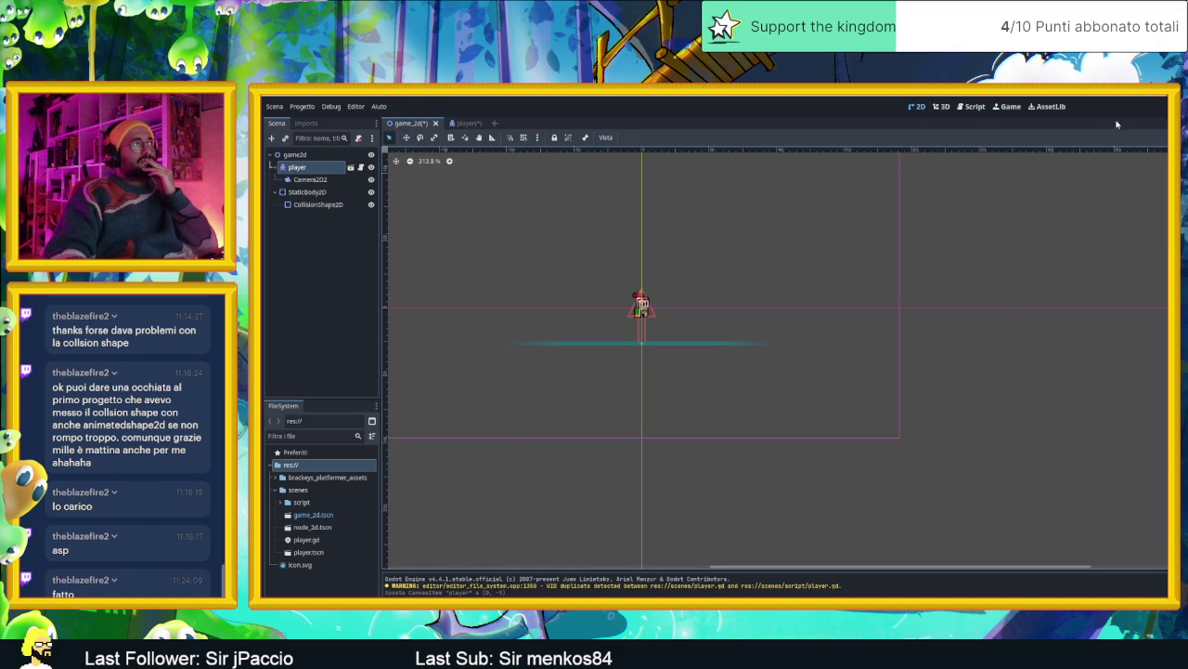
pyautogui.press('F5')
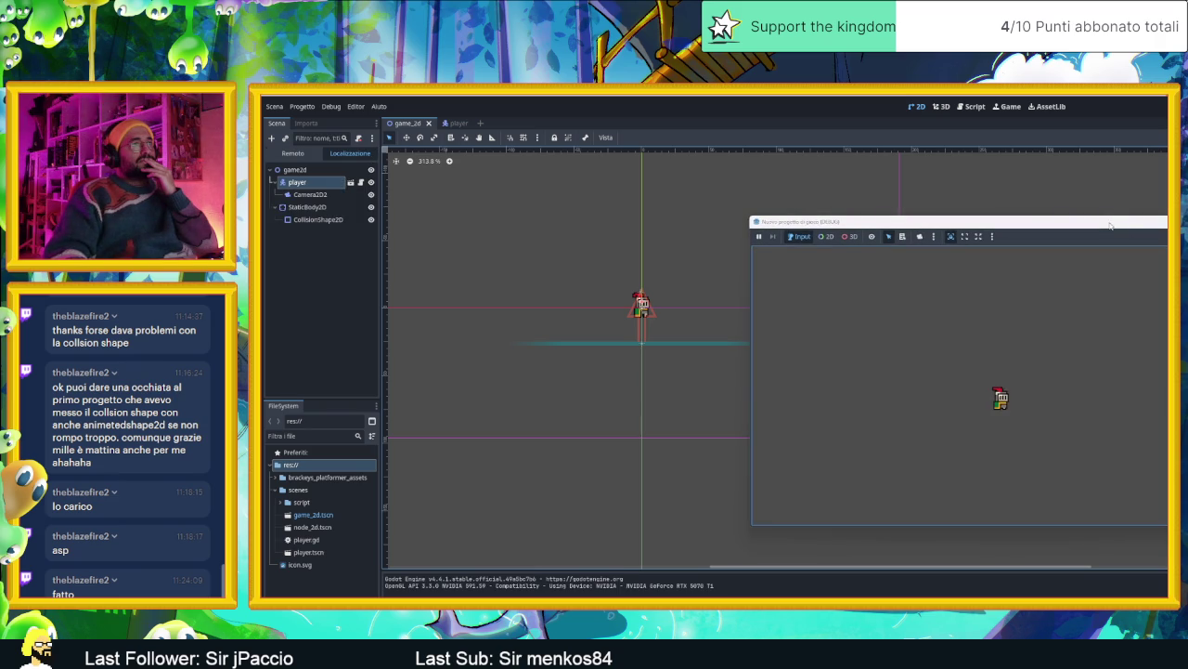
pyautogui.moveTo(1106, 225); pyautogui.dragTo(830, 200)
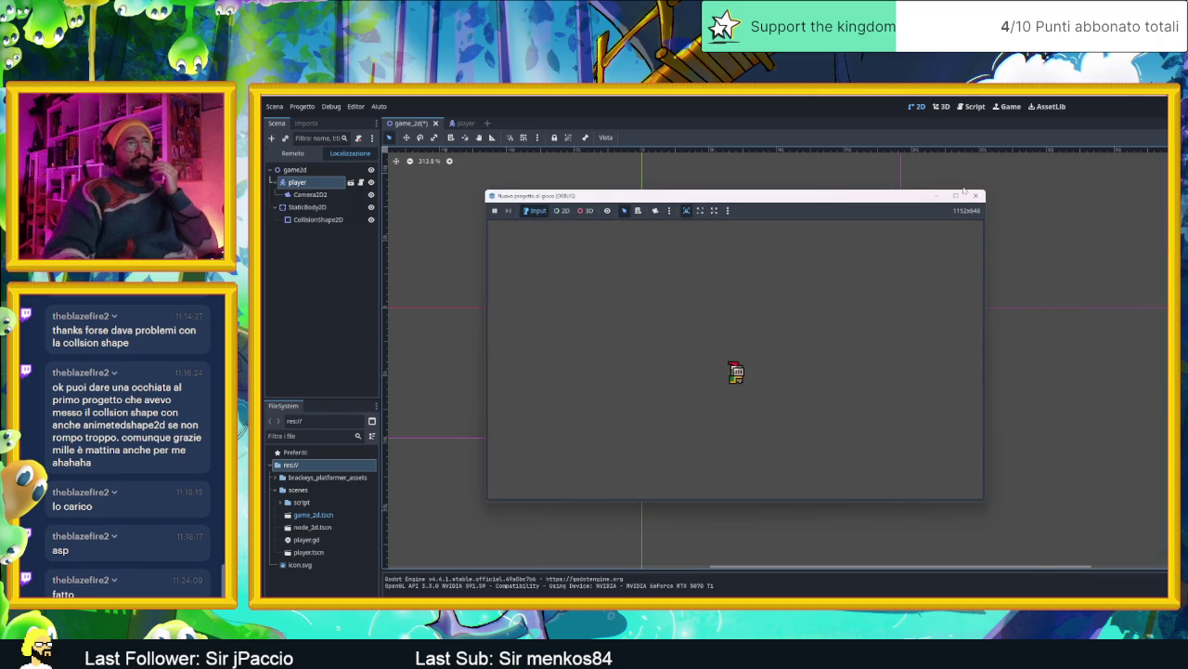
pyautogui.click(977, 197)
# Make Camera2D a child of the player node, then select the StaticBody2D platform
pyautogui.click(316, 181)
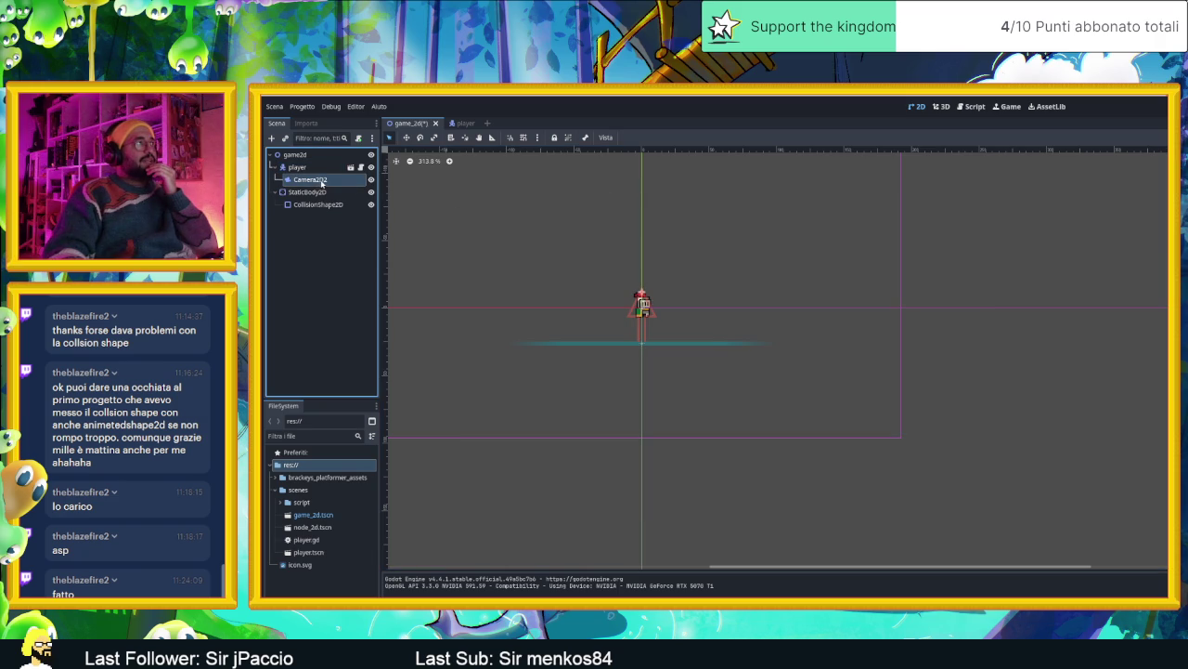
pyautogui.moveTo(311, 172); pyautogui.dragTo(311, 170)
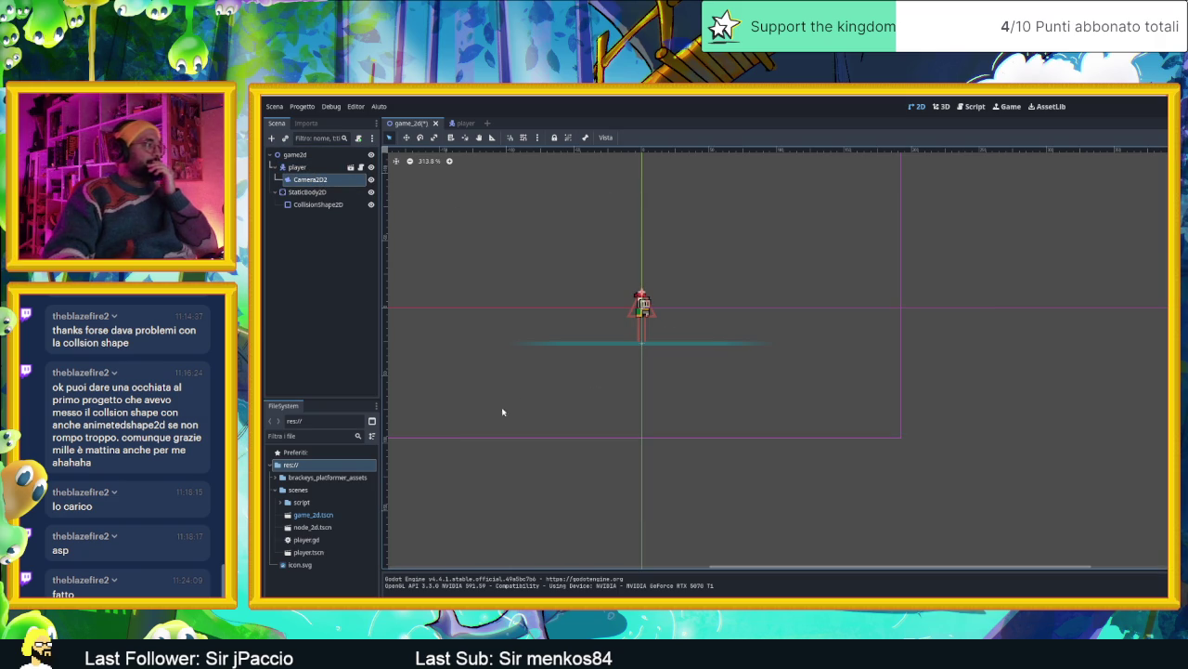
pyautogui.click(307, 191)
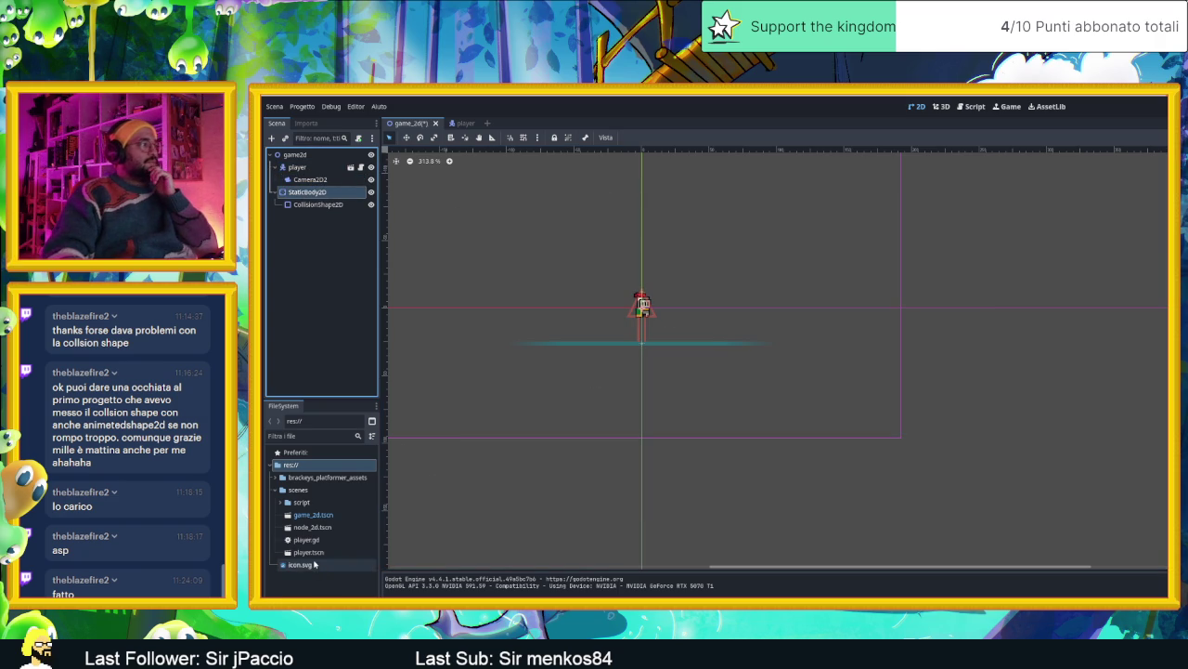
pyautogui.moveTo(299, 564)
pyautogui.mouseDown()
pyautogui.moveTo(367, 459)
pyautogui.moveTo(308, 214)
pyautogui.mouseUp()
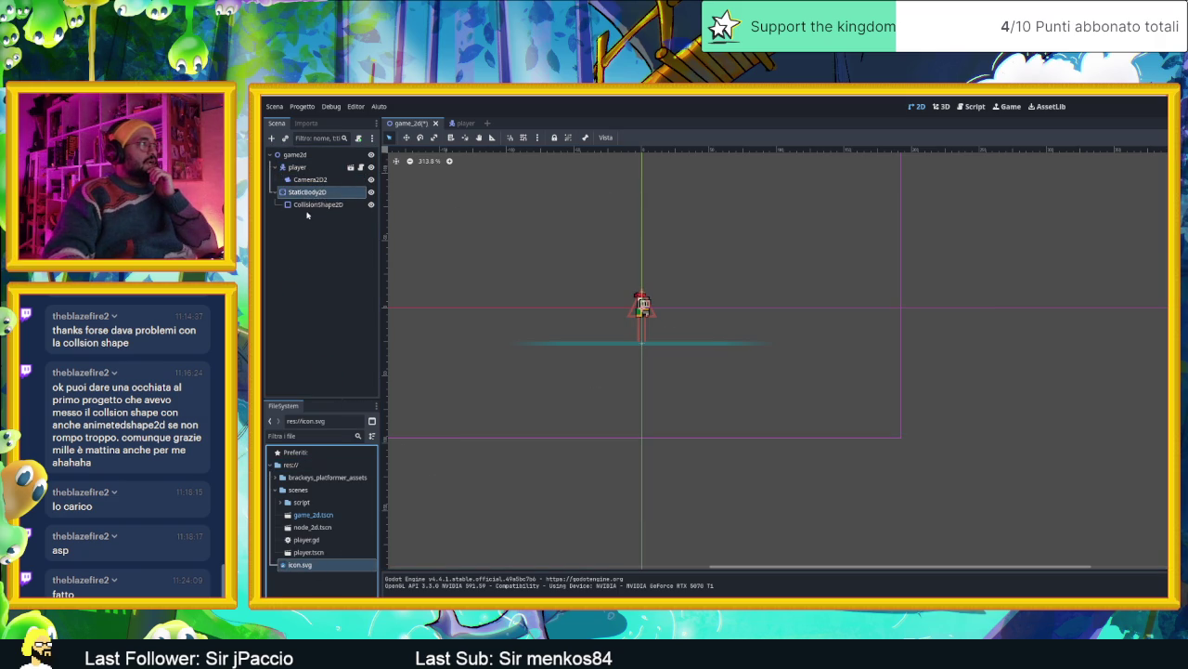
# Add icon.svg as a sprite under StaticBody2D, stretched into a flat platform below the player
pyautogui.moveTo(310, 565); pyautogui.dragTo(576, 357)
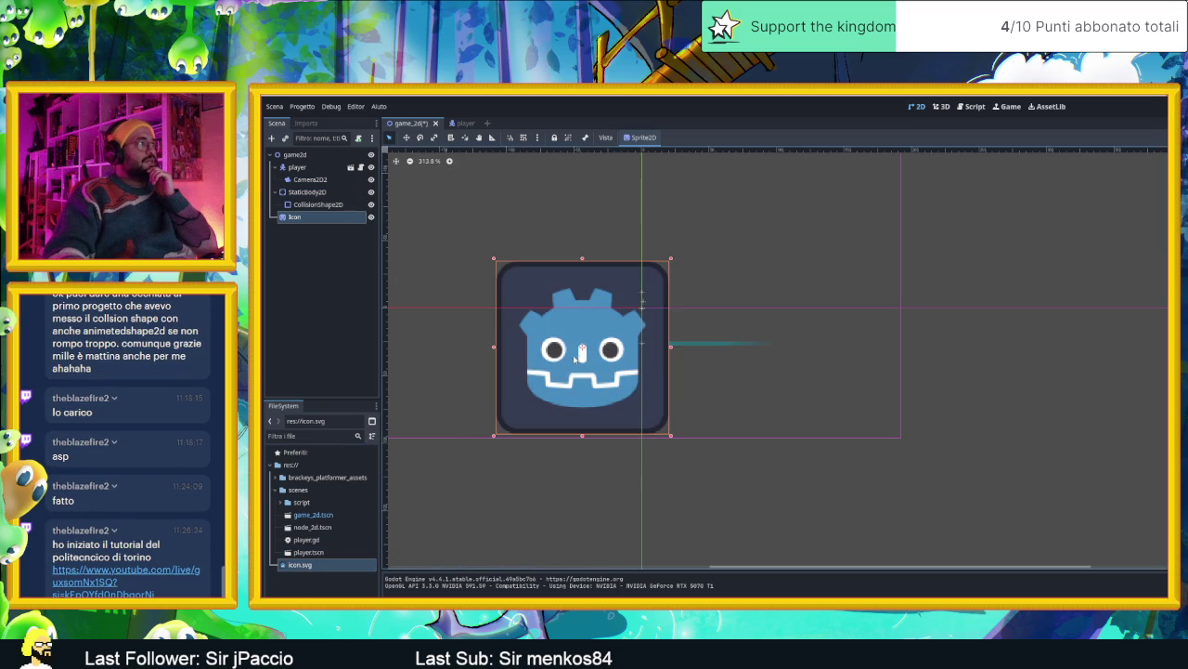
pyautogui.moveTo(295, 217); pyautogui.dragTo(306, 191)
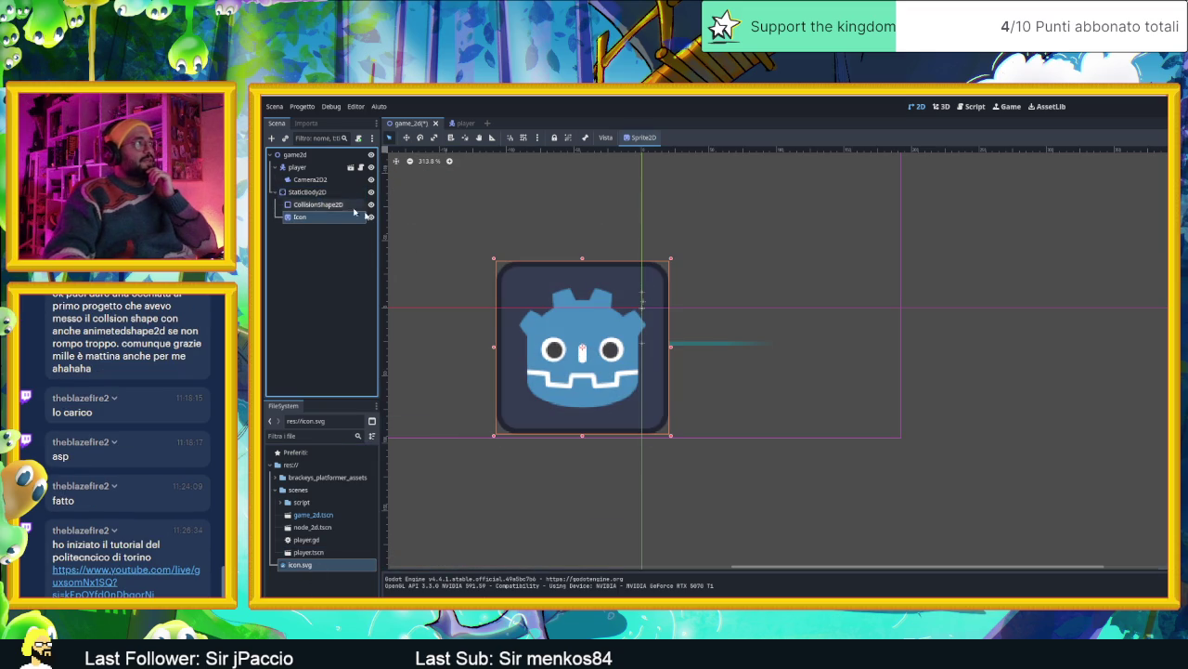
pyautogui.moveTo(670, 259)
pyautogui.mouseDown()
pyautogui.moveTo(556, 379)
pyautogui.moveTo(555, 399)
pyautogui.moveTo(555, 354)
pyautogui.moveTo(880, 358)
pyautogui.mouseUp()
# Save and test-run the scene to see the knight land on the platform
pyautogui.scroll(2, 561, 352)
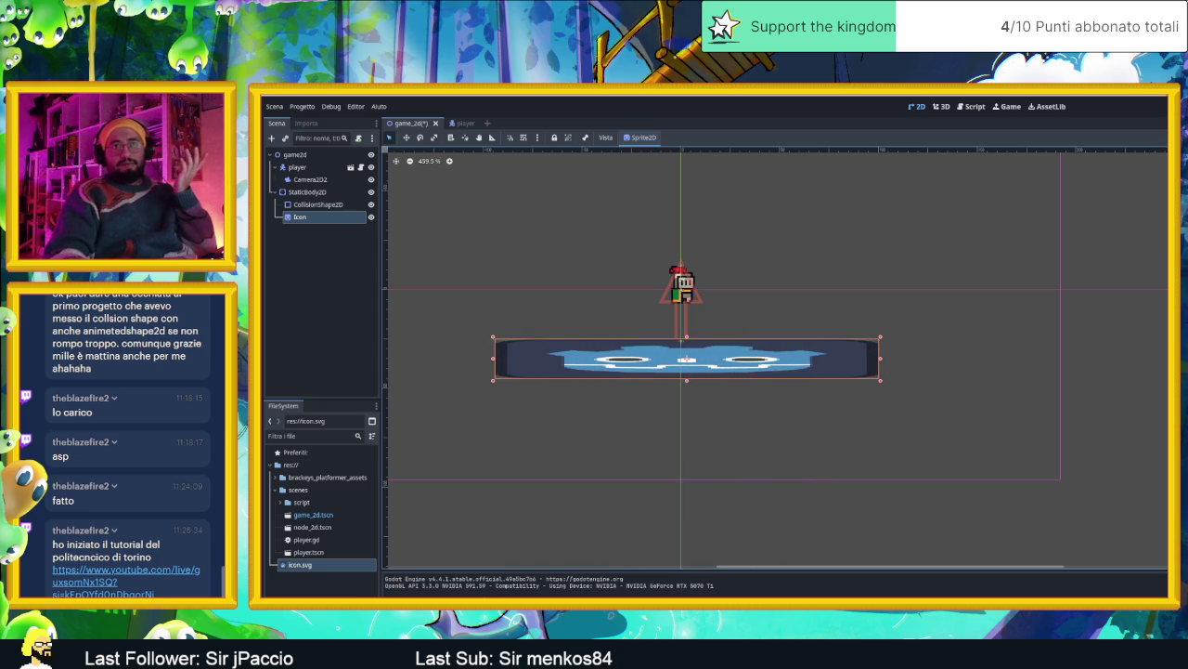
pyautogui.press('F5')
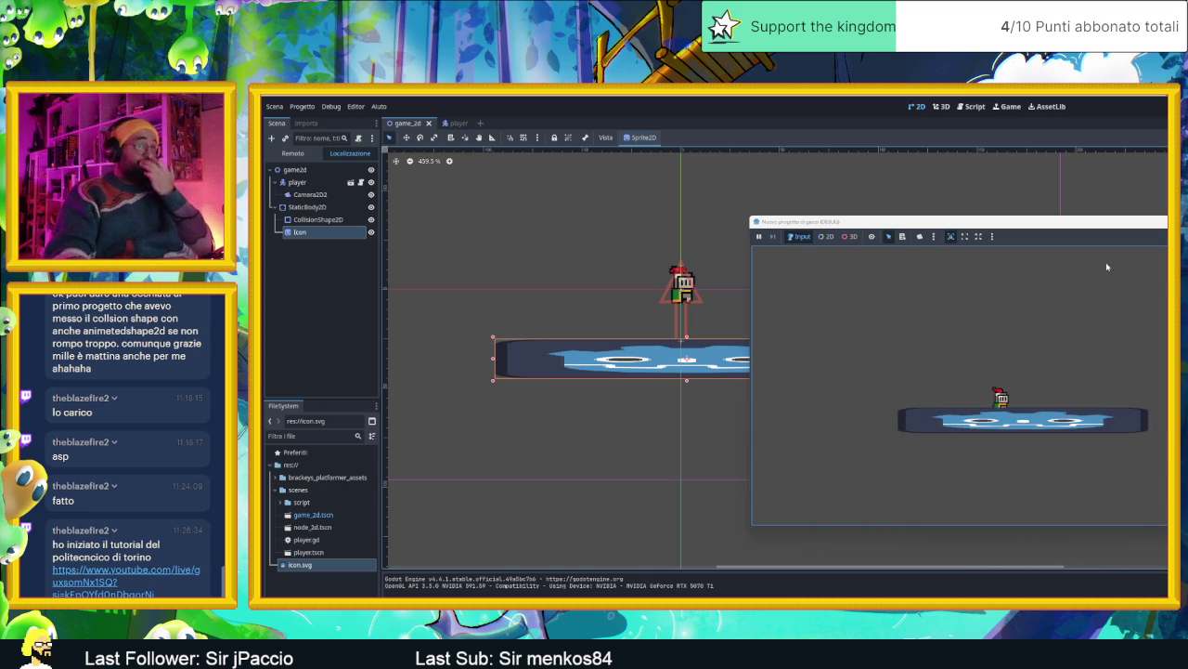
pyautogui.press('F8')
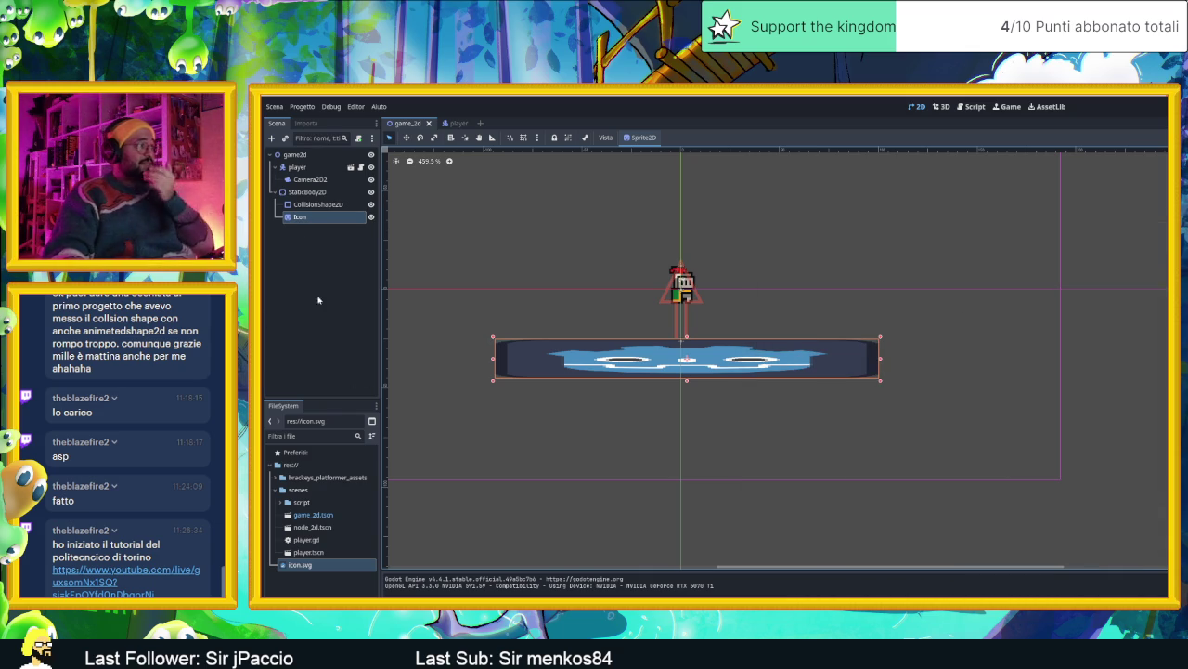
# In brackeys_platformer_assets > sprites, try fruit.png, then give the platform the platforms.png texture
pyautogui.doubleClick(321, 476)
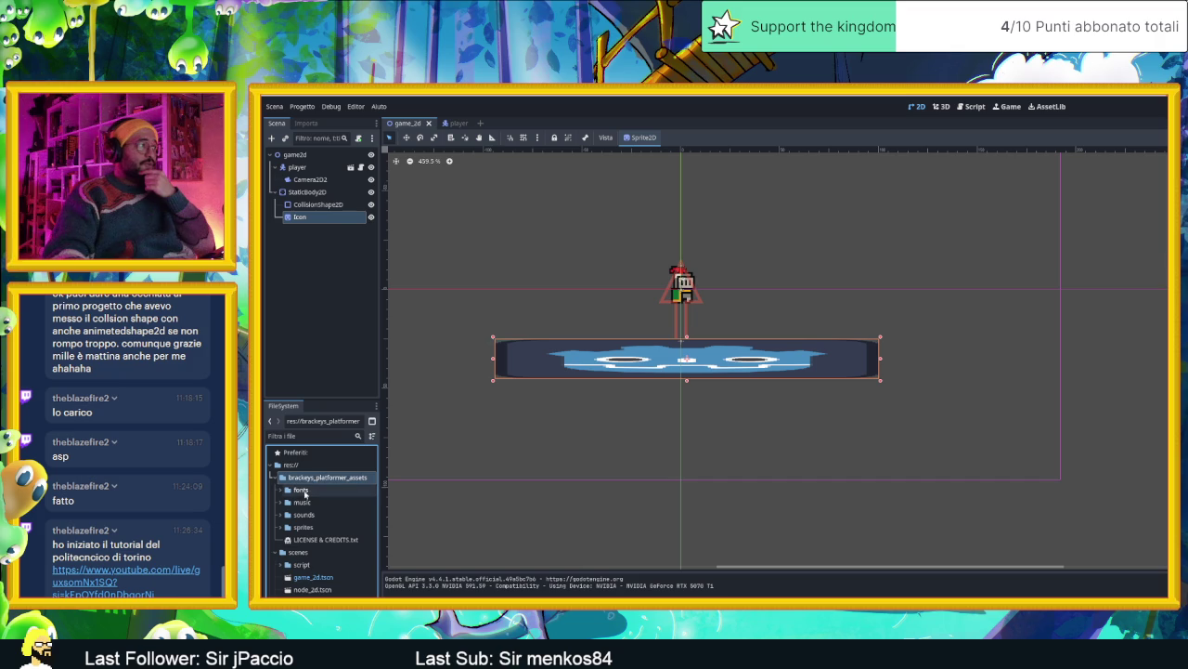
pyautogui.click(295, 527)
pyautogui.click(283, 527)
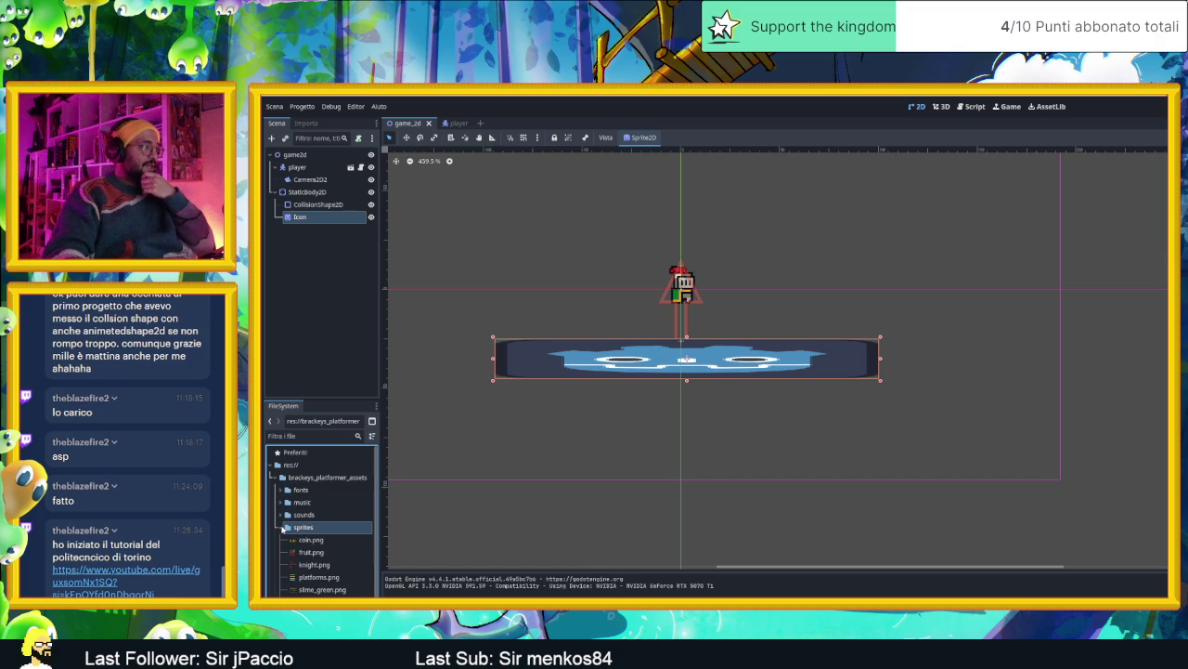
pyautogui.click(306, 552)
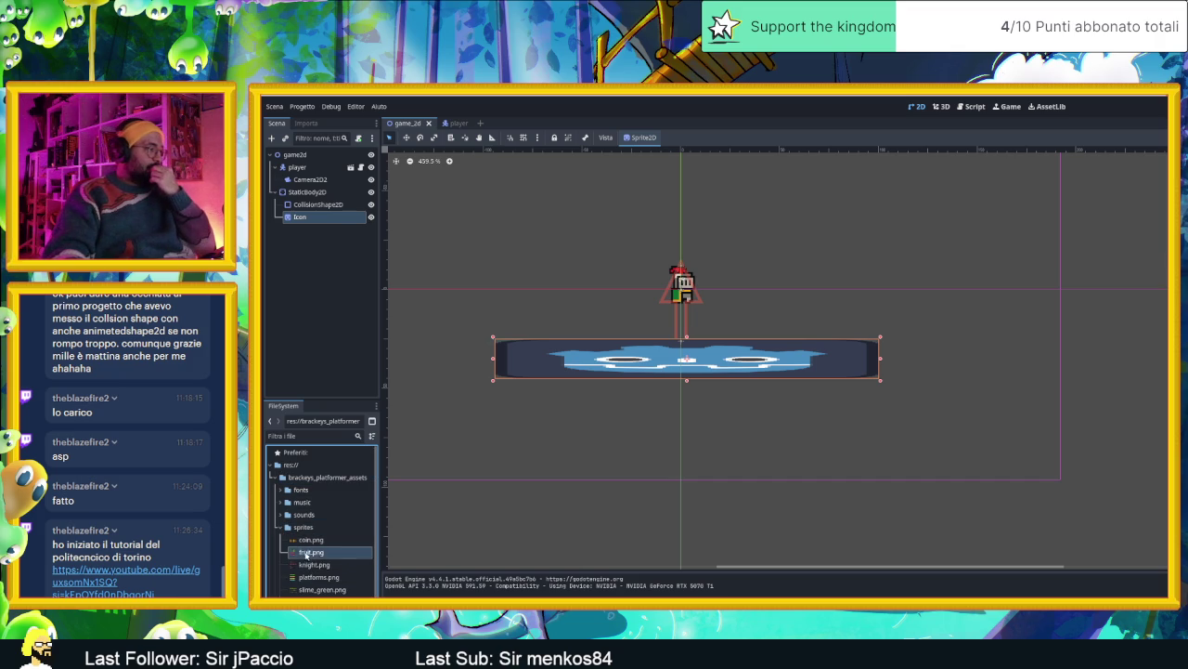
pyautogui.moveTo(306, 554); pyautogui.dragTo(518, 440)
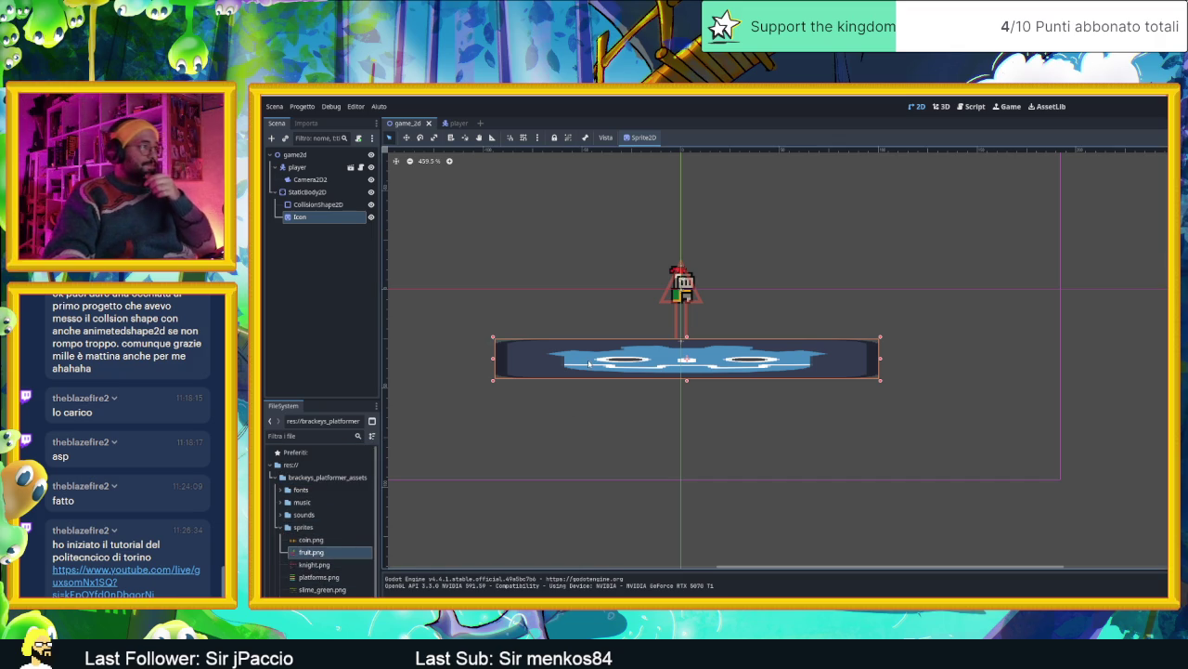
pyautogui.click(321, 589)
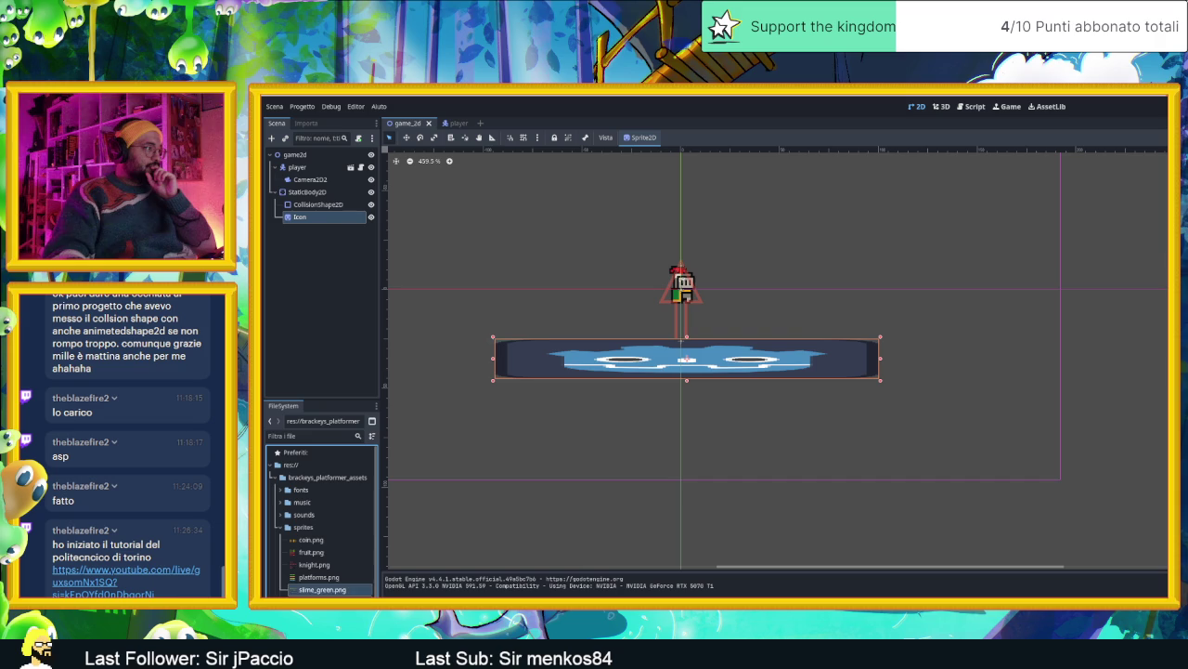
pyautogui.click(340, 592)
pyautogui.moveTo(318, 576); pyautogui.dragTo(315, 217)
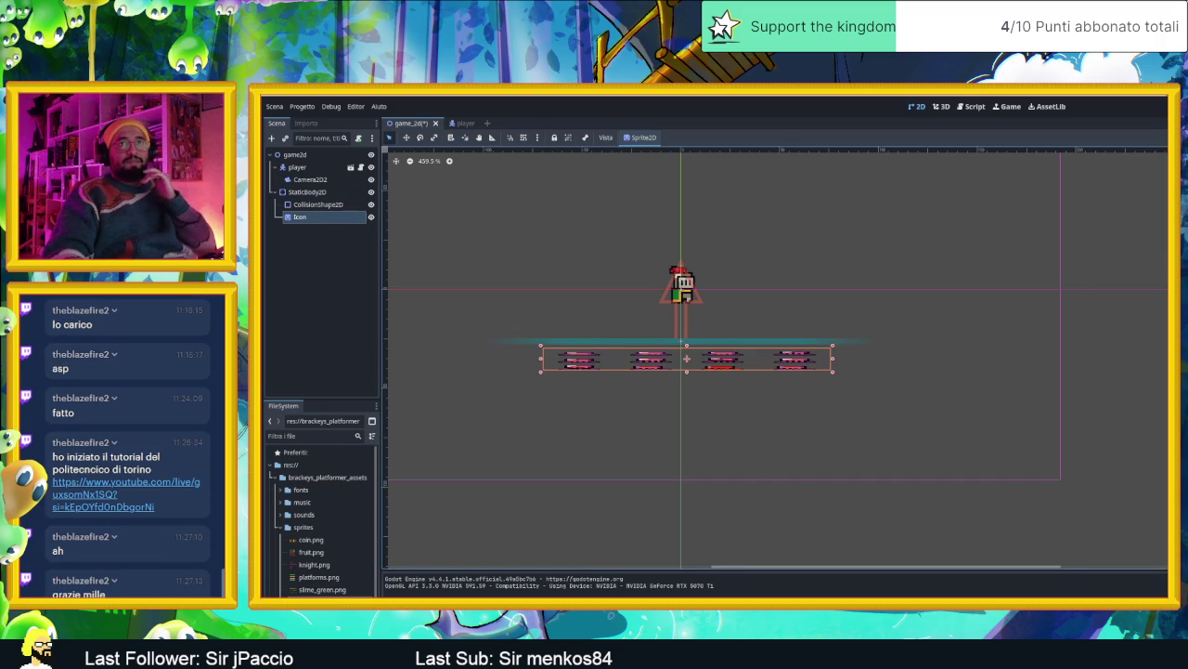
# Close the scene without saving and close the Downloads folder window
pyautogui.hotkey('ctrl', 'shift', 'w')
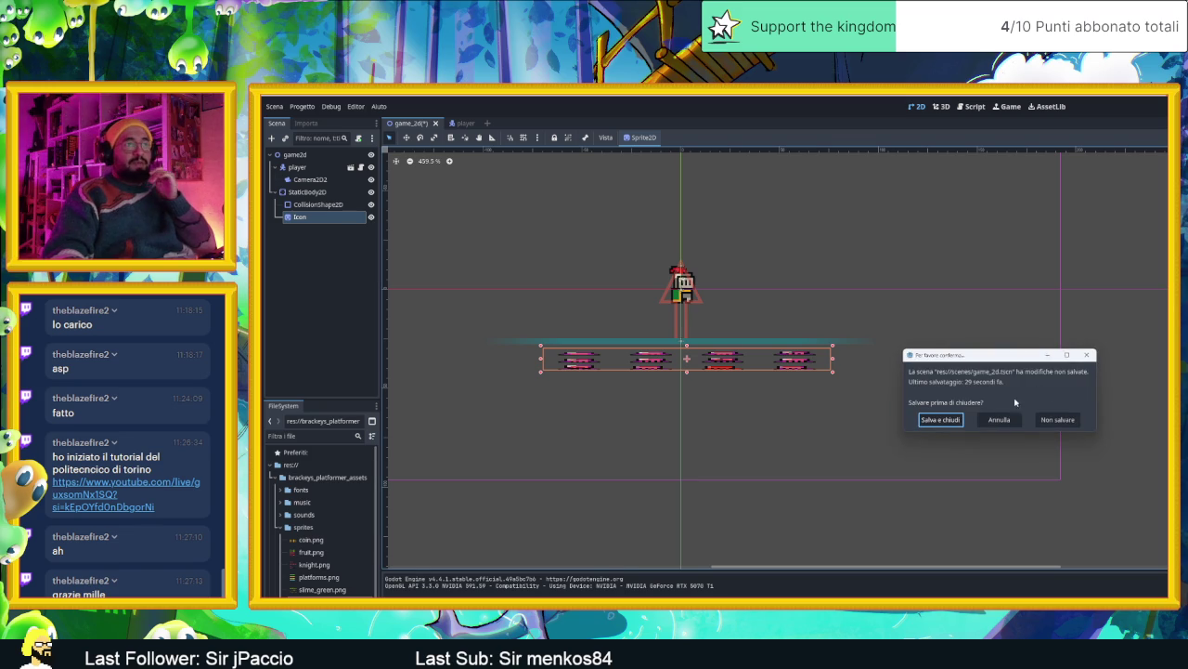
pyautogui.click(1058, 418)
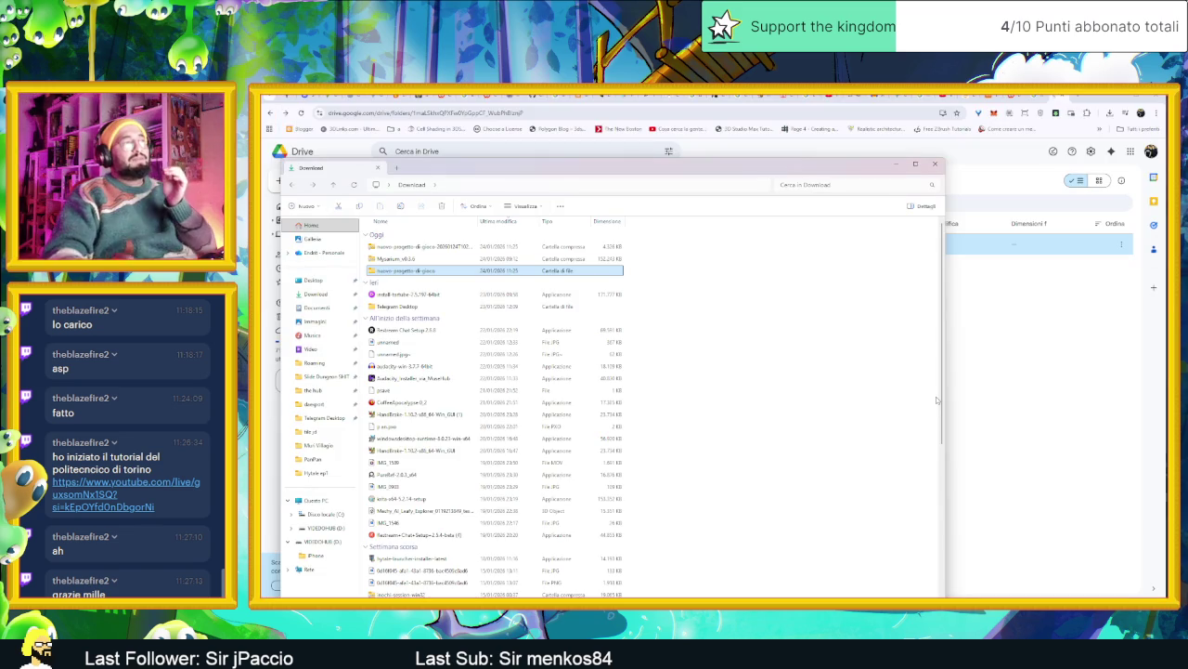
pyautogui.click(934, 163)
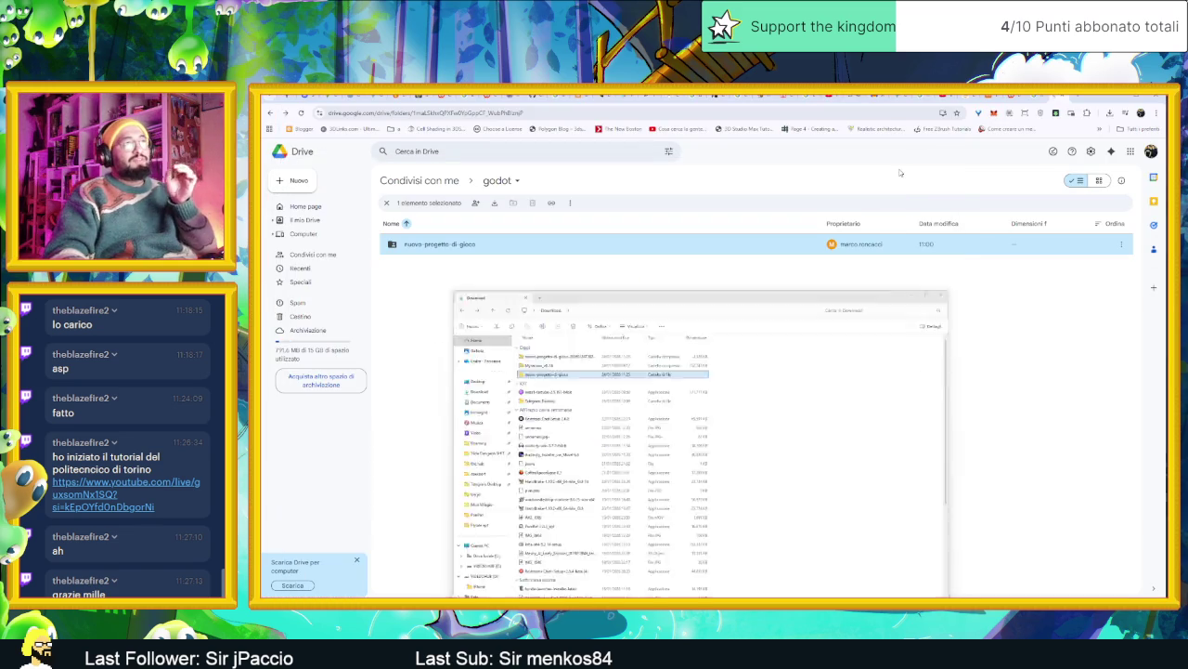
pyautogui.click(1117, 98)
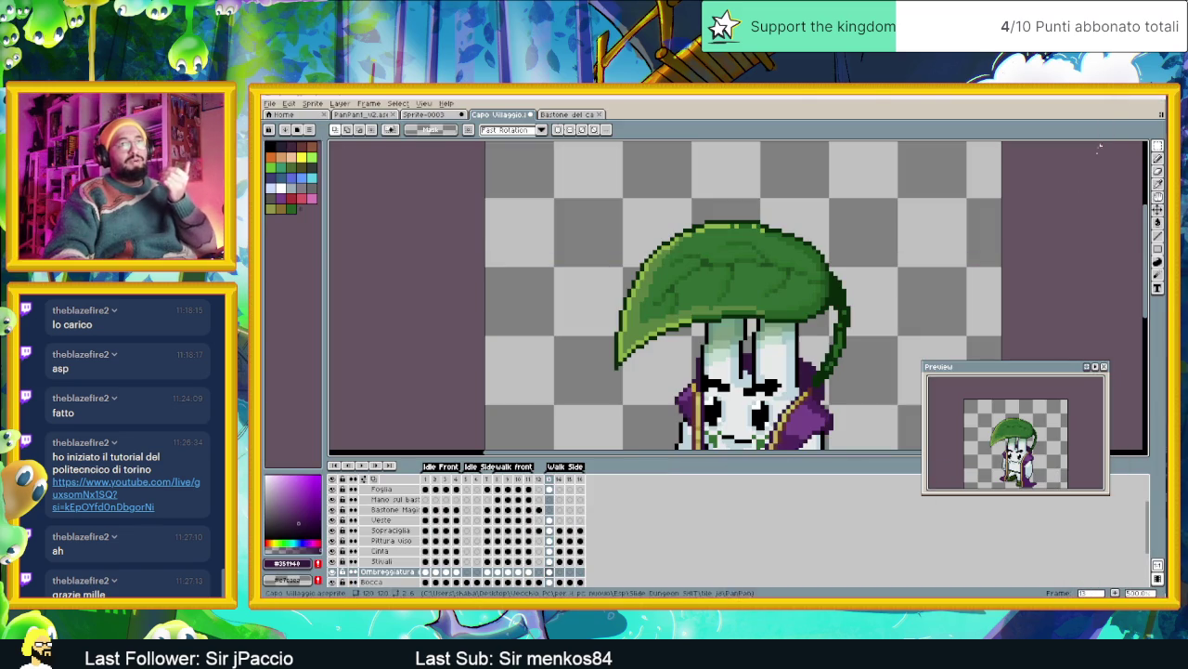
pyautogui.scroll(-2, 805, 351)
pyautogui.scroll(-1, 805, 351)
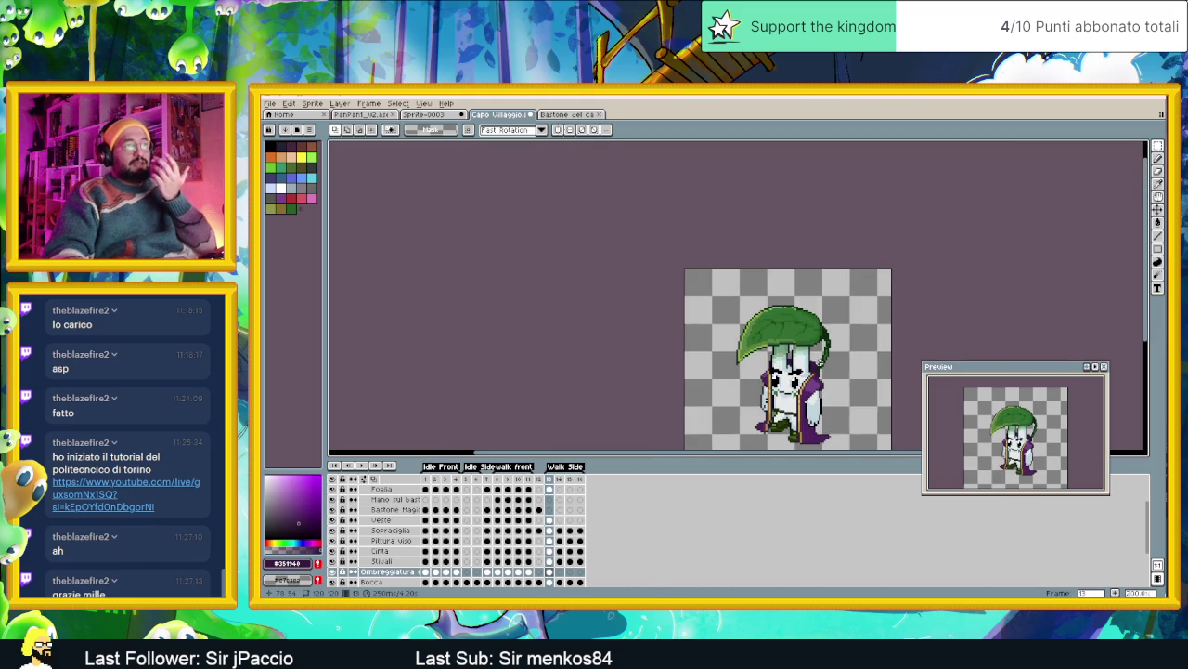
pyautogui.scroll(1, 805, 351)
pyautogui.scroll(1, 805, 351)
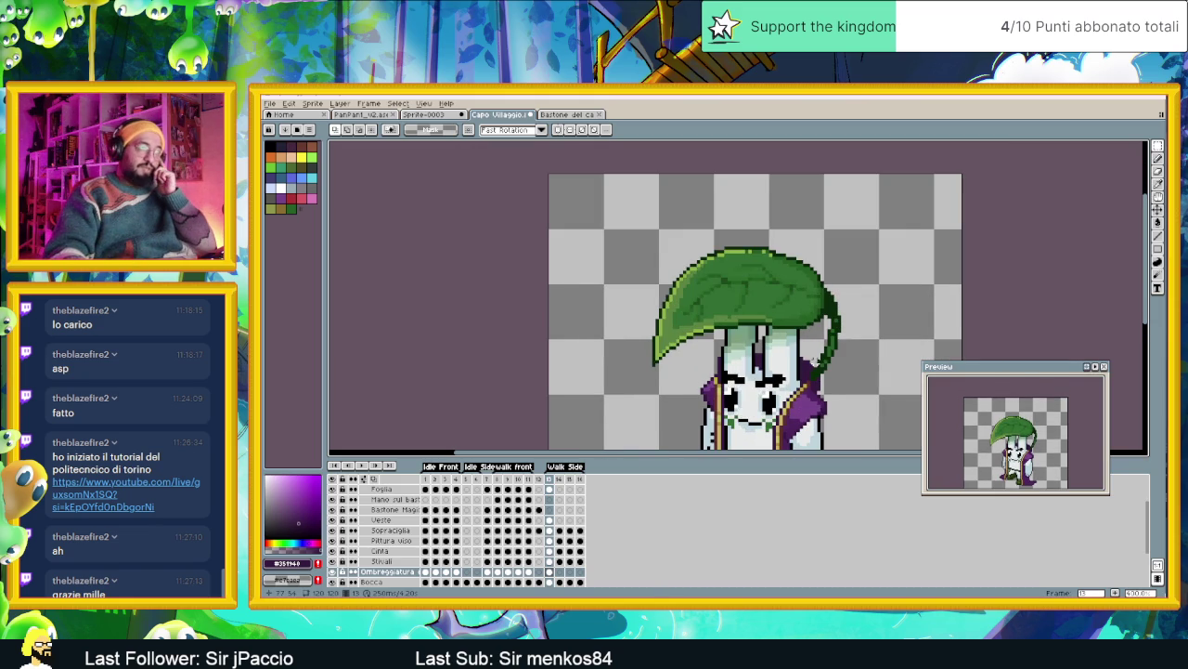
pyautogui.moveTo(813, 360); pyautogui.dragTo(768, 313)
pyautogui.scroll(-1, 769, 335)
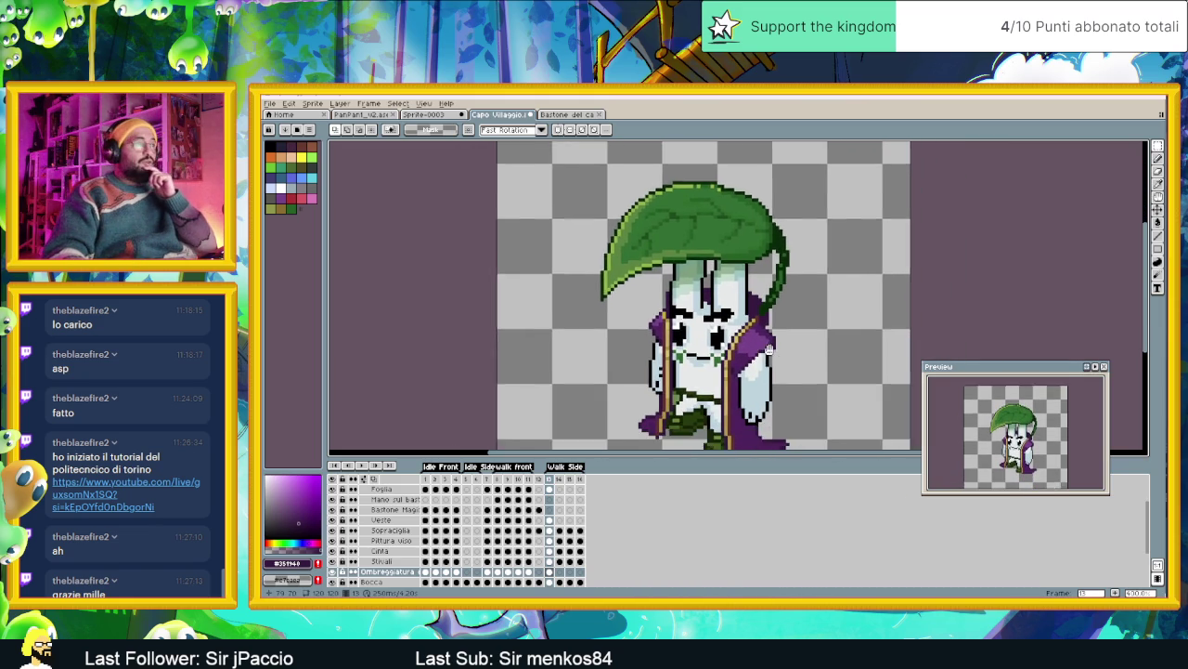
pyautogui.scroll(-1, 769, 334)
pyautogui.scroll(-1, 769, 334)
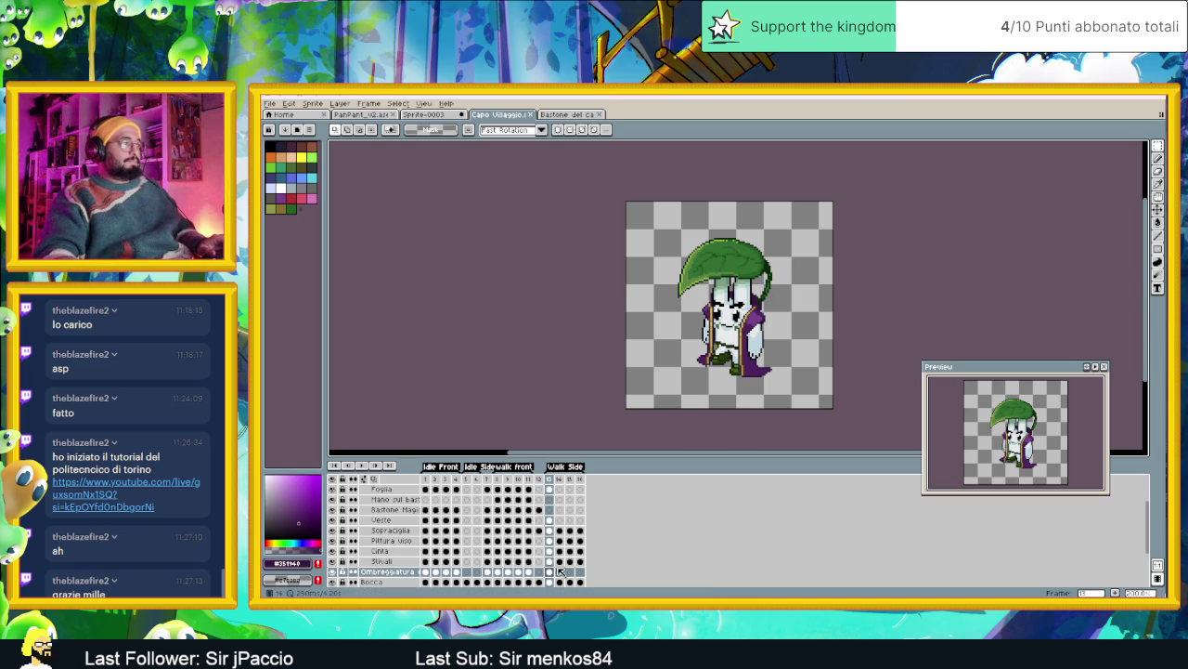
# Play the Walk Side animation from frame 14 to review the walk frames
pyautogui.click(552, 520)
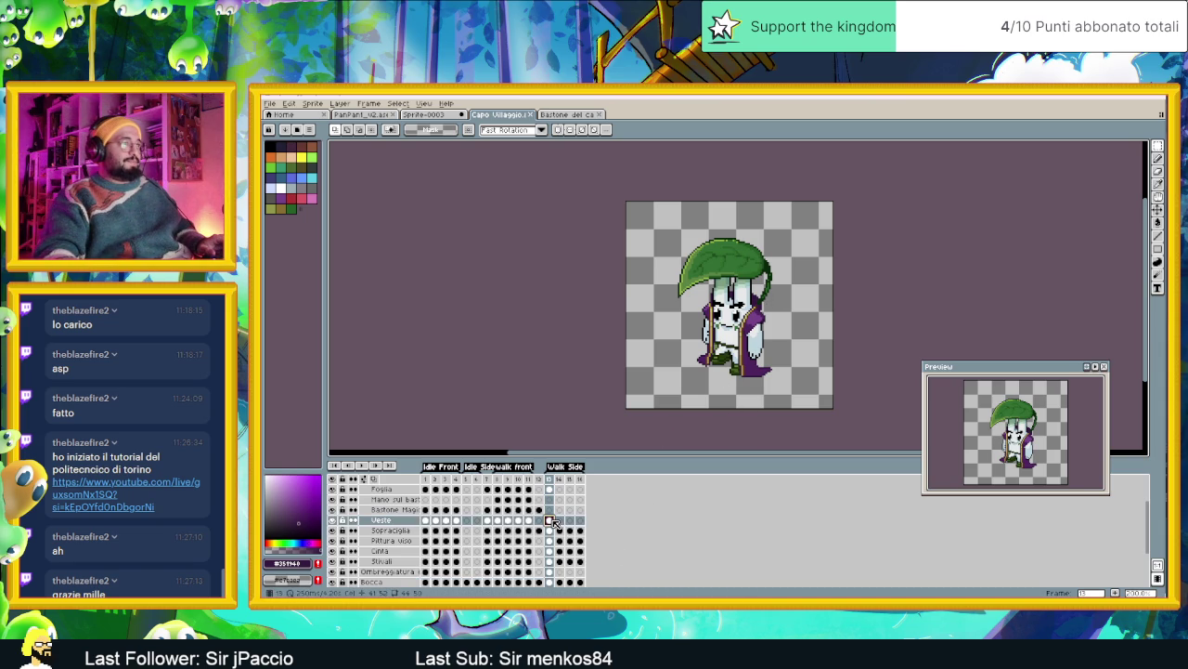
pyautogui.click(559, 521)
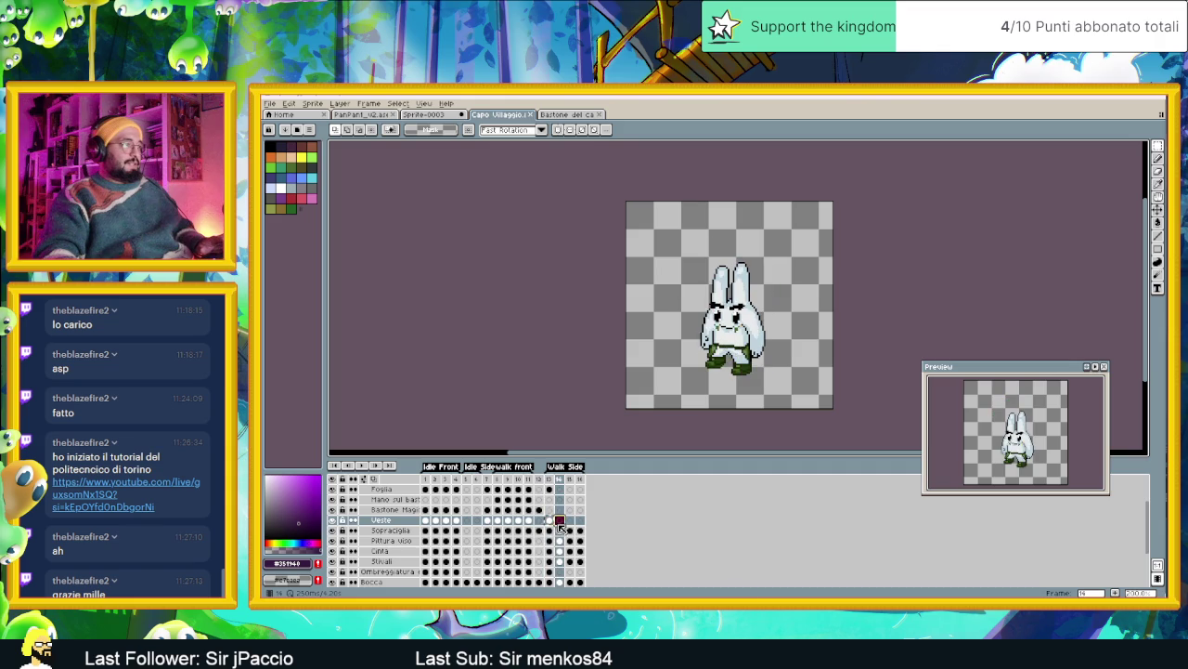
pyautogui.press('Return')
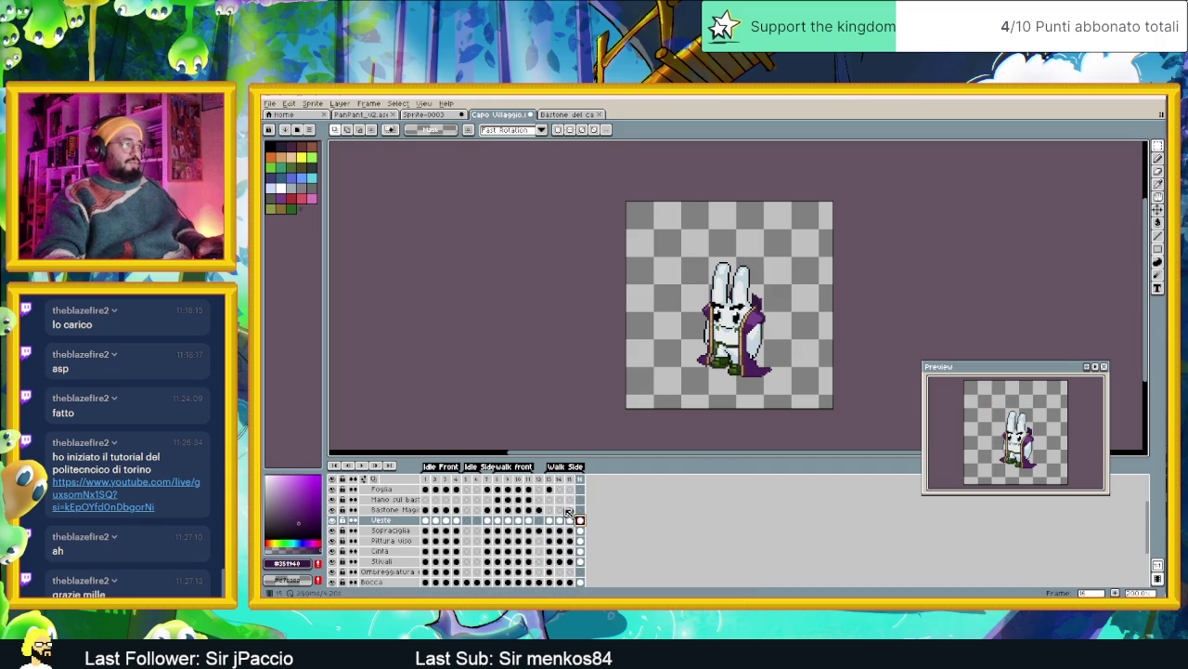
pyautogui.scroll(1, 558, 497)
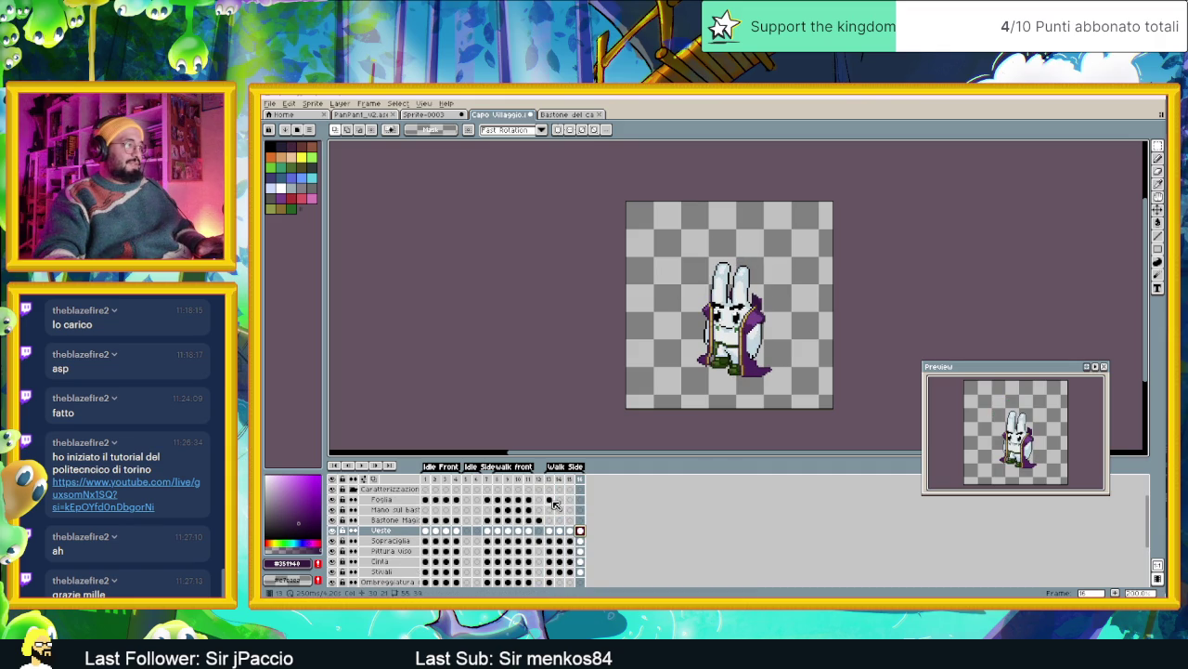
# Copy the Foglia leaf cel from frame 13 into frames 14, 15 and 16
pyautogui.click(551, 501)
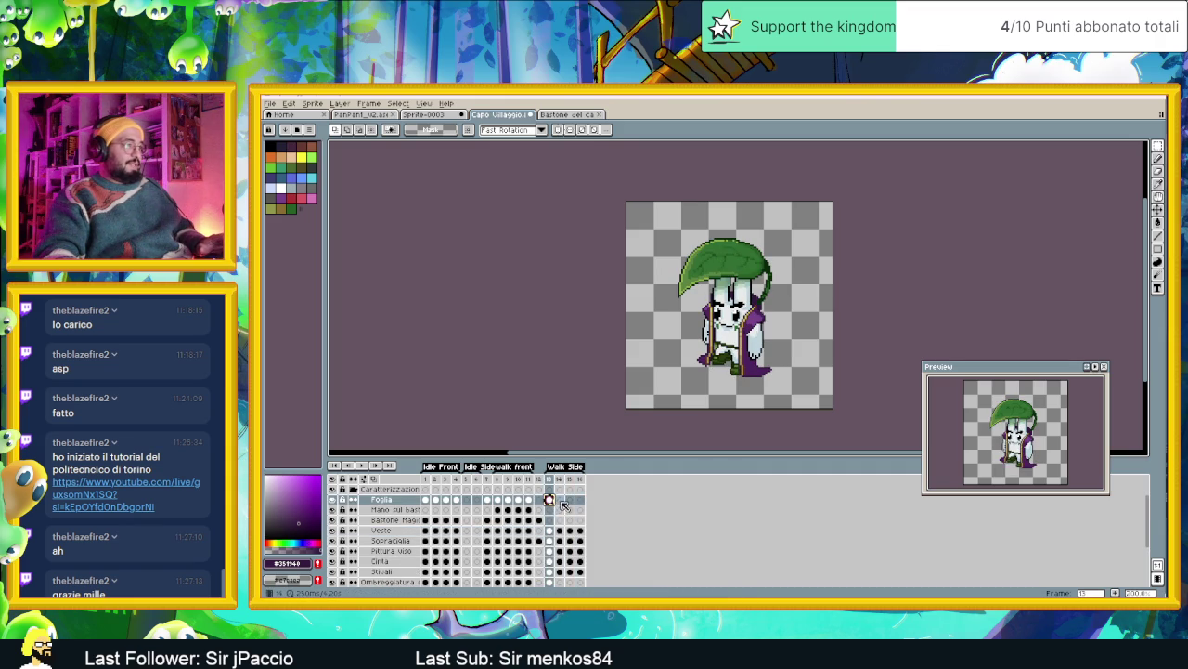
pyautogui.click(559, 501)
pyautogui.hotkey('ctrl', 'v')
pyautogui.click(569, 501)
pyautogui.hotkey('ctrl', 'v')
pyautogui.click(579, 501)
pyautogui.hotkey('ctrl', 'v')
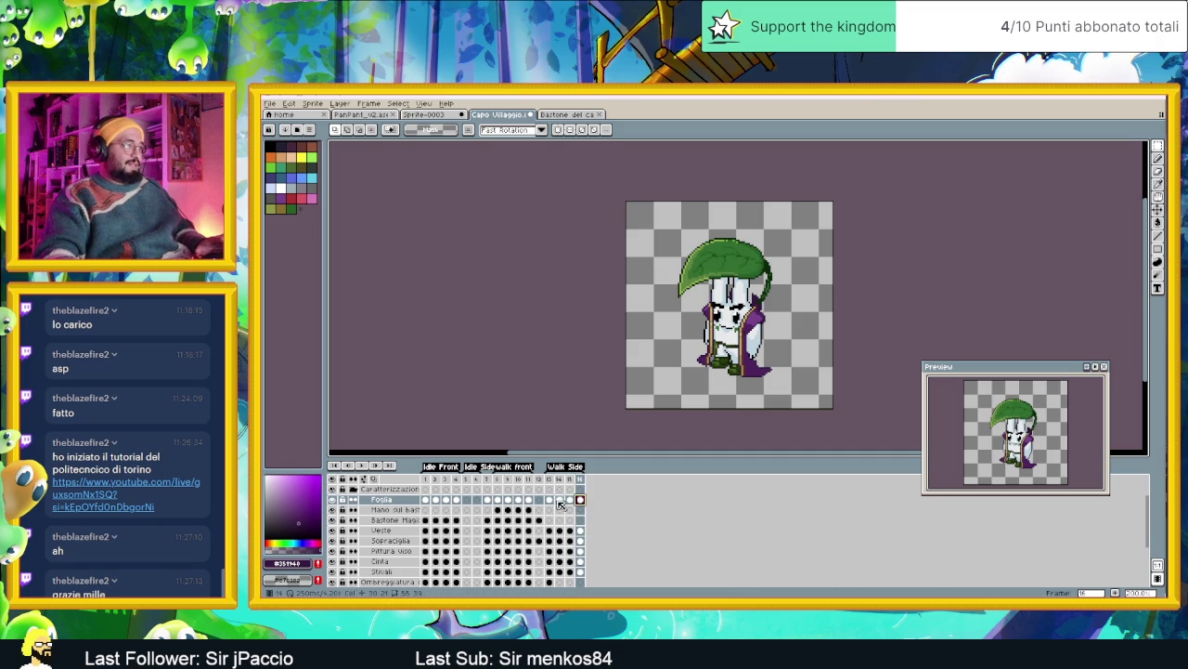
# Check the leaf on frames 13–16 and the Ombreggiatura cels on frames 14 and 16
pyautogui.click(550, 500)
pyautogui.click(561, 500)
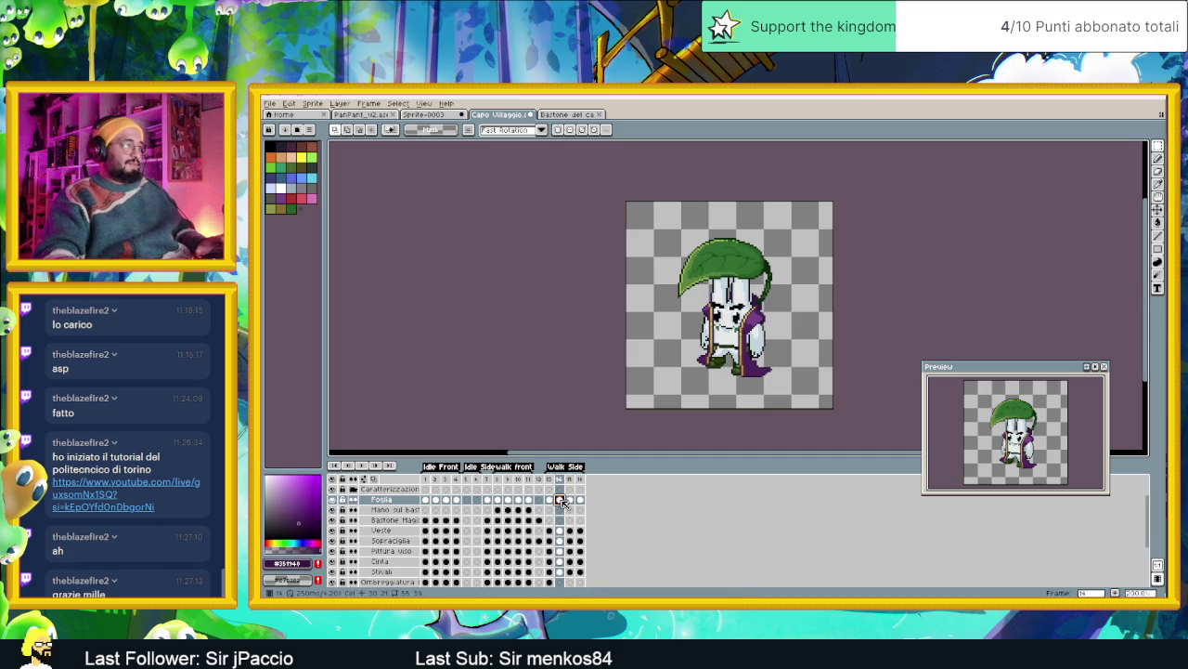
pyautogui.click(570, 500)
pyautogui.click(579, 501)
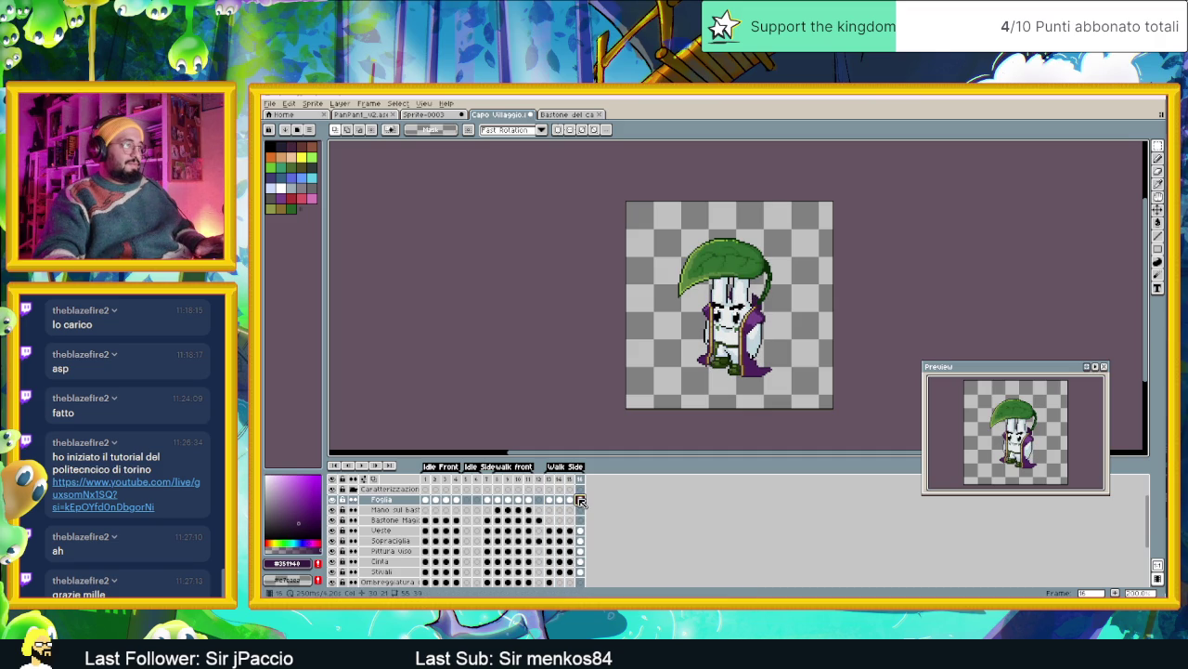
pyautogui.scroll(-1, 533, 530)
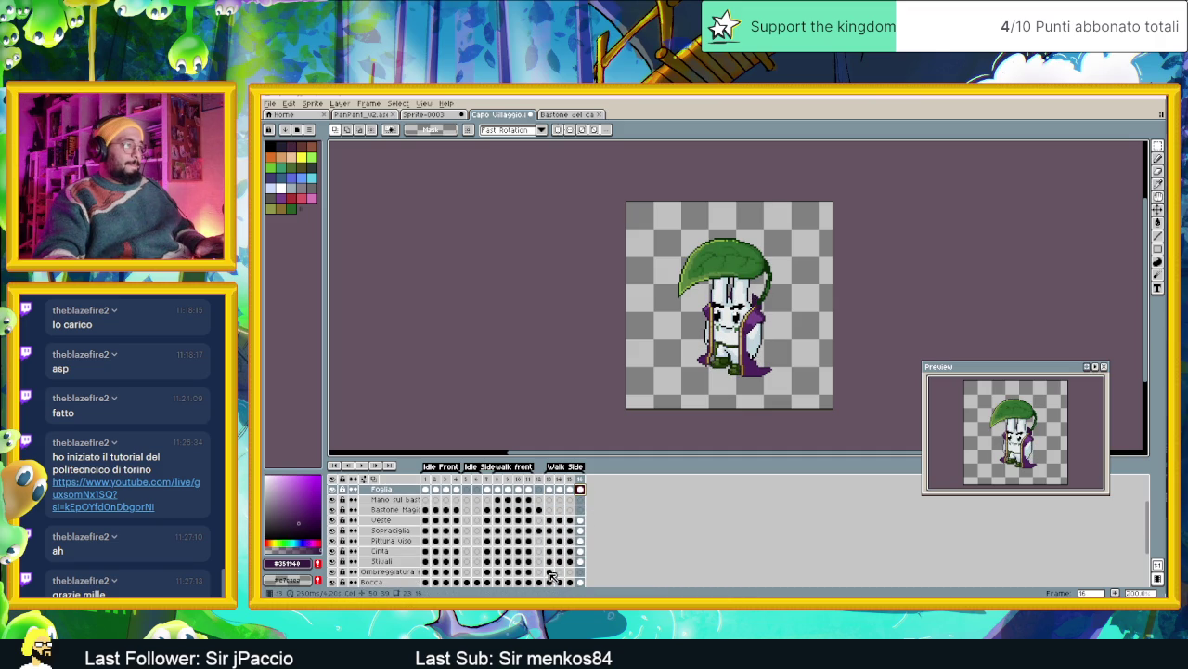
pyautogui.click(558, 572)
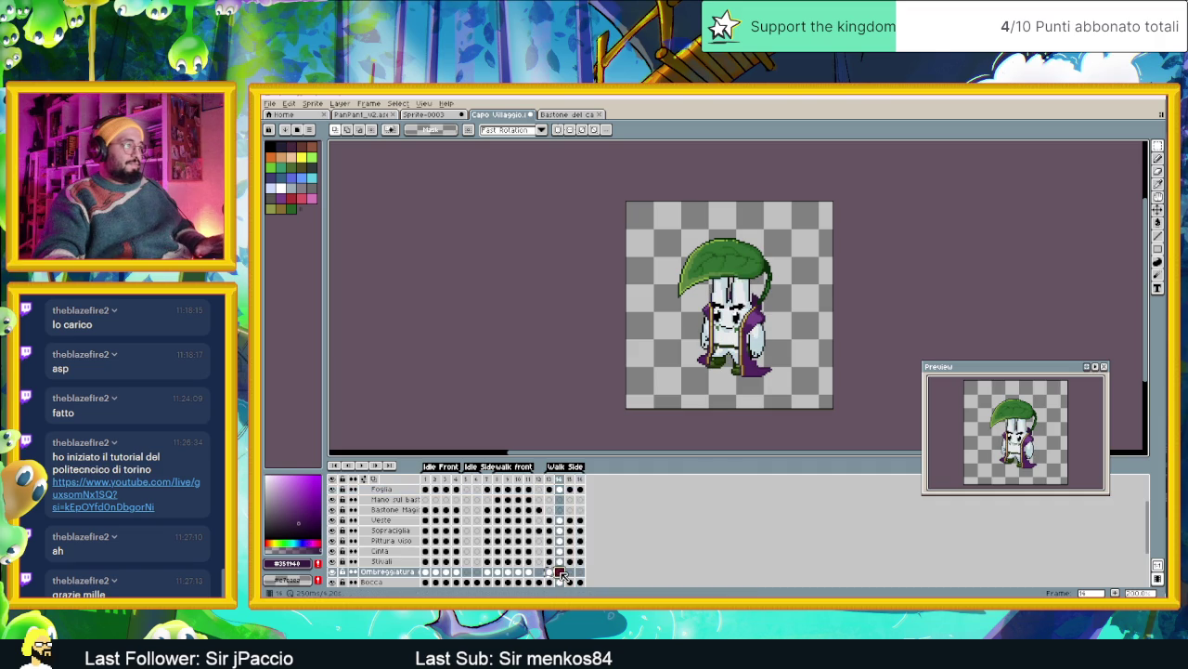
pyautogui.click(579, 572)
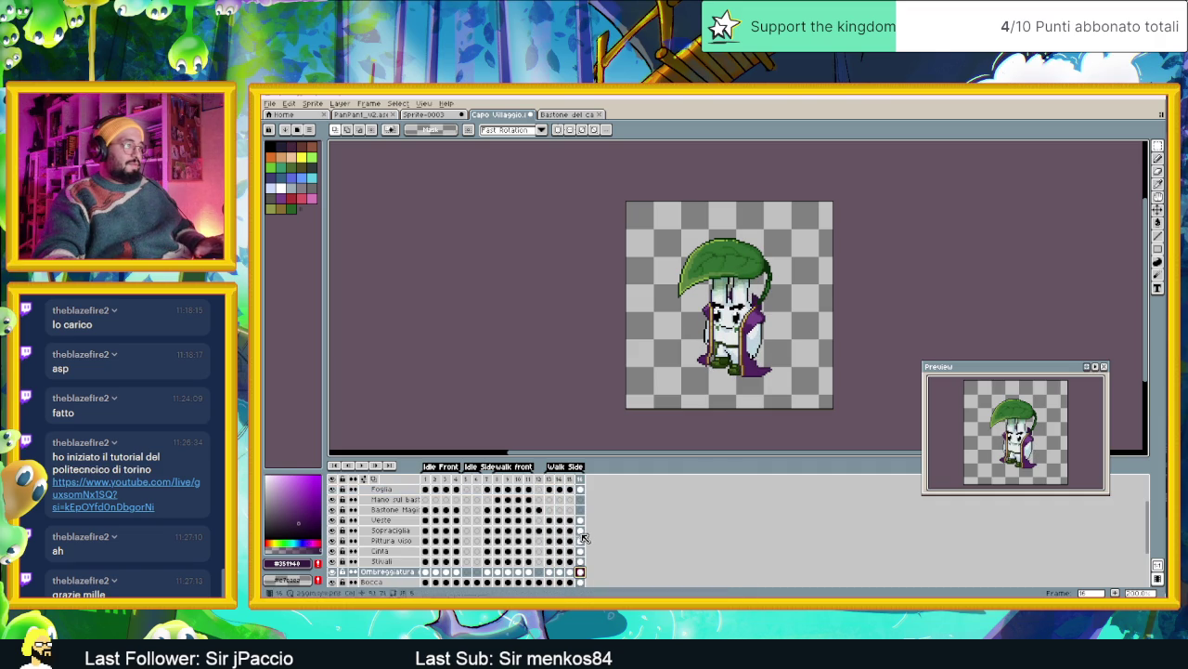